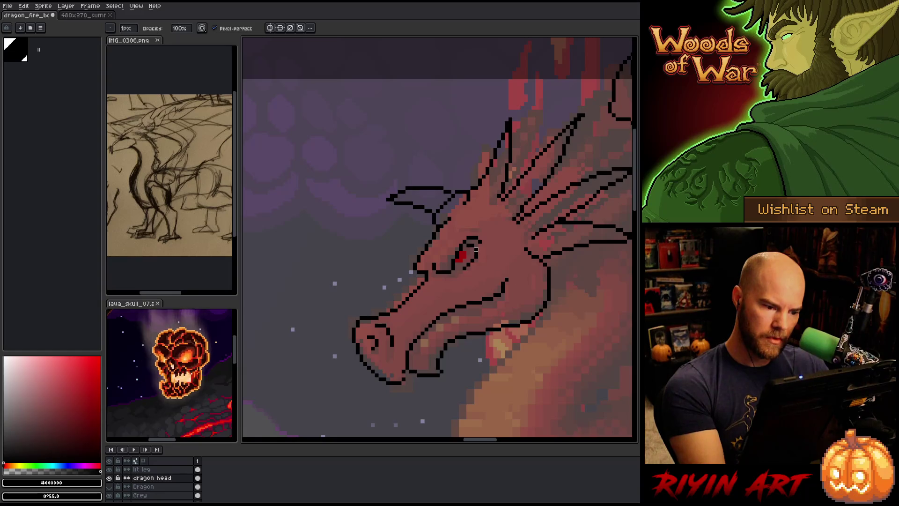
Zoom and pan to bring the whole dragon and its wings into view
key("e")
key("b")
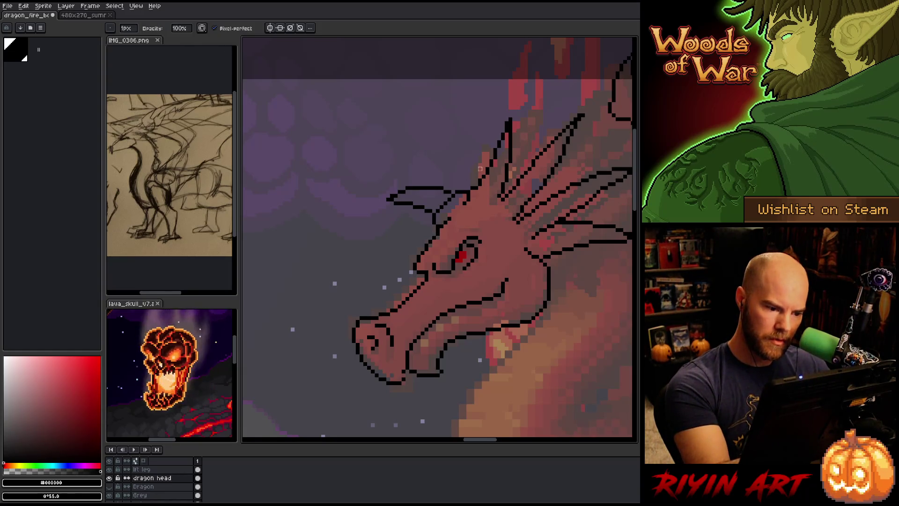
key("e")
key("b")
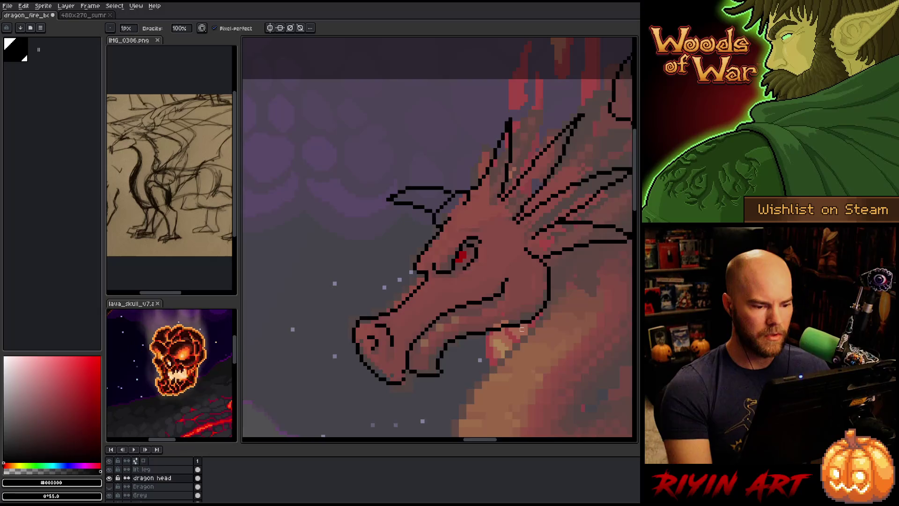
scroll(521, 329, "down", 3)
scroll(399, 318, "up", 2)
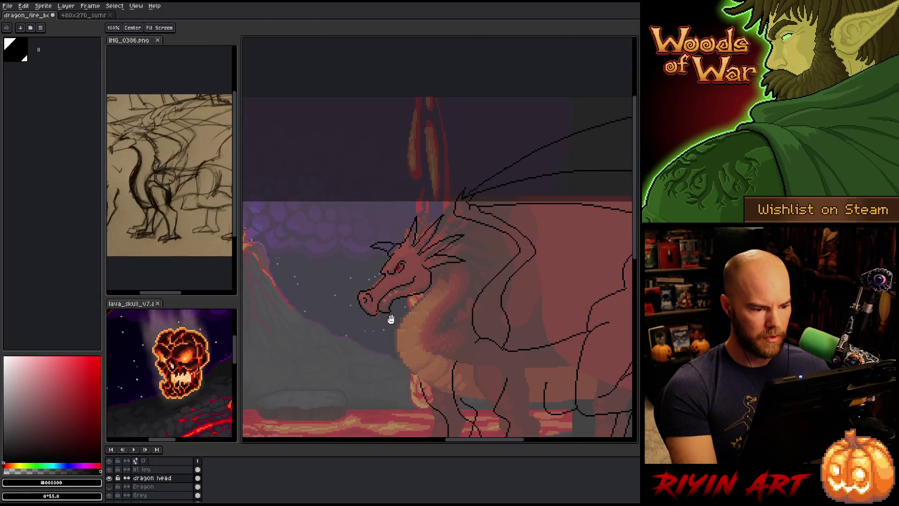
left_click_drag(392, 317, 377, 311)
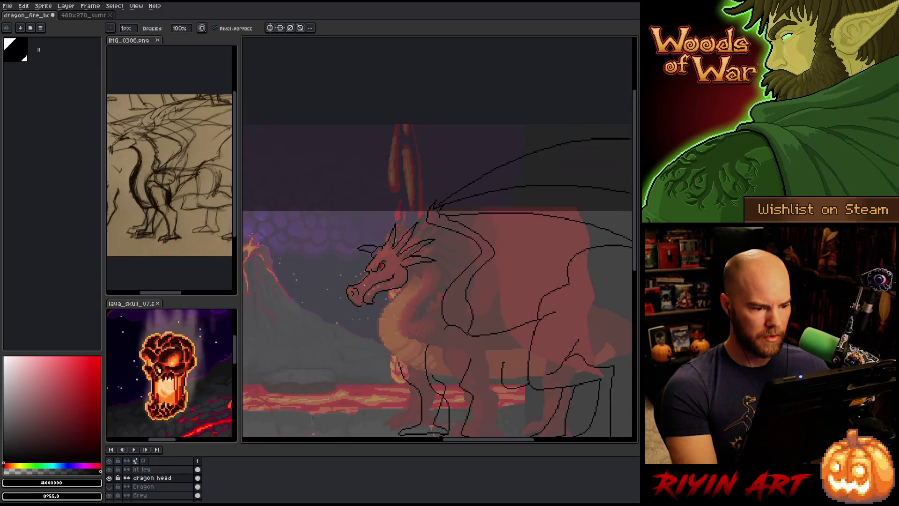
scroll(349, 290, "down", 2)
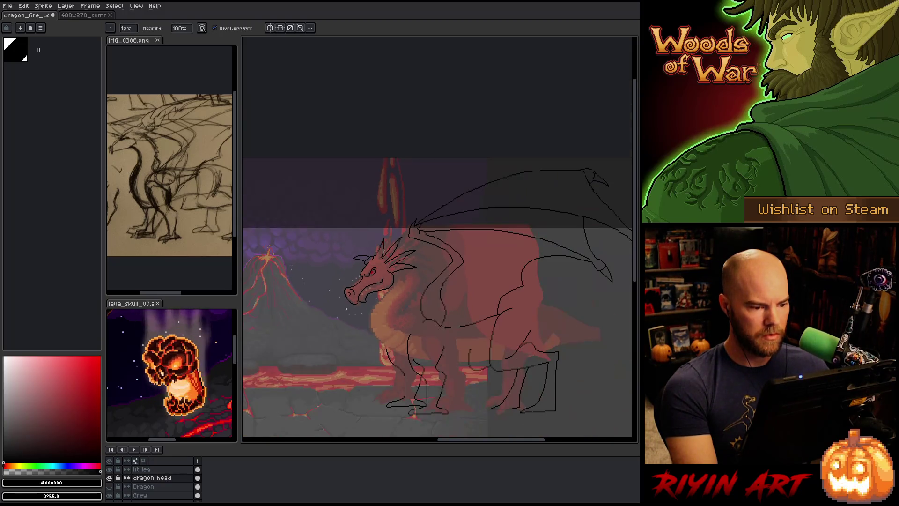
left_click_drag(387, 321, 351, 297)
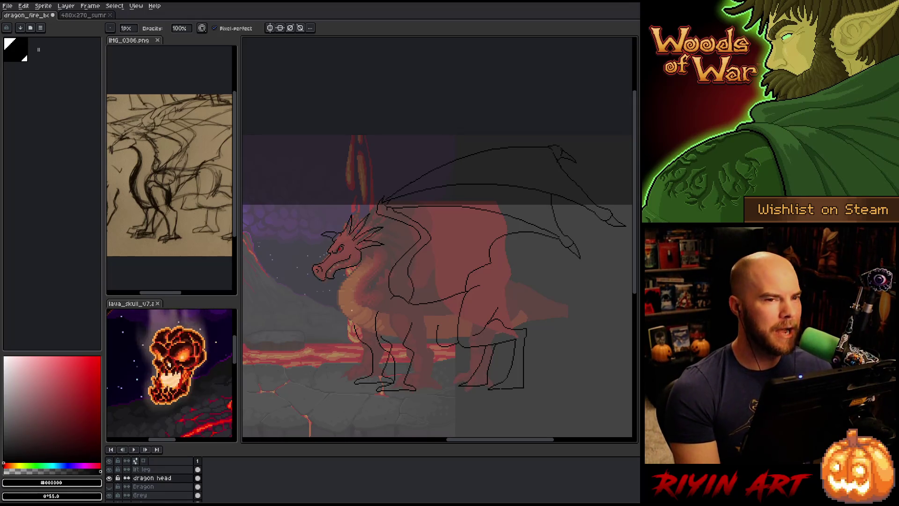
Show the Dragon layer's body sketch lines and select all to transform the head
scroll(348, 295, "down", 2)
scroll(328, 260, "up", 2)
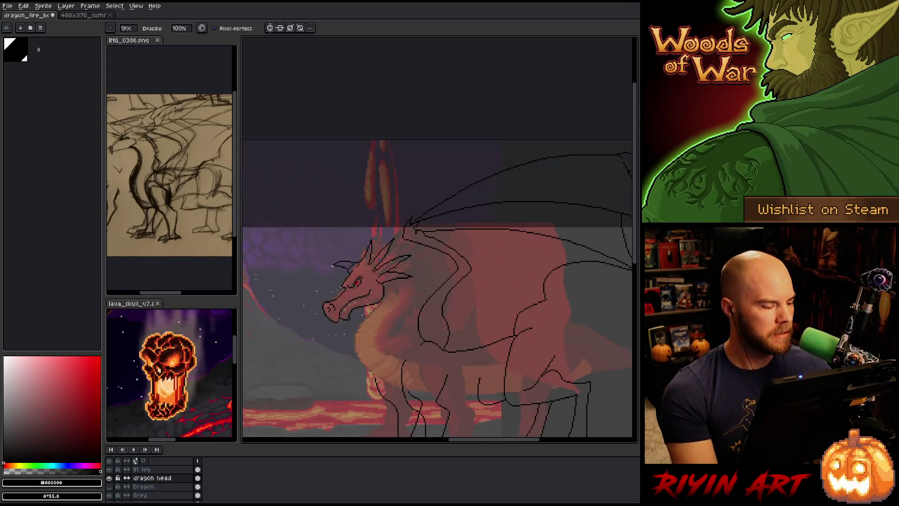
left_click(111, 487)
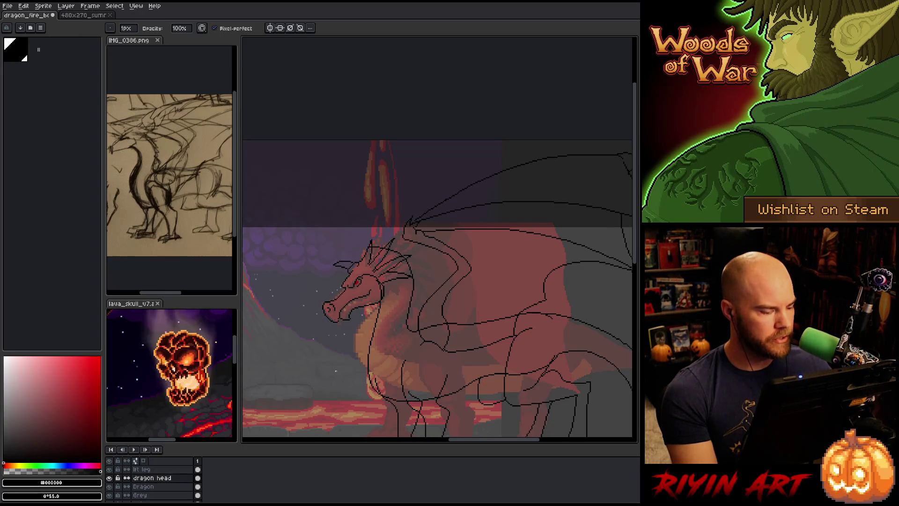
key("ctrl+a")
Drag the dragon head line art up-left, nudge it up 1 and left 5 pixels, and commit
mouse_move(359, 313)
left_mouse_down()
mouse_move(347, 286)
mouse_move(345, 293)
mouse_move(367, 293)
left_mouse_up()
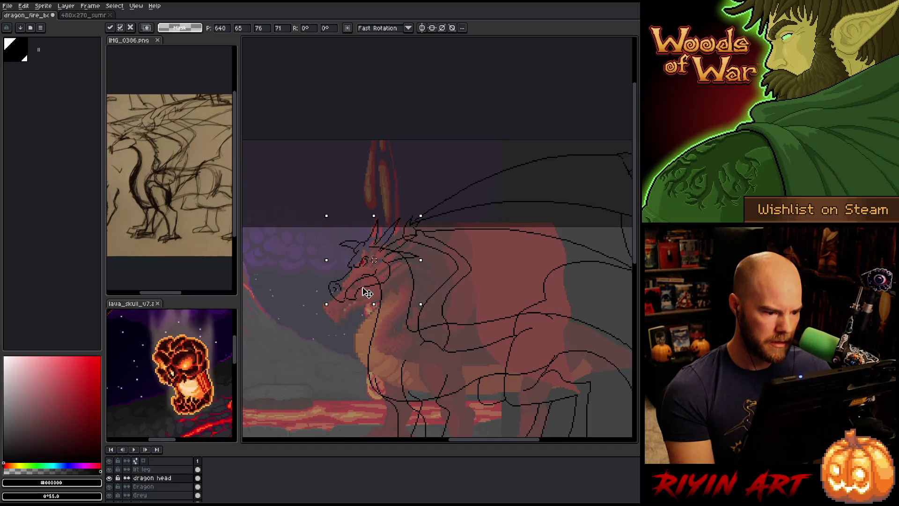
scroll(420, 285, "down", 2)
mouse_move(427, 321)
left_mouse_down()
mouse_move(434, 297)
mouse_move(413, 303)
mouse_move(372, 287)
left_mouse_up()
scroll(371, 287, "up", 1)
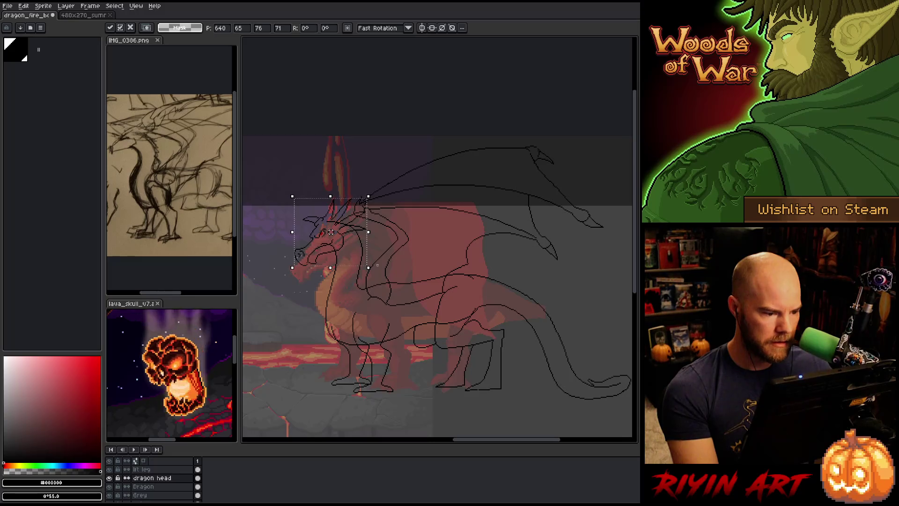
key("Up")
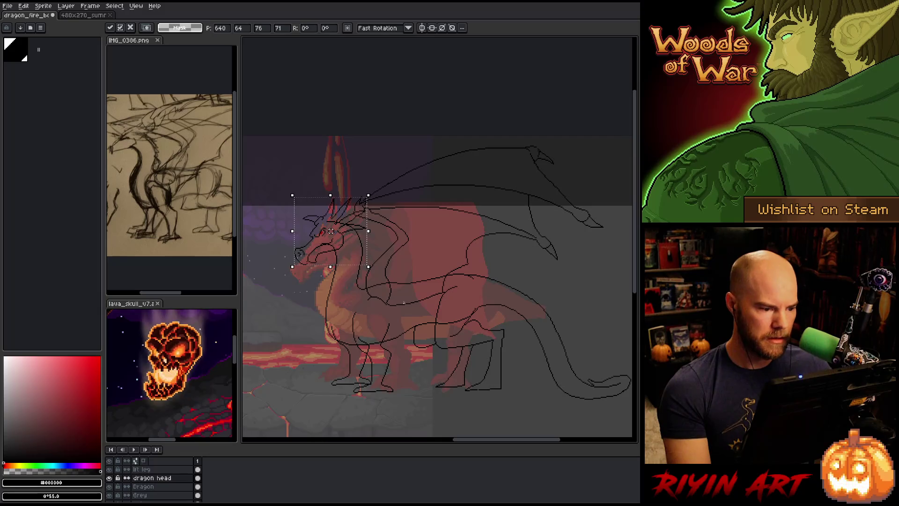
key("Left")
key("Left")
key("Left")
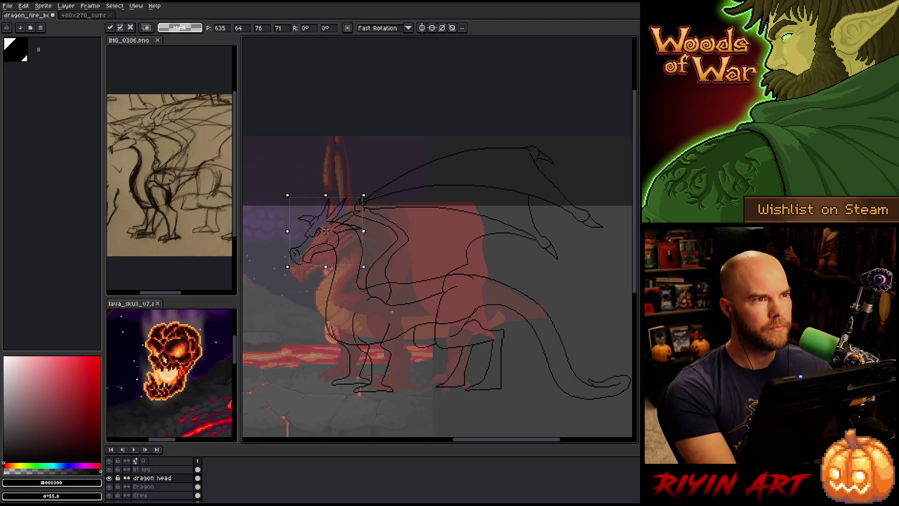
key("ctrl+d")
scroll(296, 234, "up", 2)
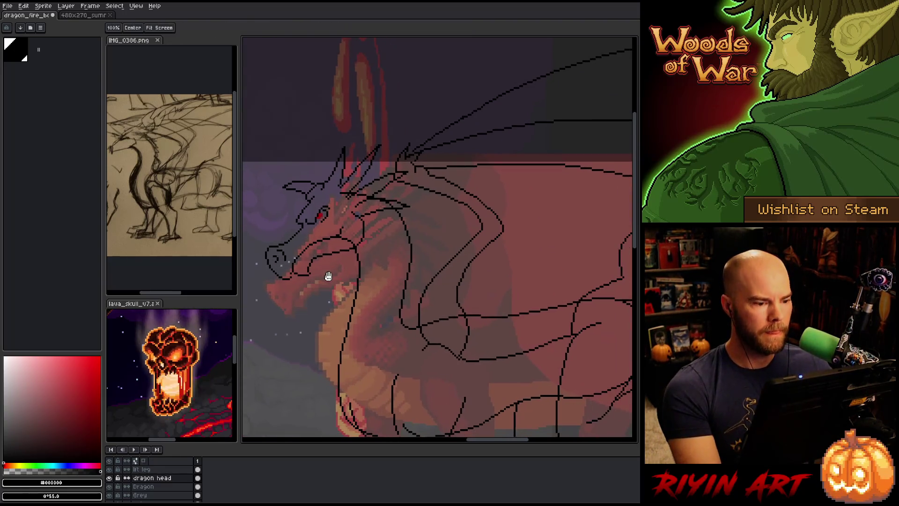
scroll(327, 274, "down", 1)
left_click(143, 487)
key("b")
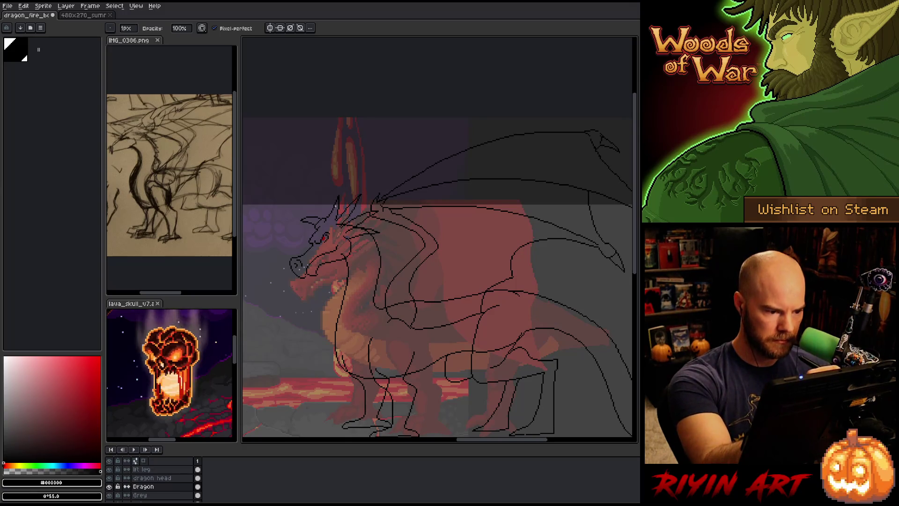
key("m")
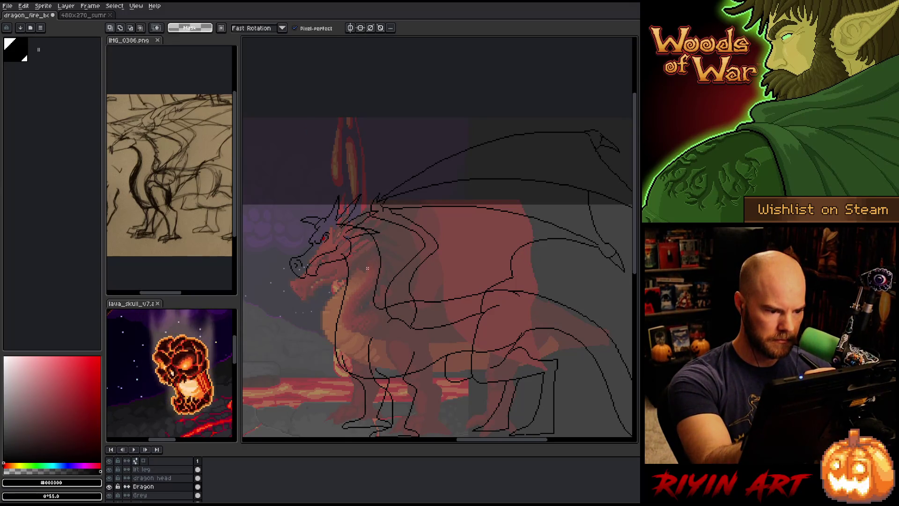
mouse_move(332, 226)
left_mouse_down()
mouse_move(358, 216)
mouse_move(383, 241)
mouse_move(333, 228)
left_mouse_up()
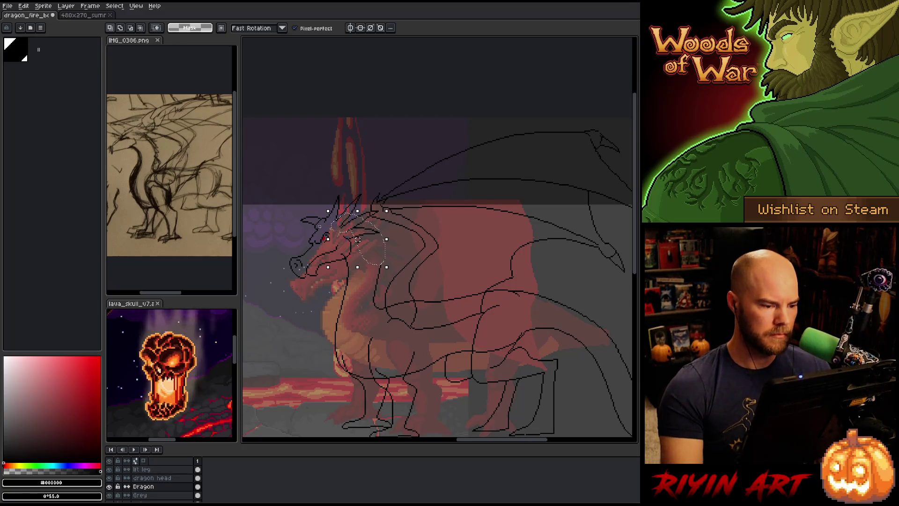
key("ctrl+d")
key("b")
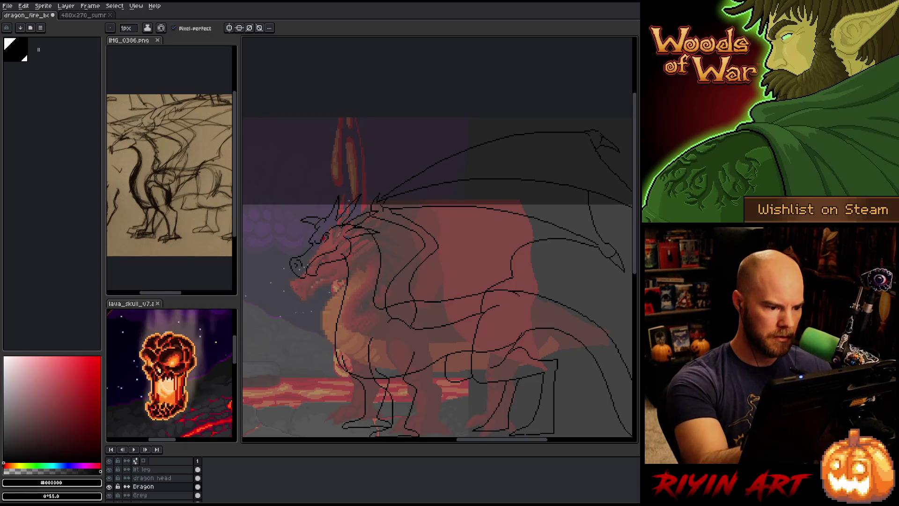
key("q")
mouse_move(367, 265)
left_mouse_down()
mouse_move(323, 213)
mouse_move(307, 265)
left_mouse_up()
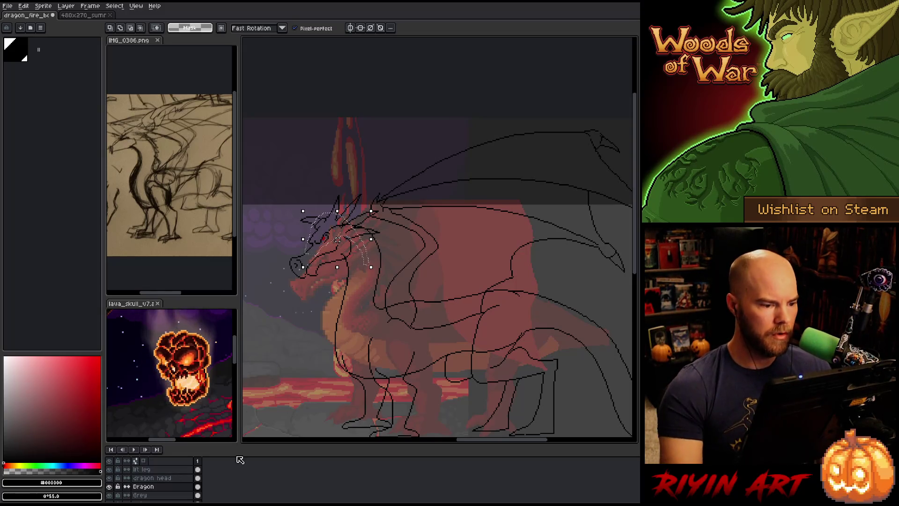
key("ctrl+d")
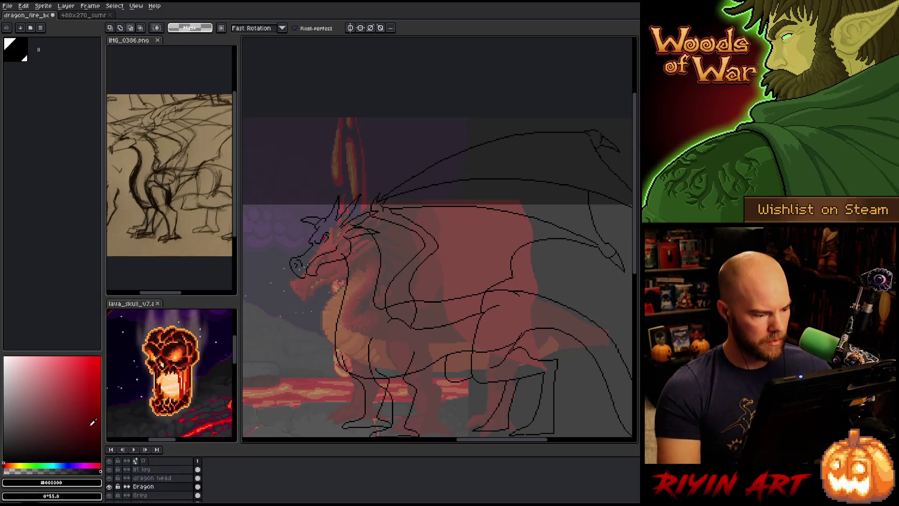
left_click(145, 479)
key("ctrl+shift+d")
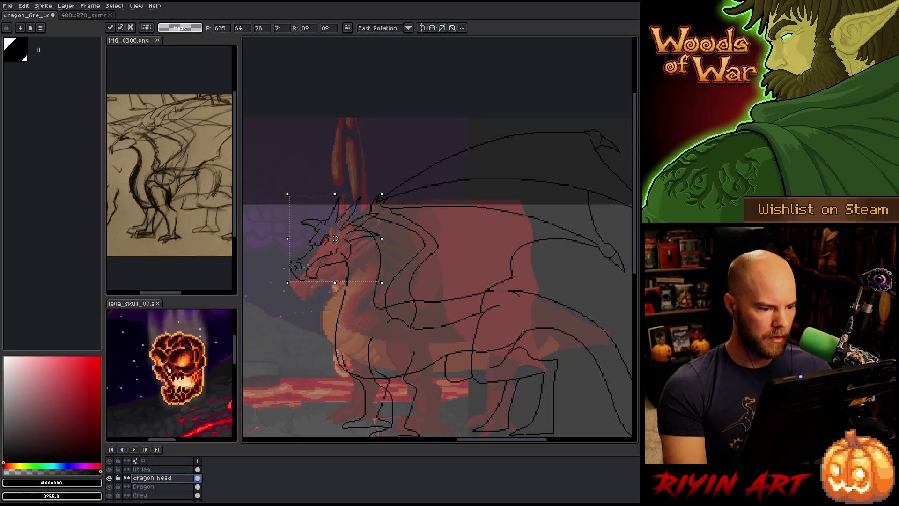
left_click(155, 486)
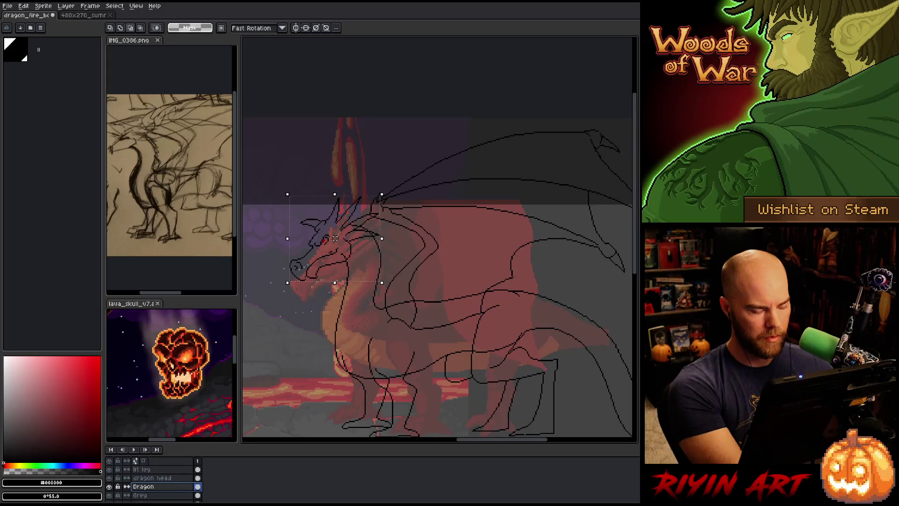
key("ctrl+d")
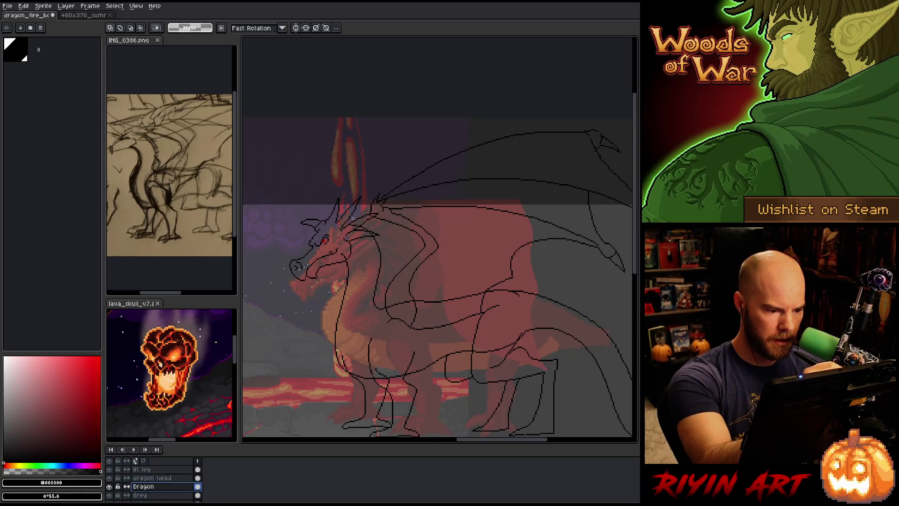
key("b")
key("e")
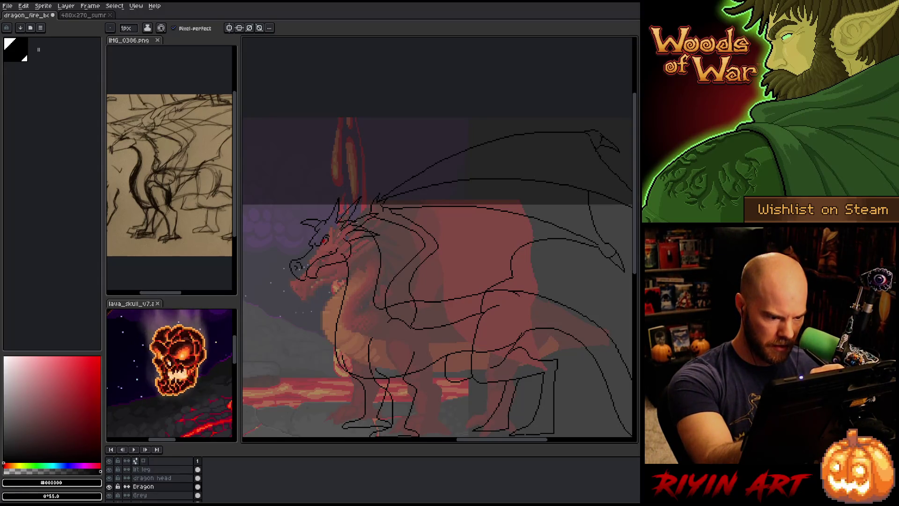
scroll(356, 211, "up", 2)
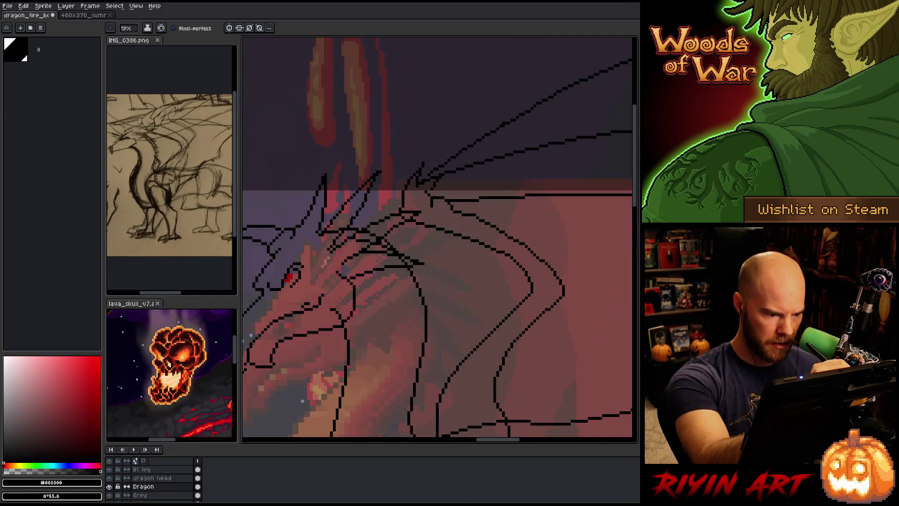
key("b")
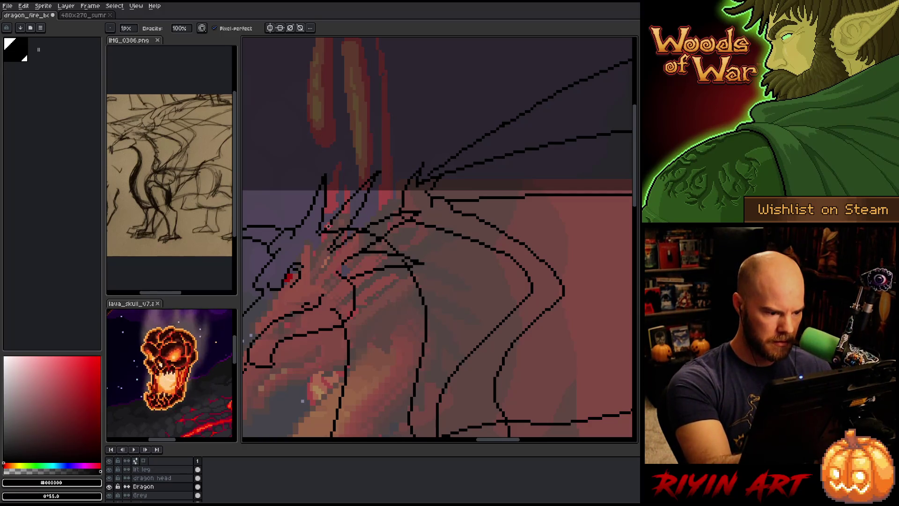
key("e")
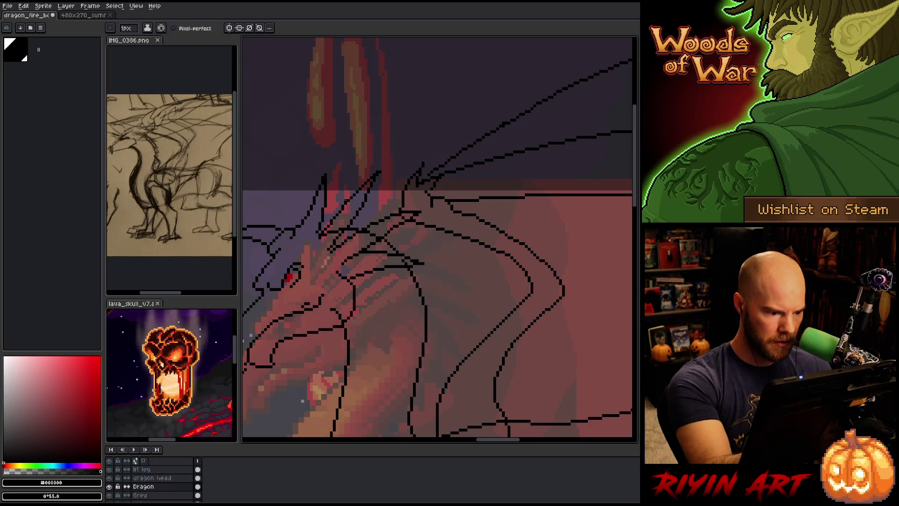
key("b")
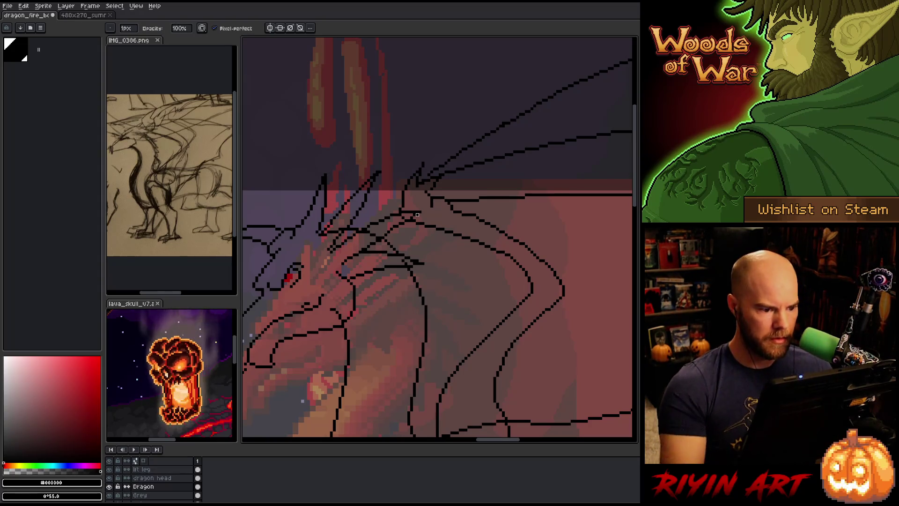
scroll(400, 189, "down", 3)
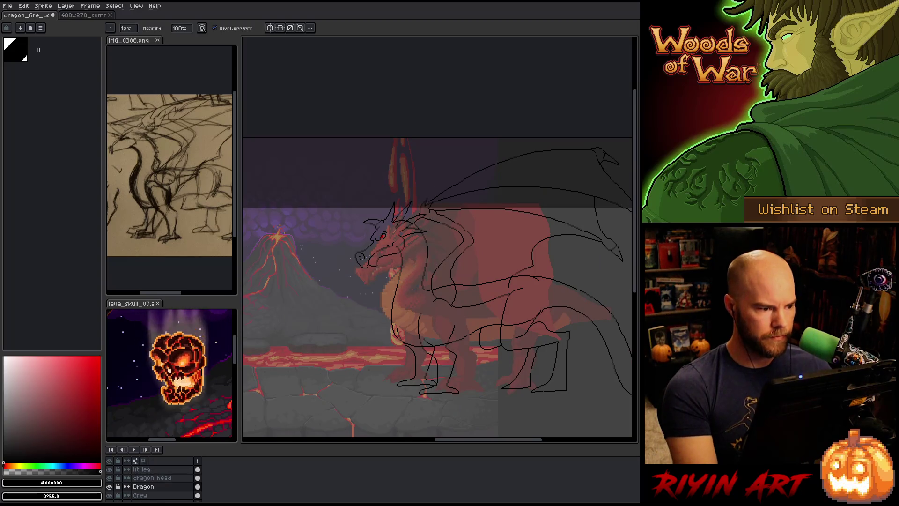
Alternate between eraser and pencil to keep refining the dragon's black outline
scroll(410, 291, "down", 1)
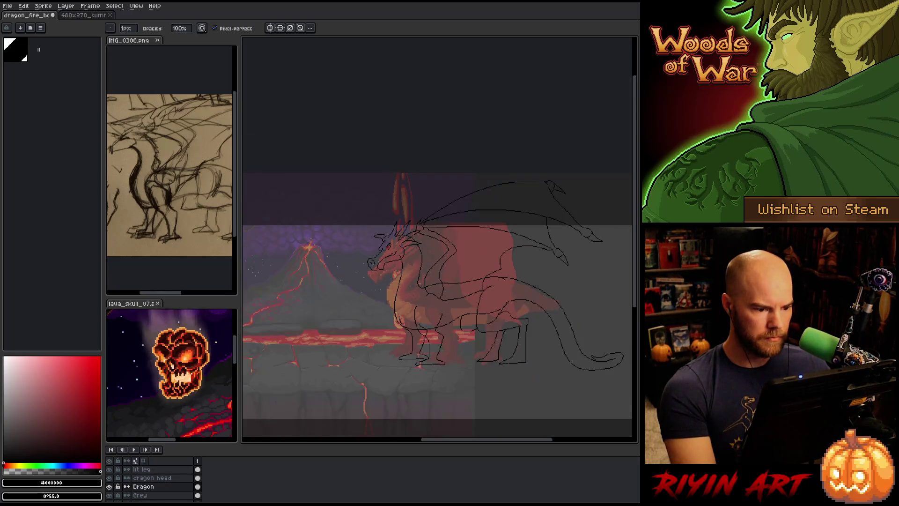
scroll(418, 271, "up", 2)
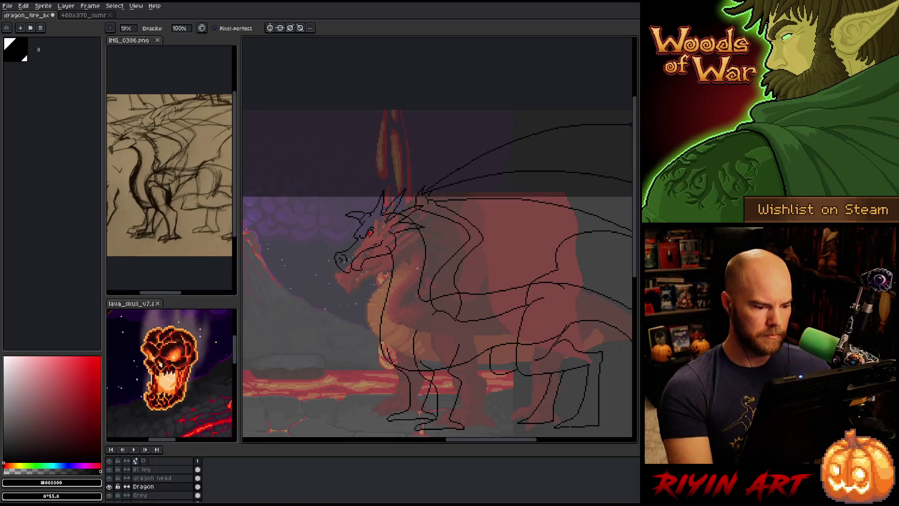
key("e")
key("b")
key("e")
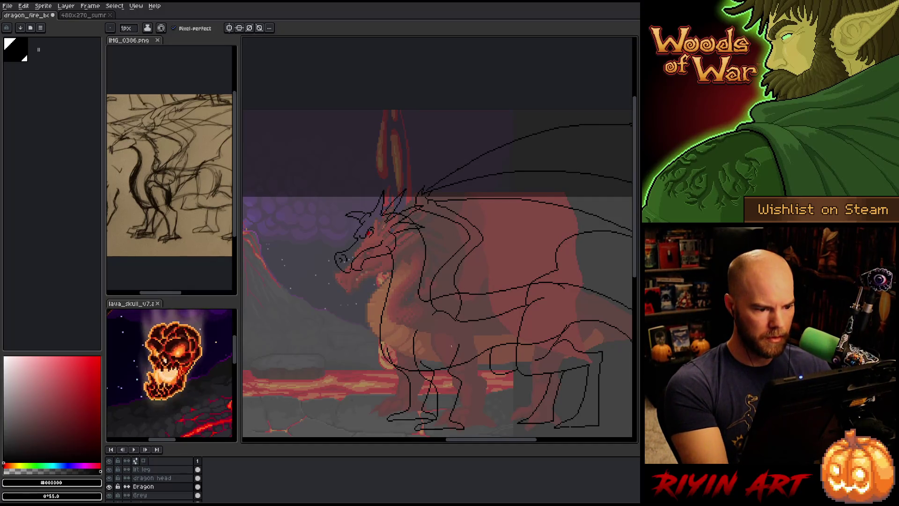
On the dragon head layer, nudge the head pixels left and up, then drop them
left_click(170, 478)
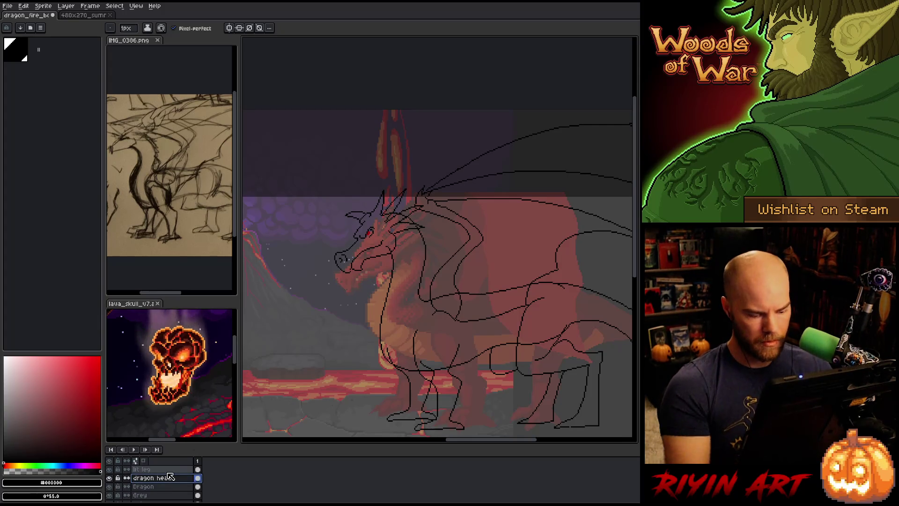
left_click(169, 478, "ctrl")
key("Left")
key("Left")
key("Left")
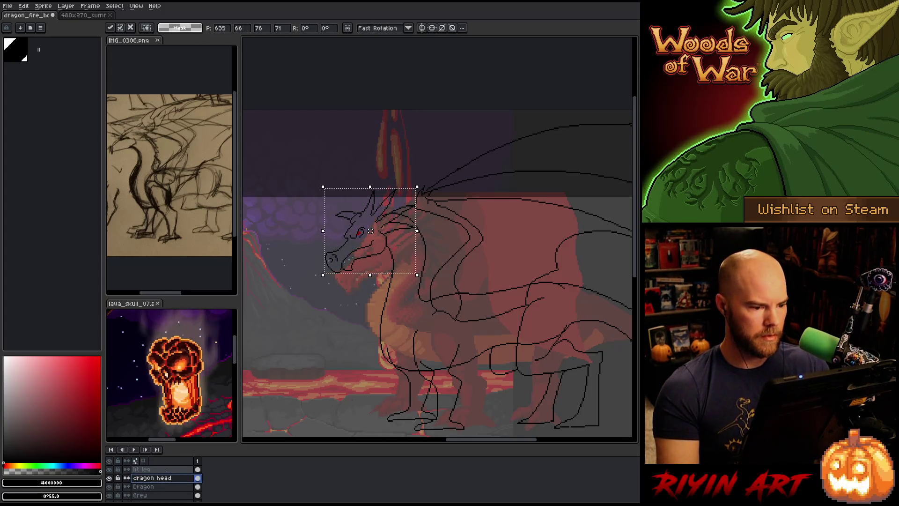
key("Up")
key("Up")
key("Left")
key("Left")
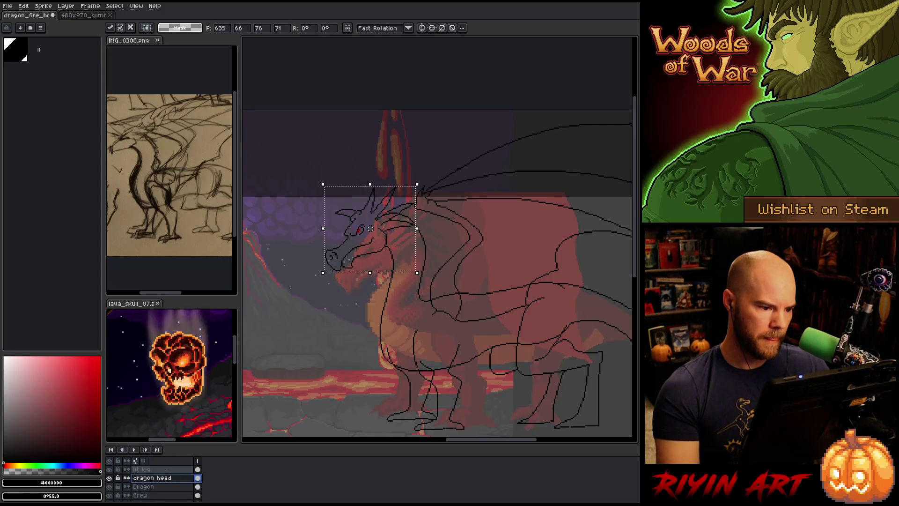
key("Right")
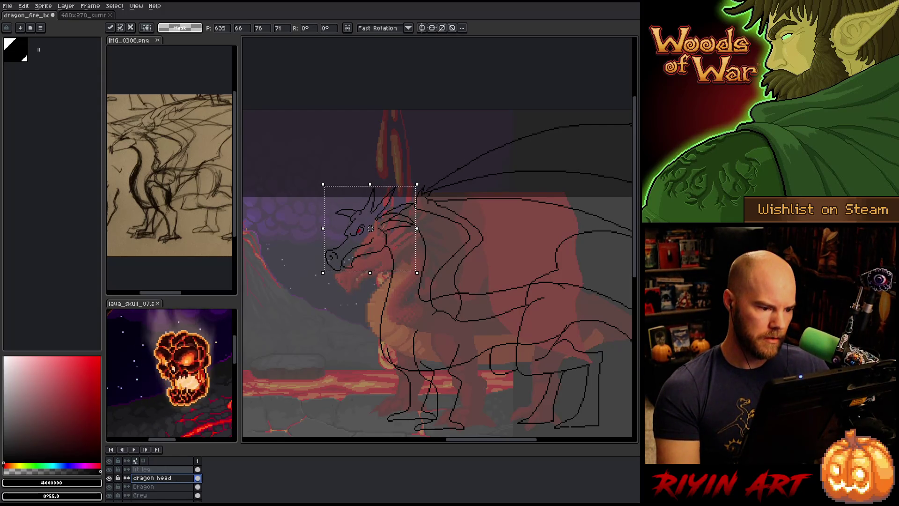
key("ctrl+d")
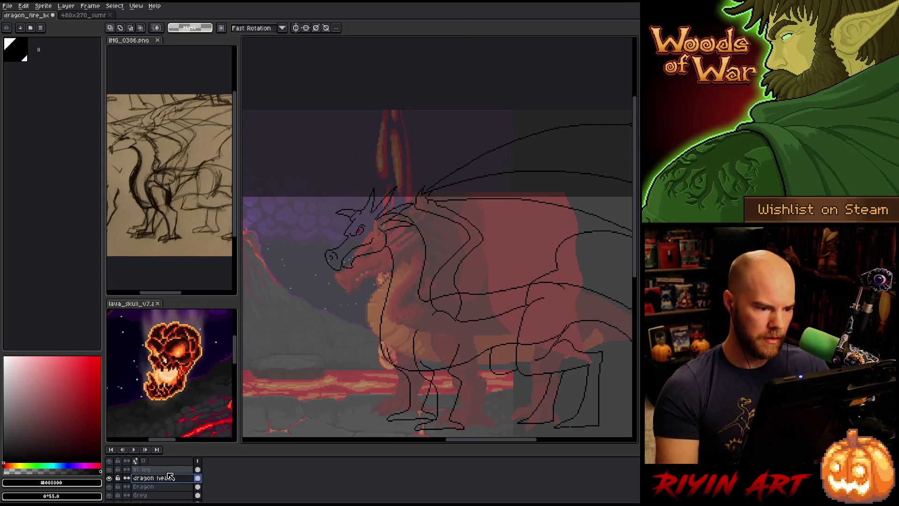
Lasso the dragon's head, reshape the horns inside the selection, then clear it
key("b")
mouse_move(387, 229)
left_mouse_down()
mouse_move(427, 208)
mouse_move(434, 243)
mouse_move(412, 253)
mouse_move(381, 226)
left_mouse_up()
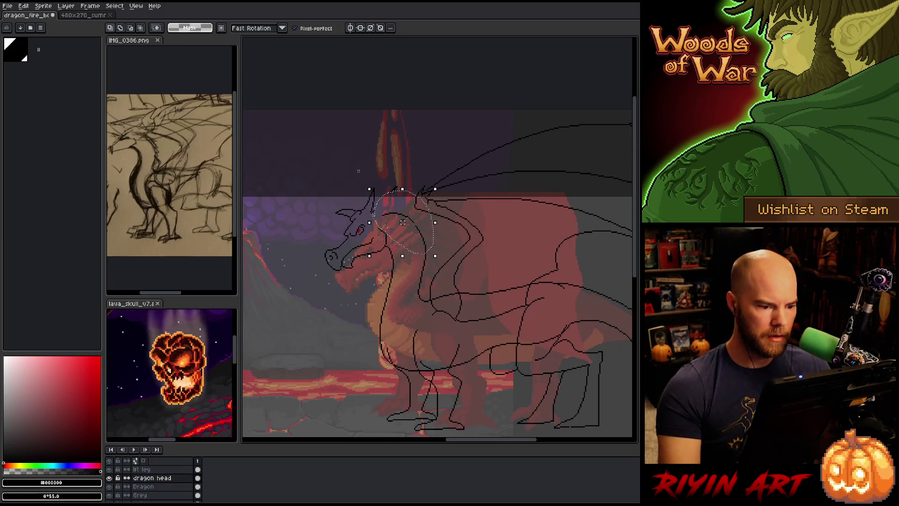
left_click_drag(374, 217, 409, 196)
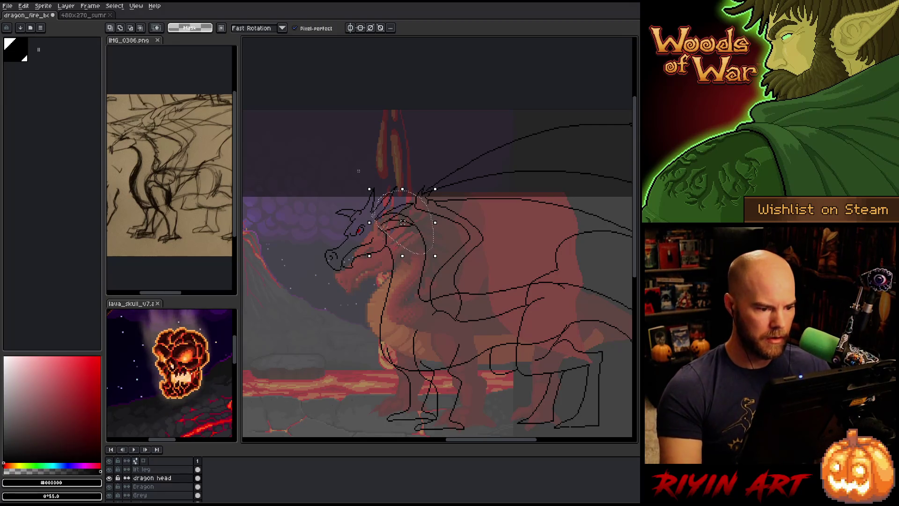
left_click(150, 486)
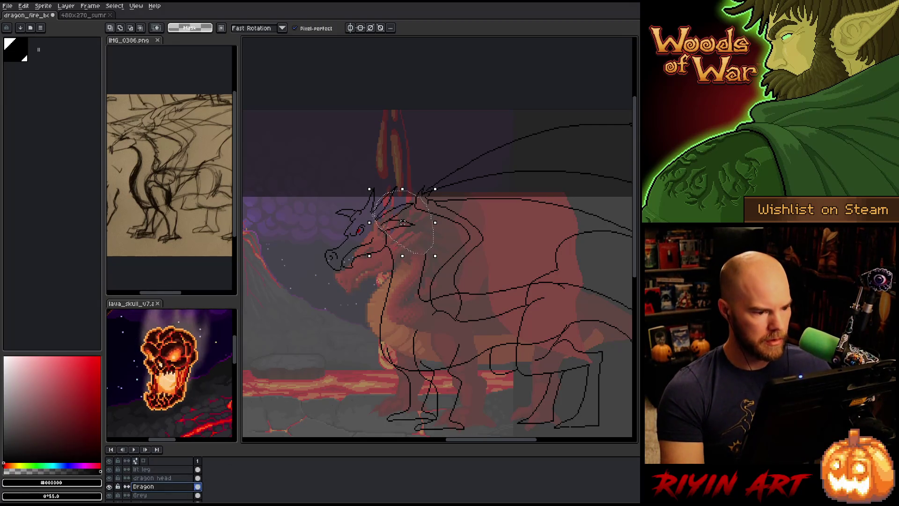
right_click(433, 228)
left_click(457, 275)
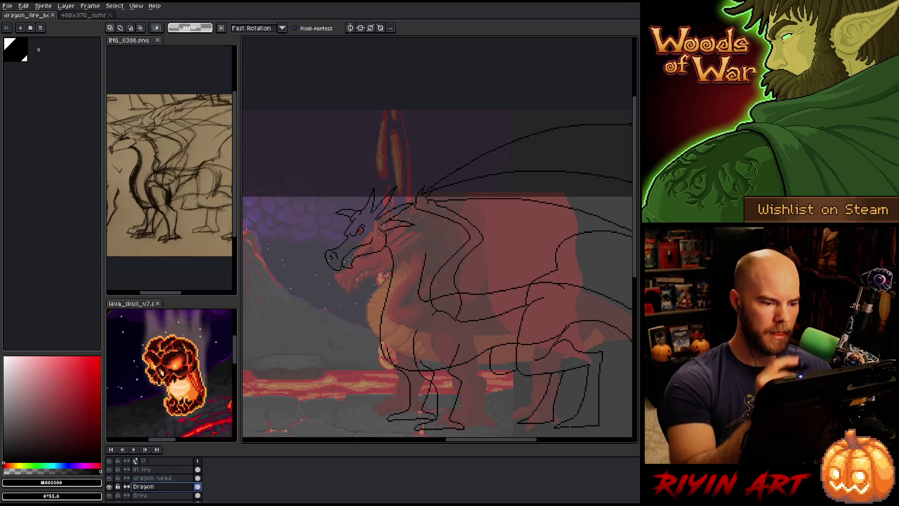
Try pencil lines over the head and neck, undoing both attempts
key("b")
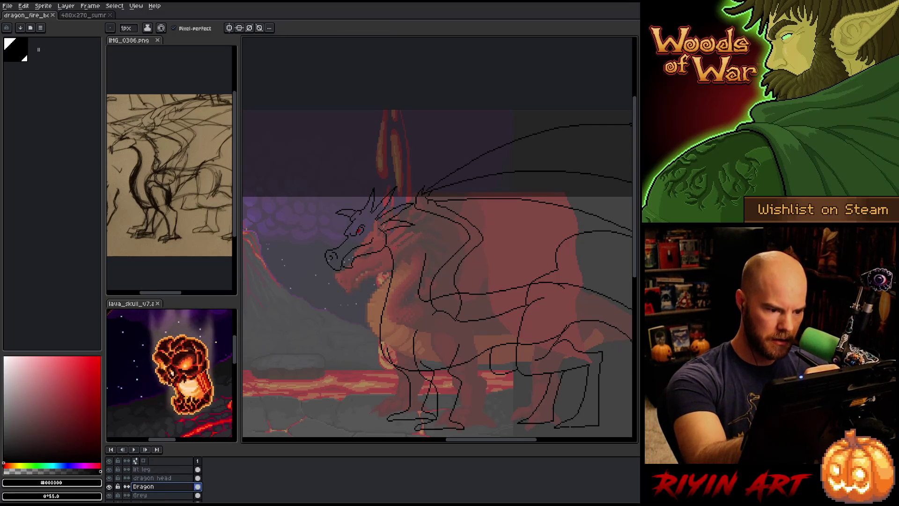
mouse_move(375, 209)
left_mouse_down()
mouse_move(392, 208)
mouse_move(422, 236)
mouse_move(421, 255)
left_mouse_up()
key("ctrl+z")
mouse_move(375, 210)
left_mouse_down()
mouse_move(419, 241)
mouse_move(417, 300)
left_mouse_up()
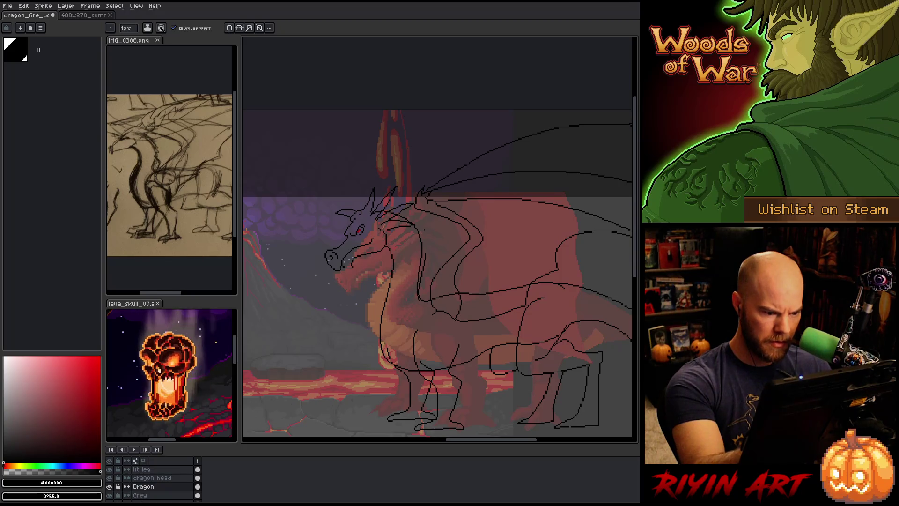
key("ctrl+z")
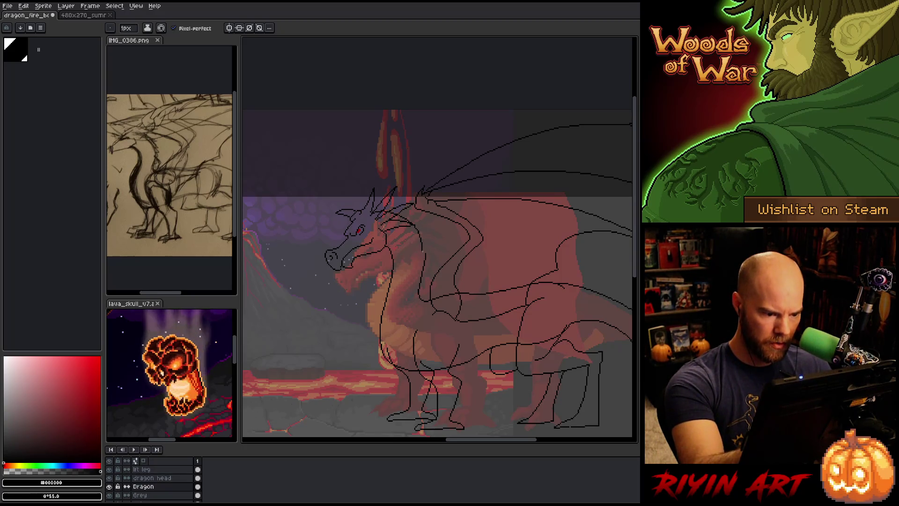
Shift the view to bring the wing tips into frame and recentre on the dragon
key("b")
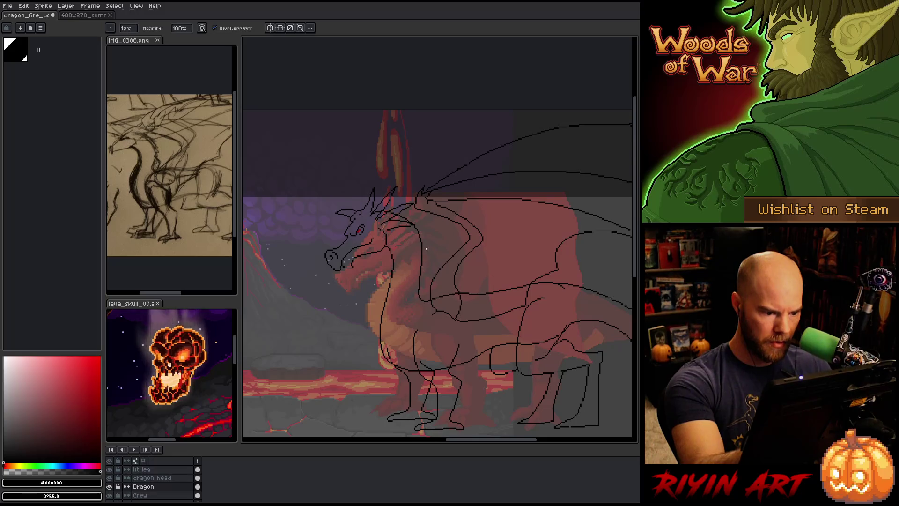
left_click_drag(491, 375, 462, 375)
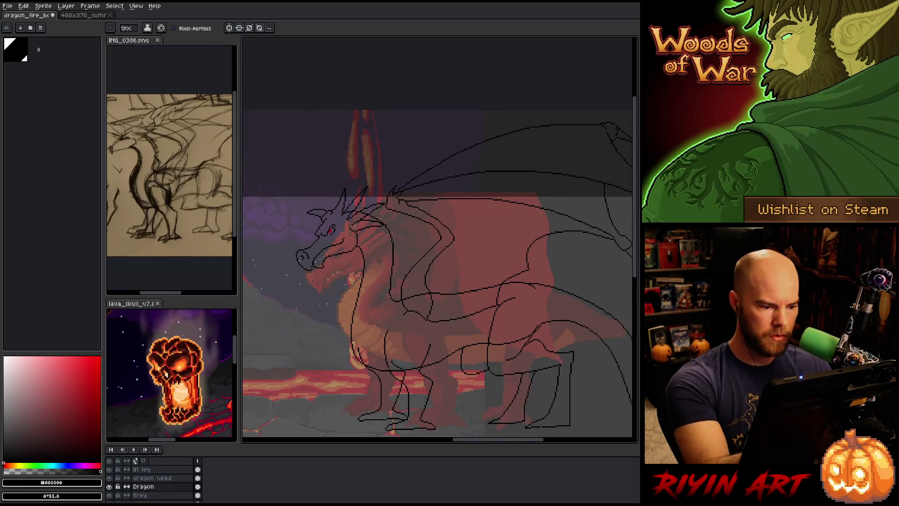
key("b")
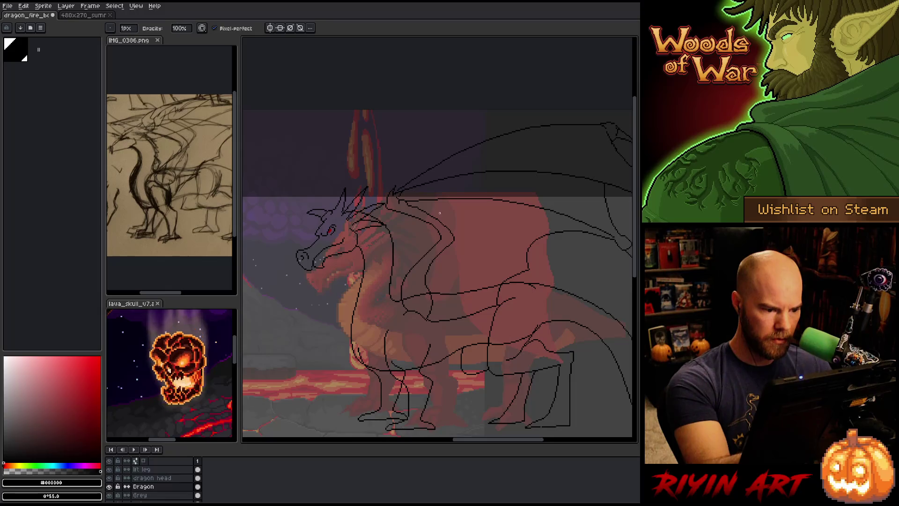
left_click_drag(487, 368, 457, 355)
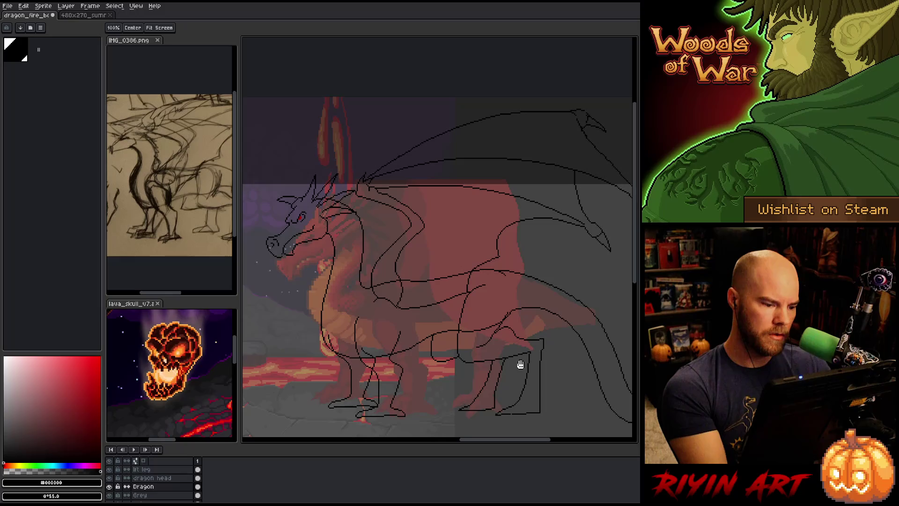
left_click_drag(498, 356, 499, 347)
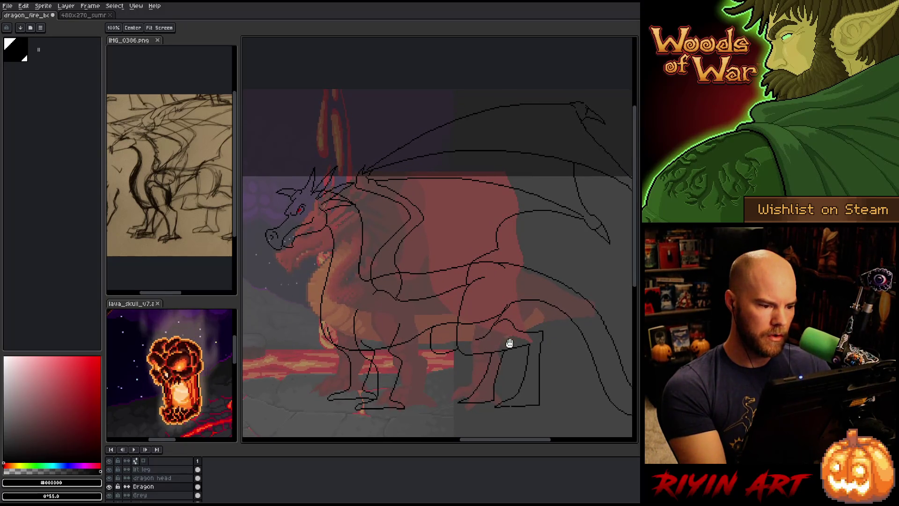
key("b")
Freehand-select down the front of the neck and chest line, then discard the selection
key("m")
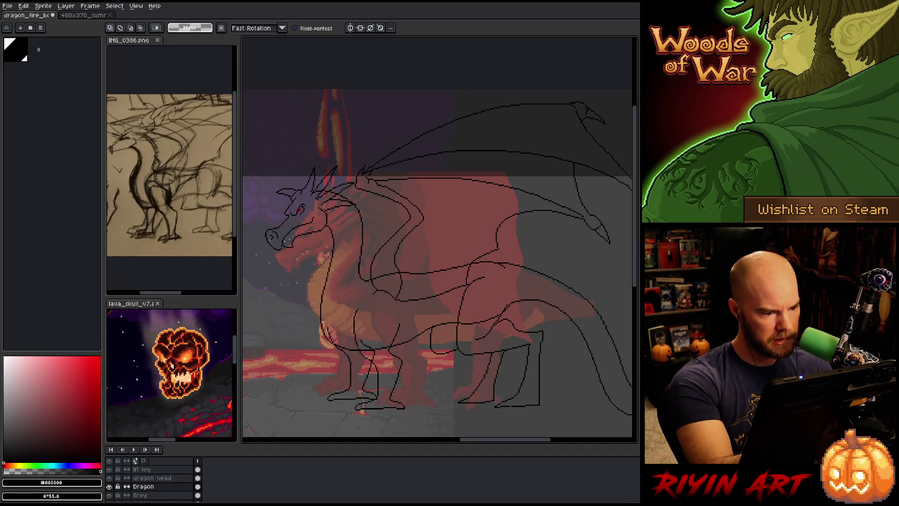
left_click_drag(334, 242, 325, 305)
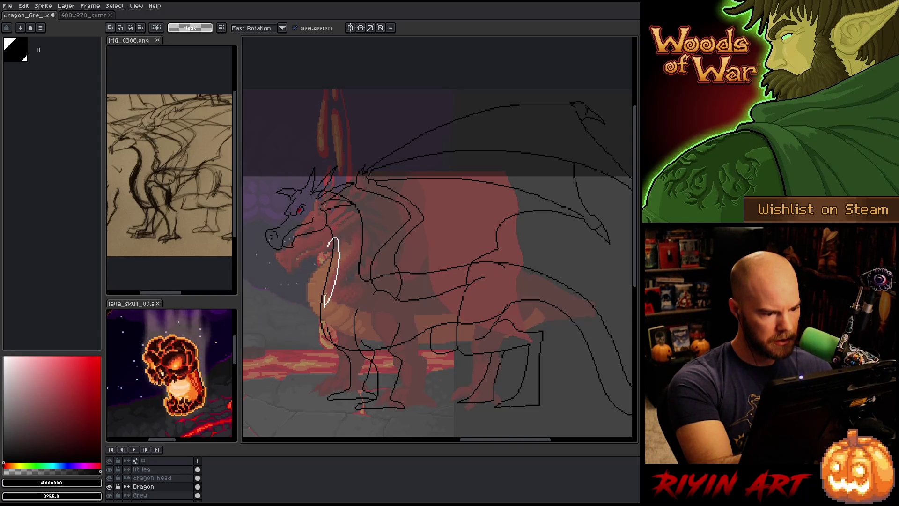
left_click_drag(323, 287, 321, 261)
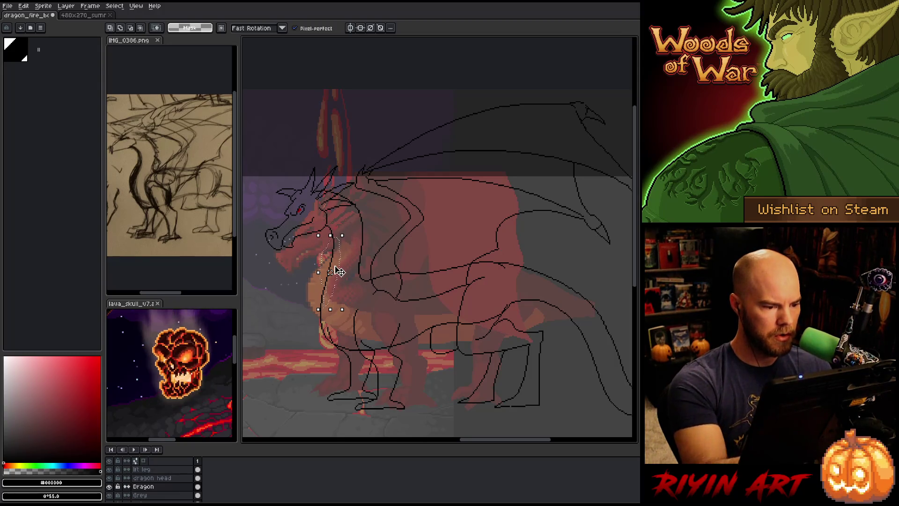
key("ctrl+d")
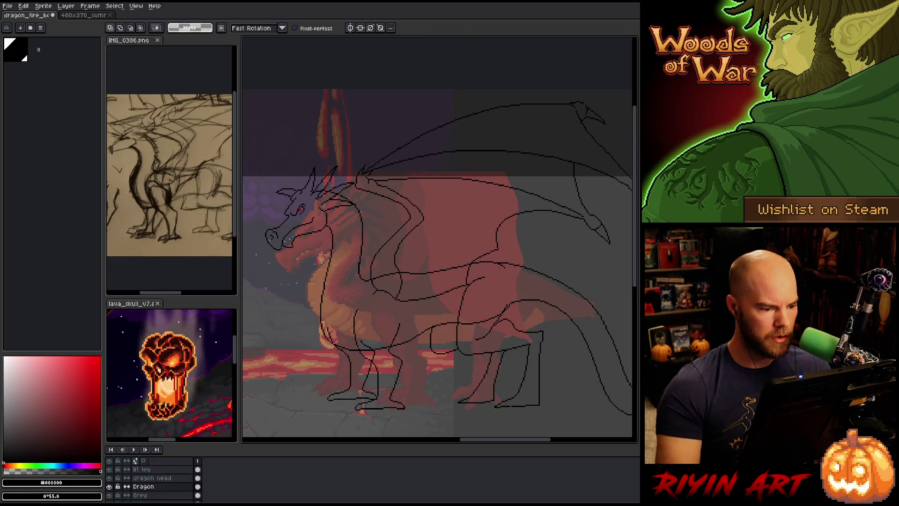
key("b")
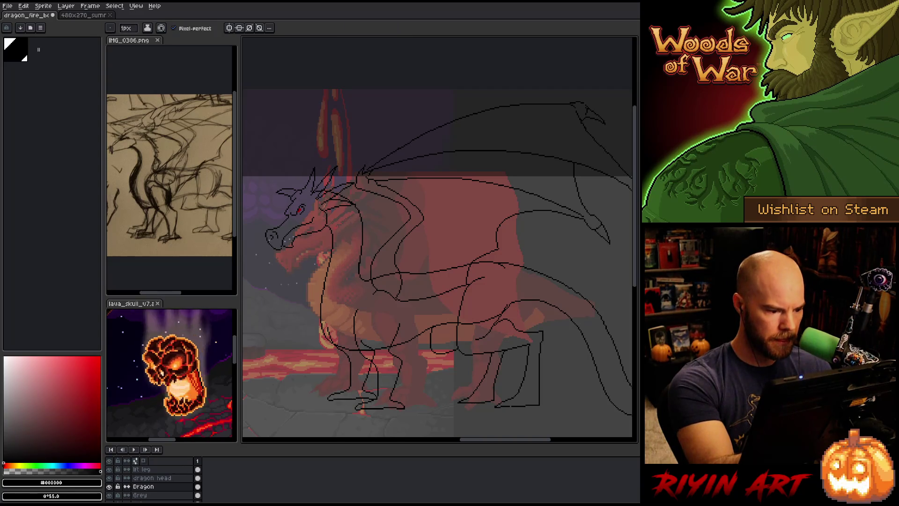
key("b")
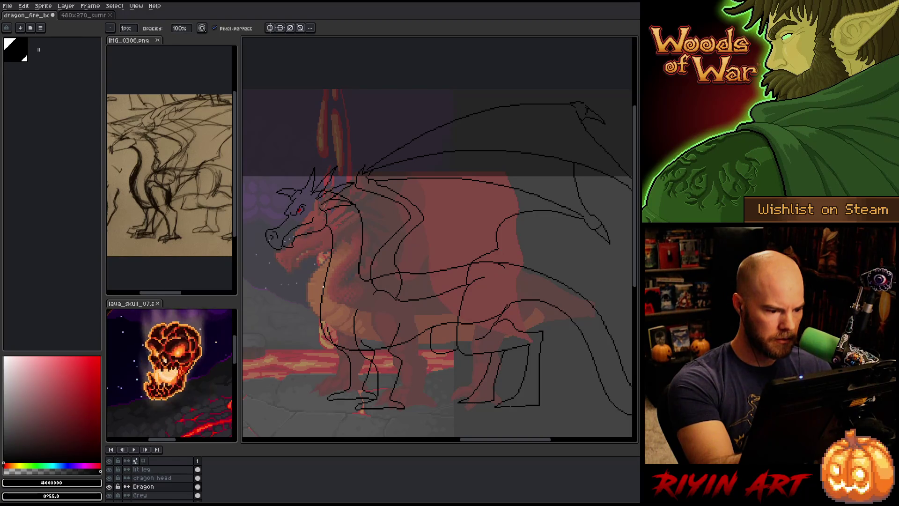
Save the sprite, then zoom out and back in to reframe the dragon
key("ctrl+s")
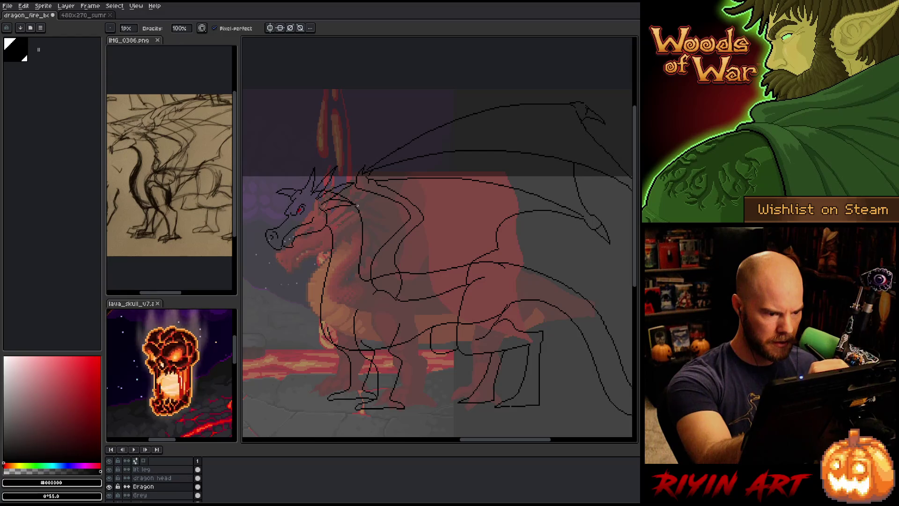
left_click_drag(425, 324, 457, 321)
key("v")
scroll(431, 335, "down", 2)
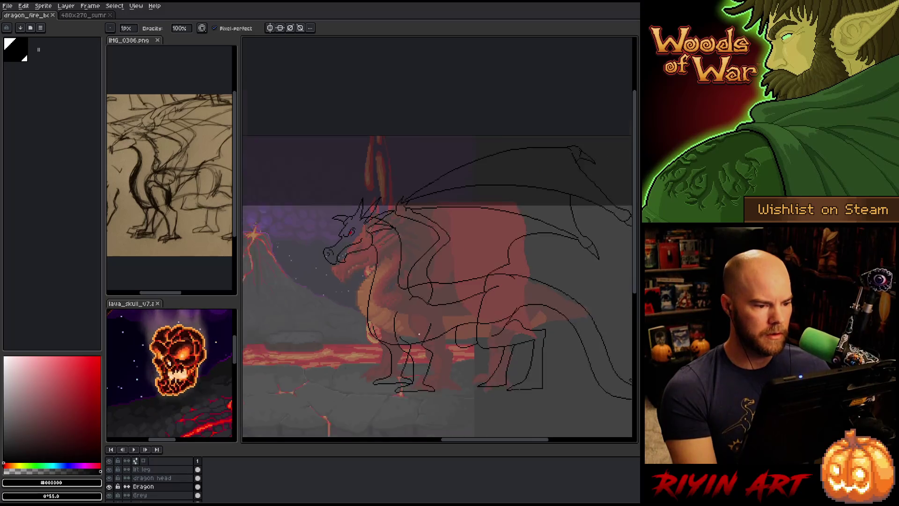
left_click_drag(431, 335, 395, 317)
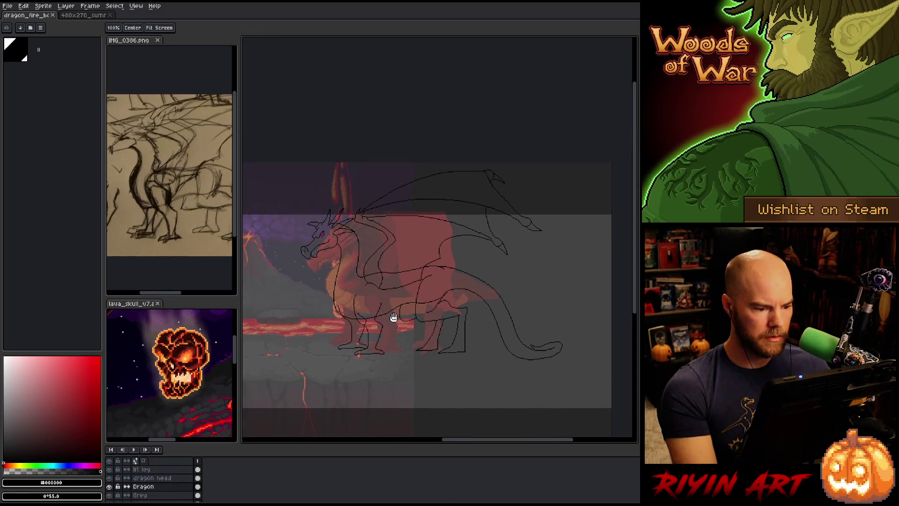
key("b")
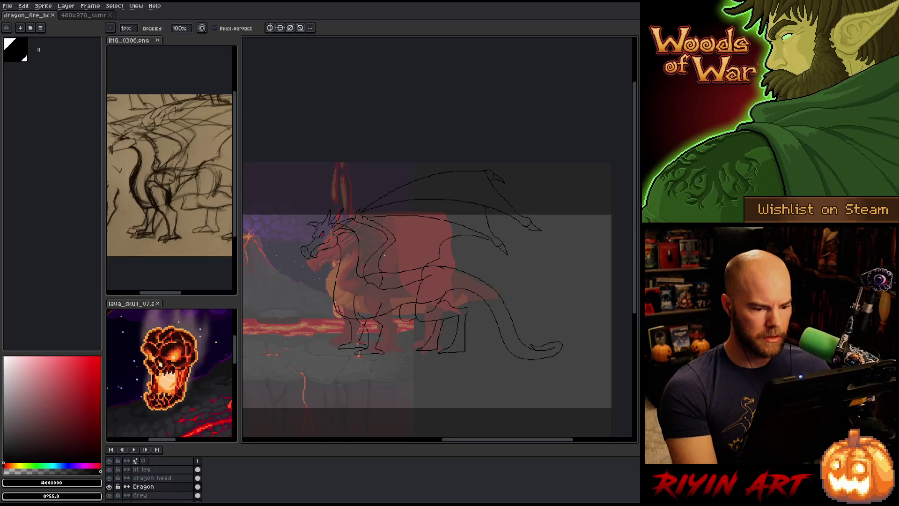
scroll(385, 255, "up", 1)
mouse_move(385, 255)
left_mouse_down()
mouse_move(408, 271)
mouse_move(419, 263)
left_mouse_up()
key("b")
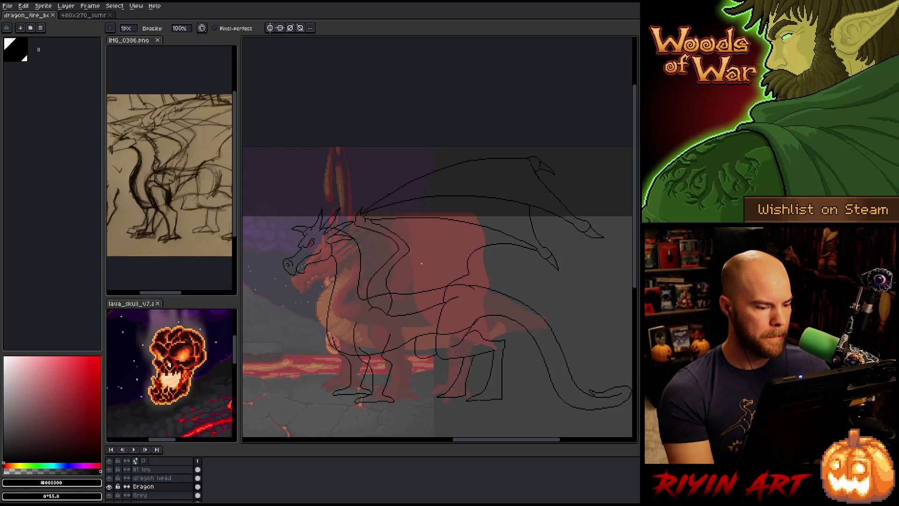
left_click_drag(429, 308, 428, 305)
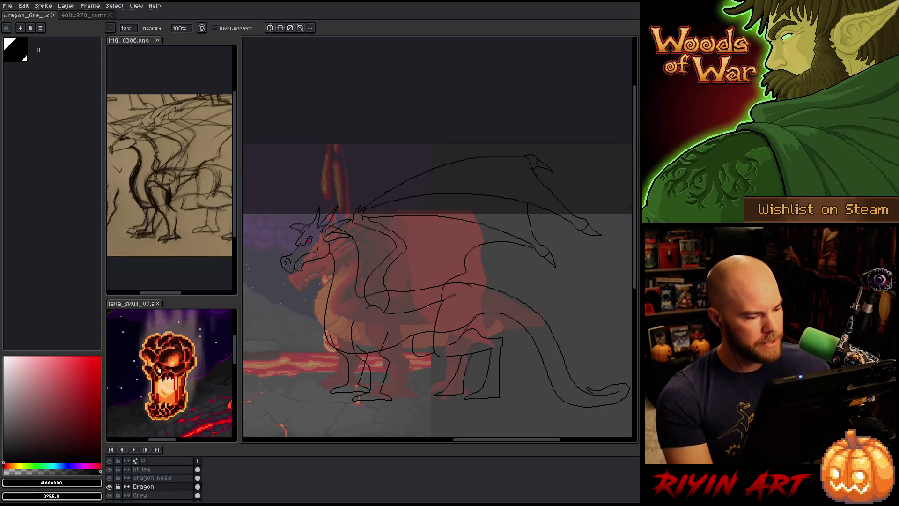
Hide the Dragon sketch, eyedrop the chest orange, tune it richer, then show the Grey layer
left_click(109, 487)
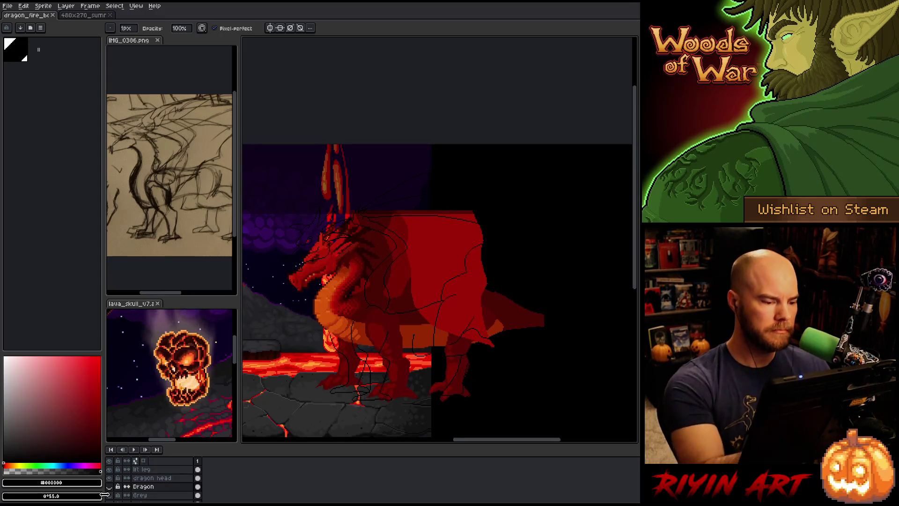
left_click(324, 302, "alt")
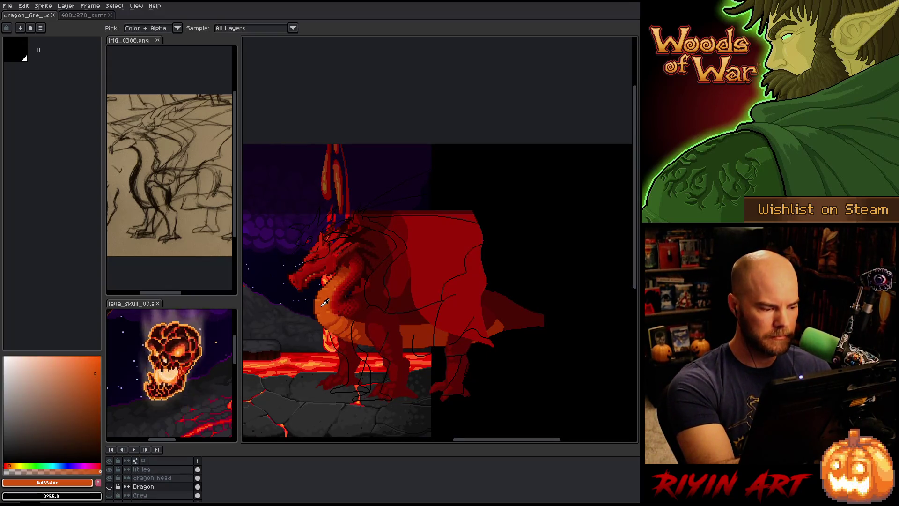
left_click(69, 368)
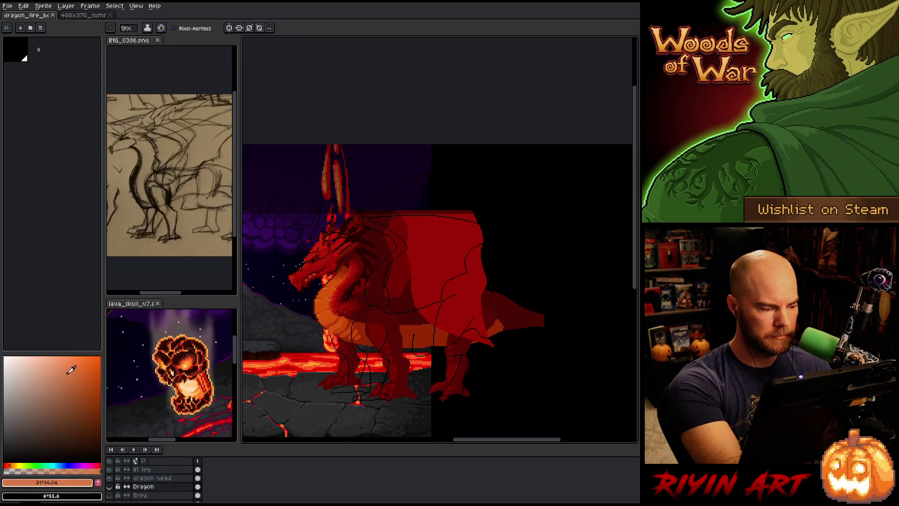
left_click(301, 358, "alt")
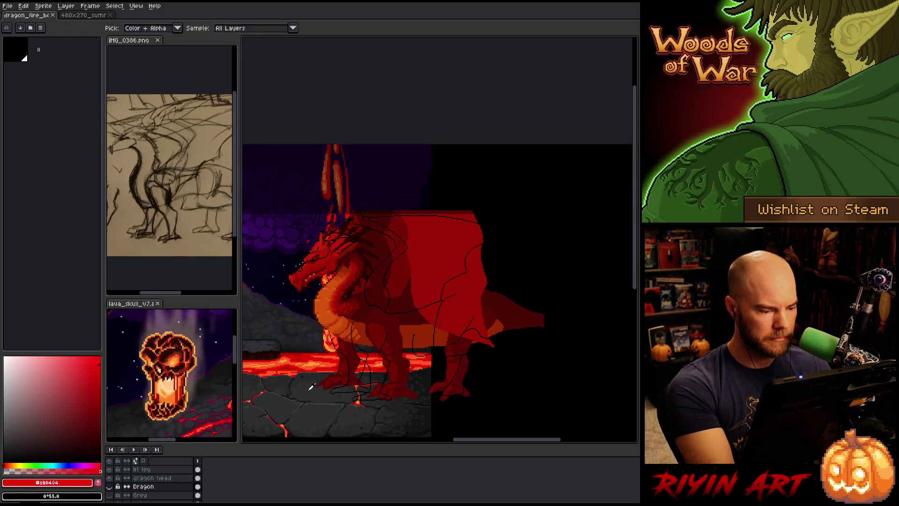
left_click(311, 375, "alt")
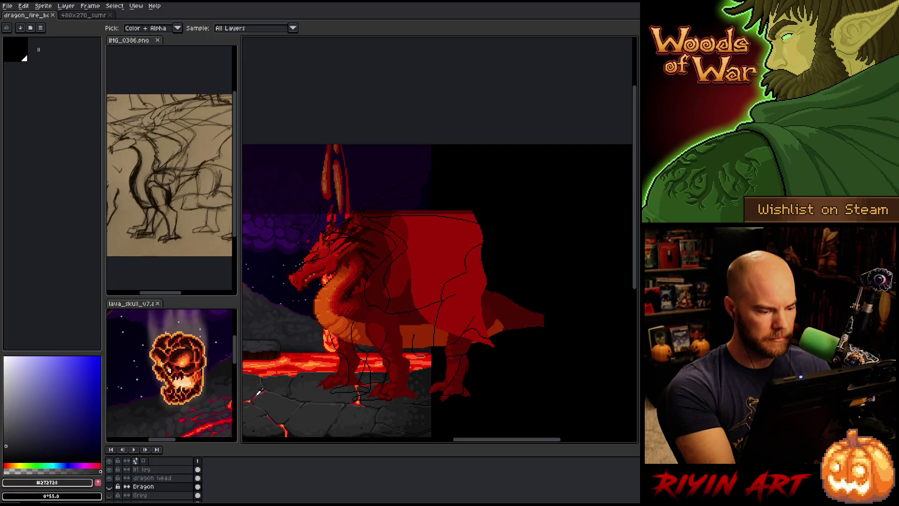
left_click(295, 354, "alt")
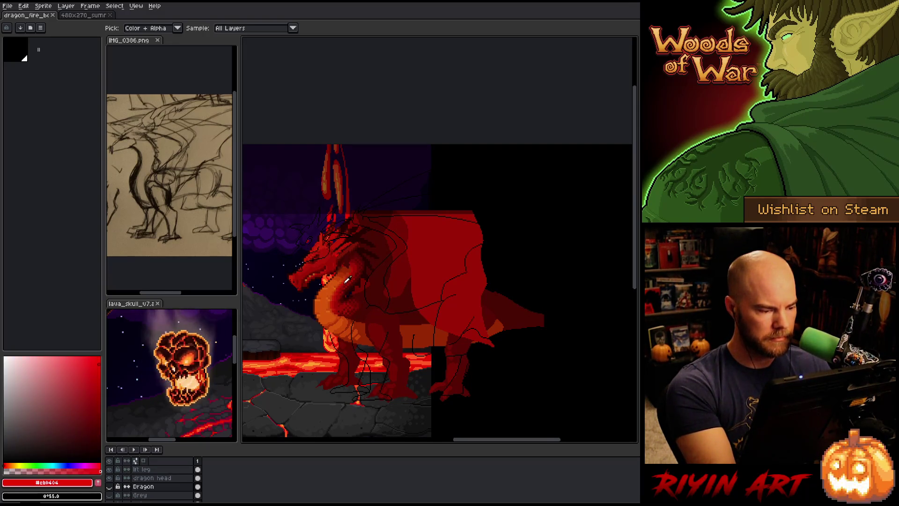
left_click(324, 300, "alt")
mouse_move(91, 372)
left_mouse_down()
mouse_move(77, 374)
mouse_move(84, 371)
left_mouse_up()
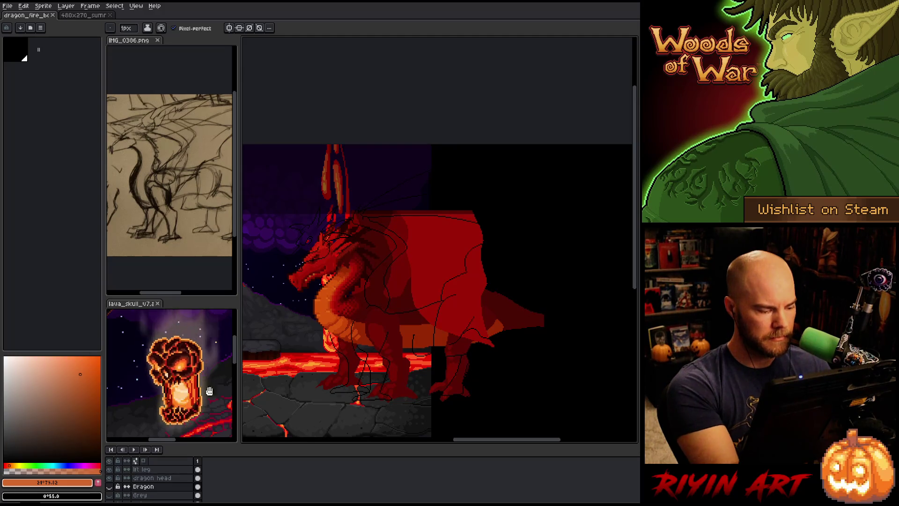
left_click(109, 495)
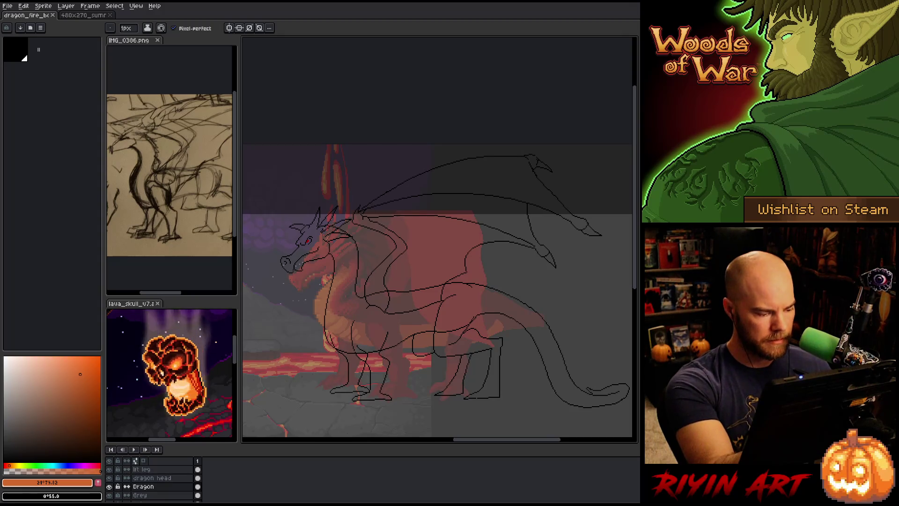
Isolate the Dragon layer and draw an orange stroke along the claw curve's inner edge
scroll(320, 220, "up", 3)
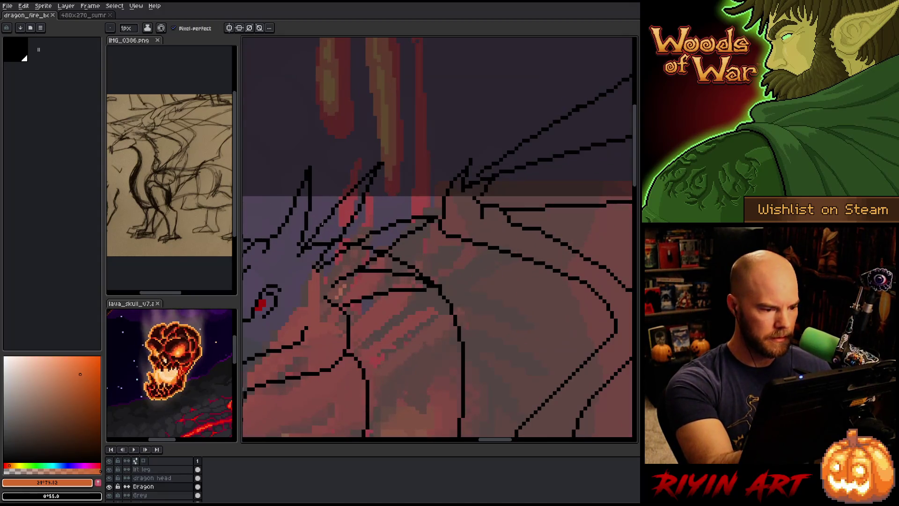
left_click(111, 487, "alt")
left_click_drag(299, 259, 333, 342)
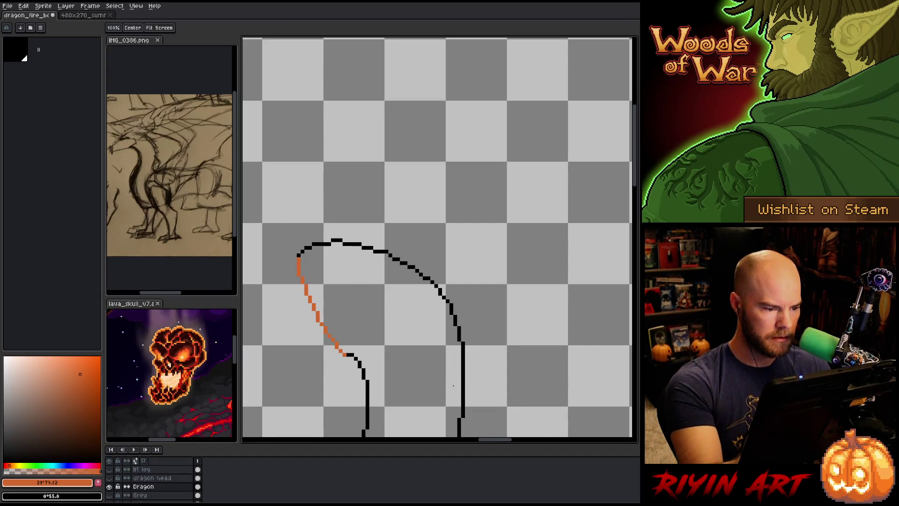
Zoom around the long curve's end, take the eraser, and set the drawing colour to black
scroll(476, 310, "down", 4)
left_click_drag(468, 327, 270, 269)
scroll(491, 328, "up", 3)
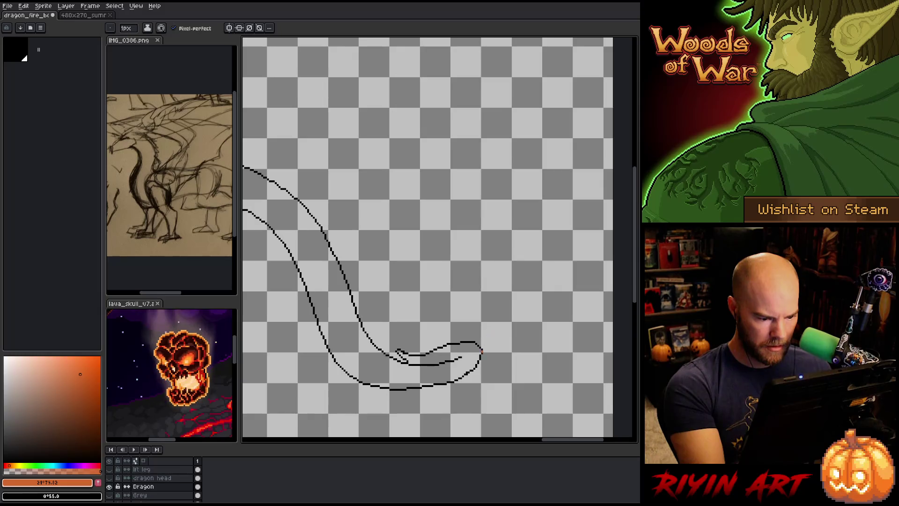
scroll(472, 374, "up", 2)
key("e")
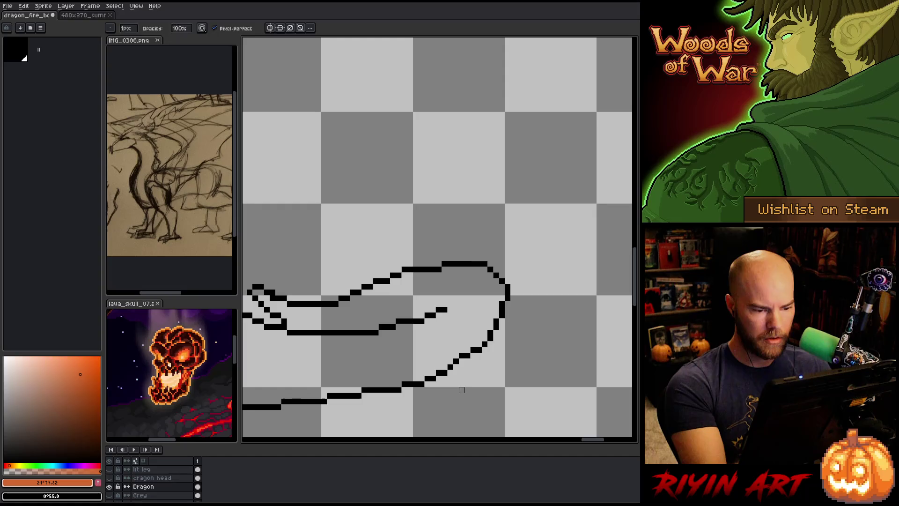
scroll(439, 338, "down", 5)
scroll(309, 293, "down", 2)
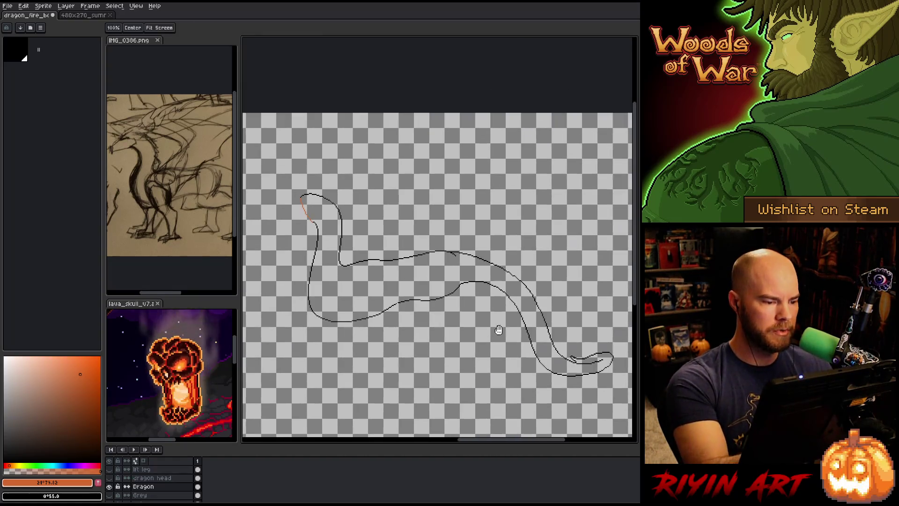
scroll(323, 176, "up", 3)
scroll(322, 176, "up", 1)
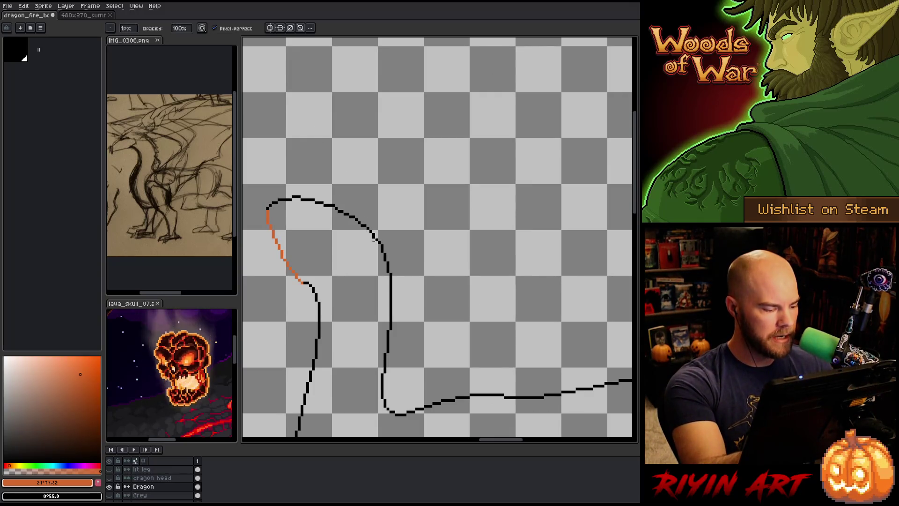
left_click(325, 165, "alt")
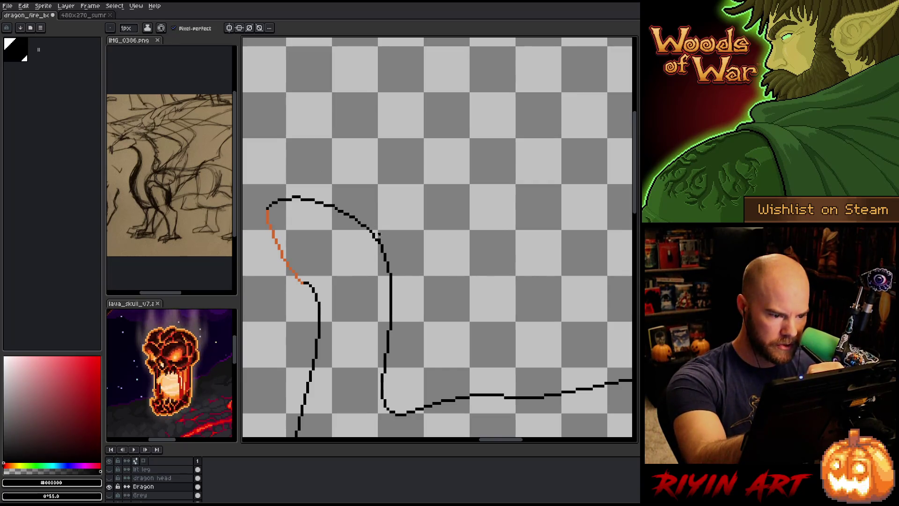
Erase and redraw the top arc of the claw outline in black, then eyedrop the orange outline colour
key("e")
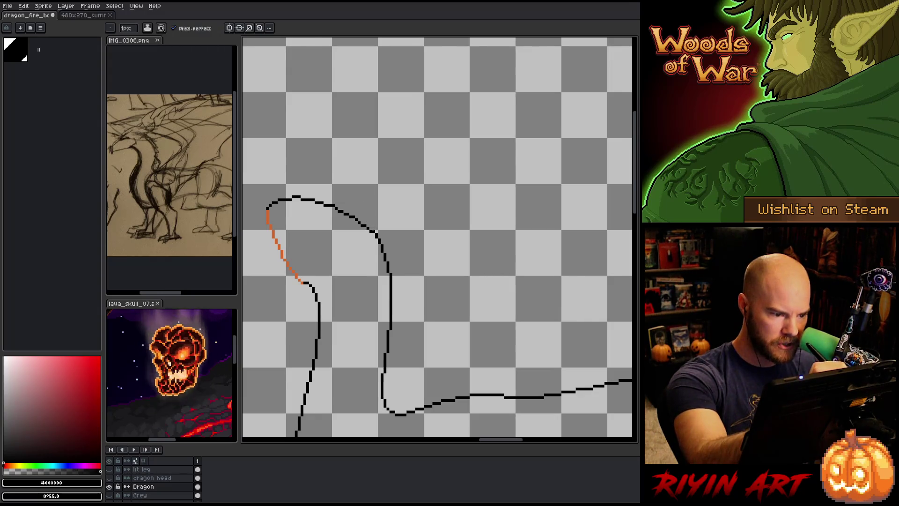
key("b")
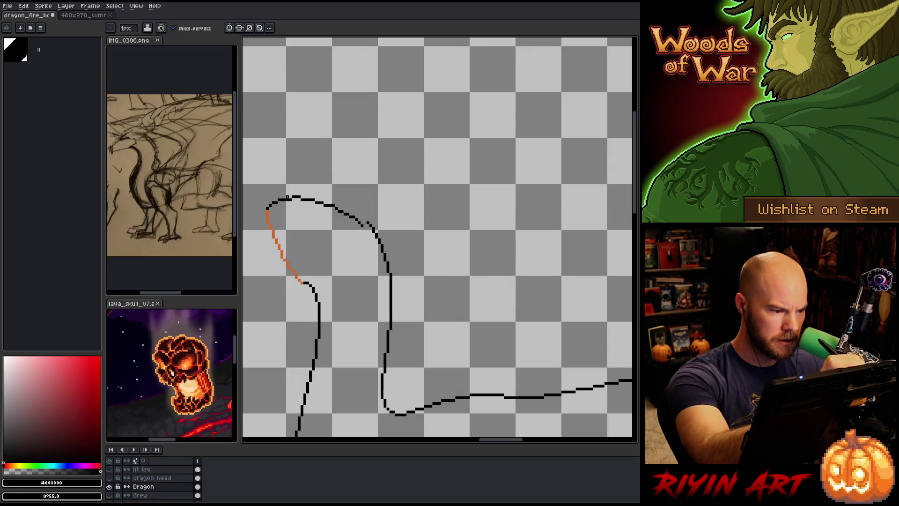
key("e")
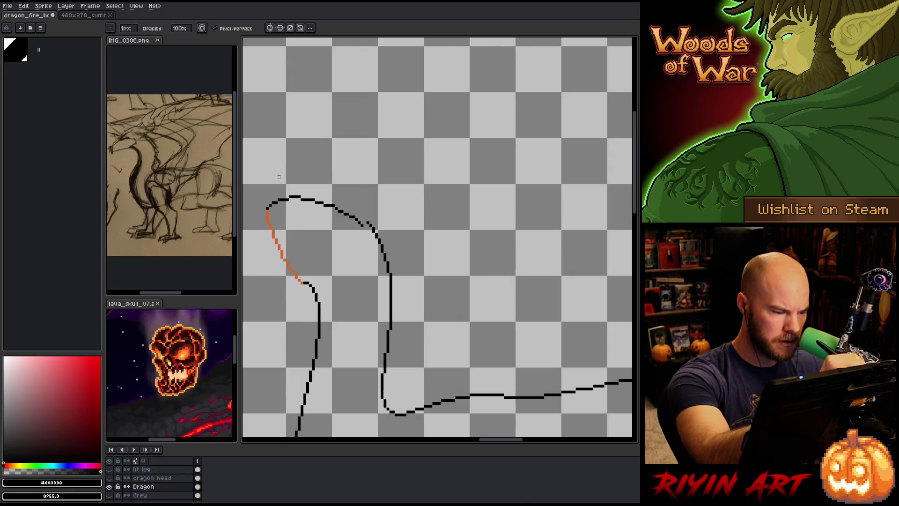
key("b")
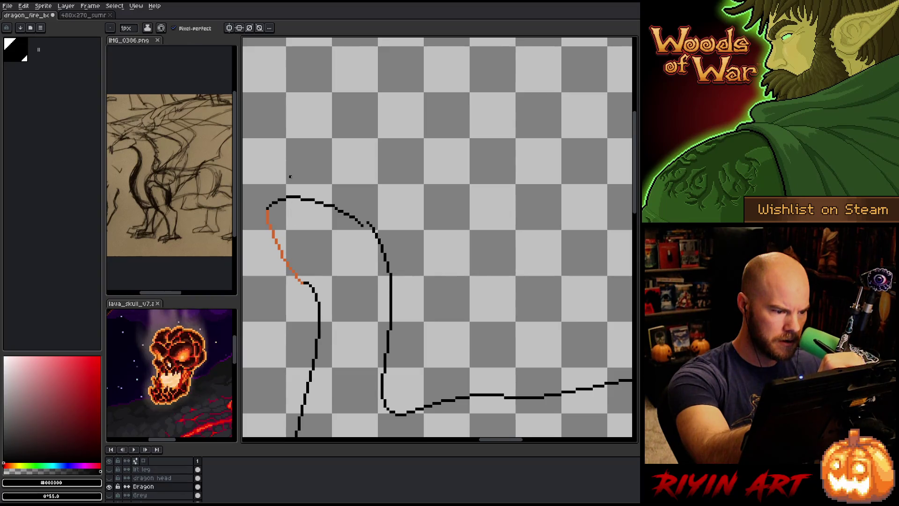
key("e")
key("b")
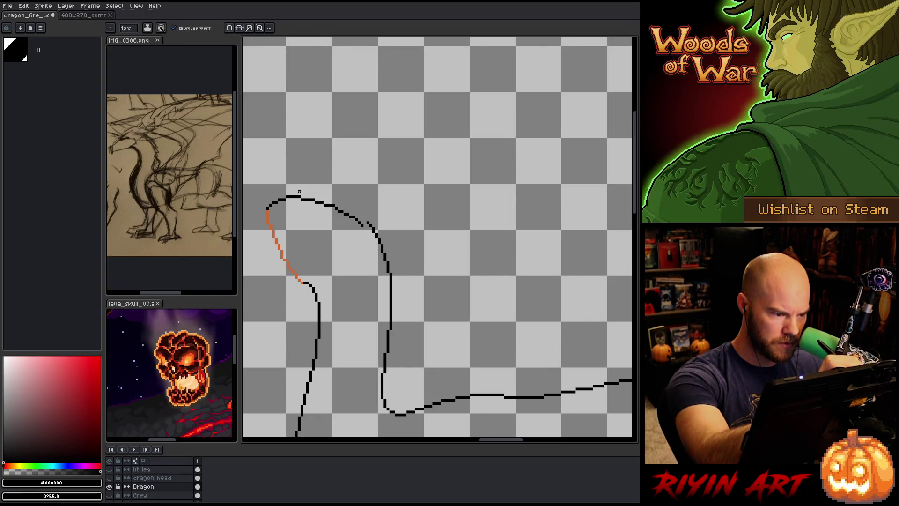
key("e")
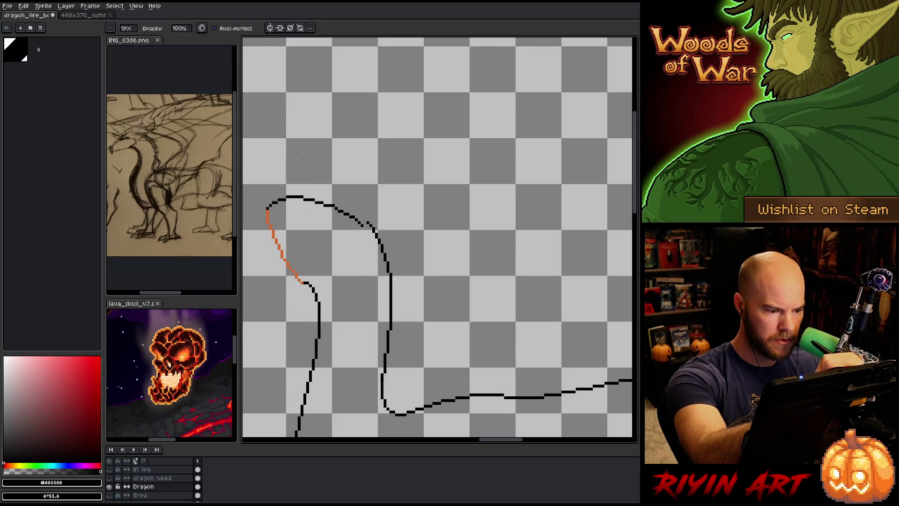
left_click_drag(363, 226, 321, 202)
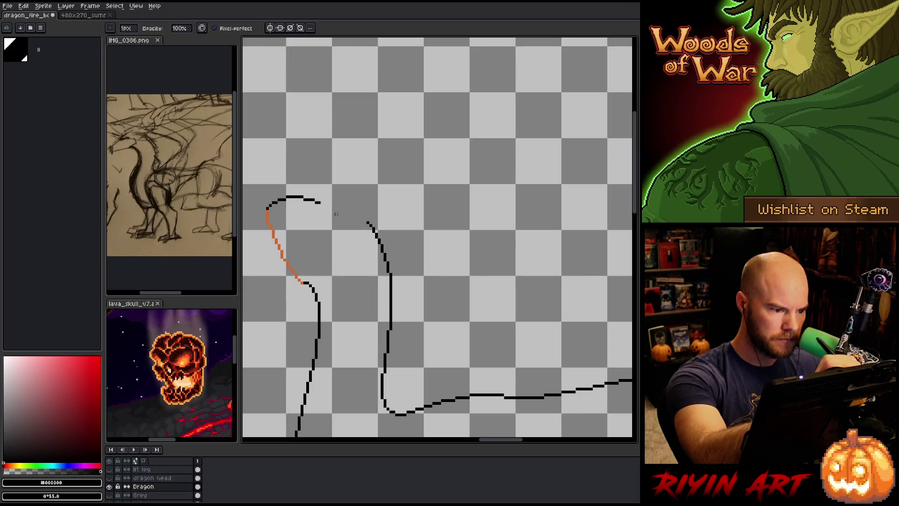
key("b")
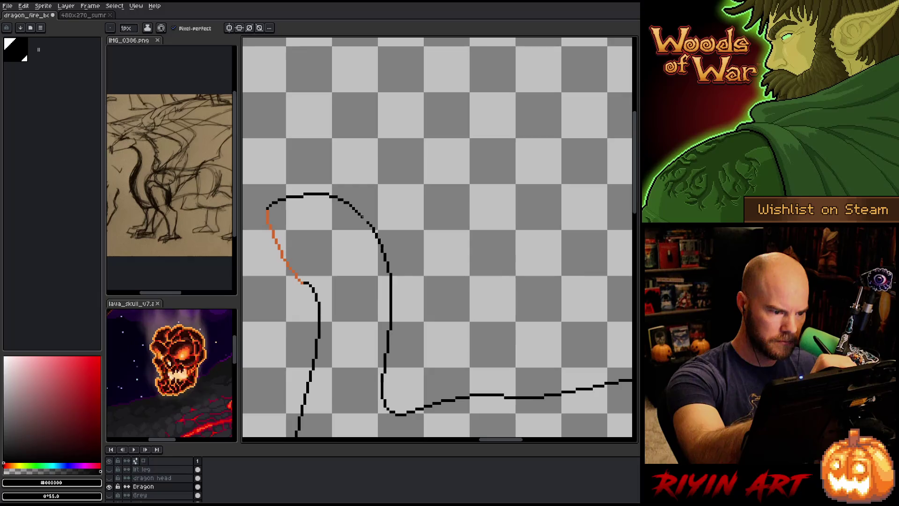
key("e")
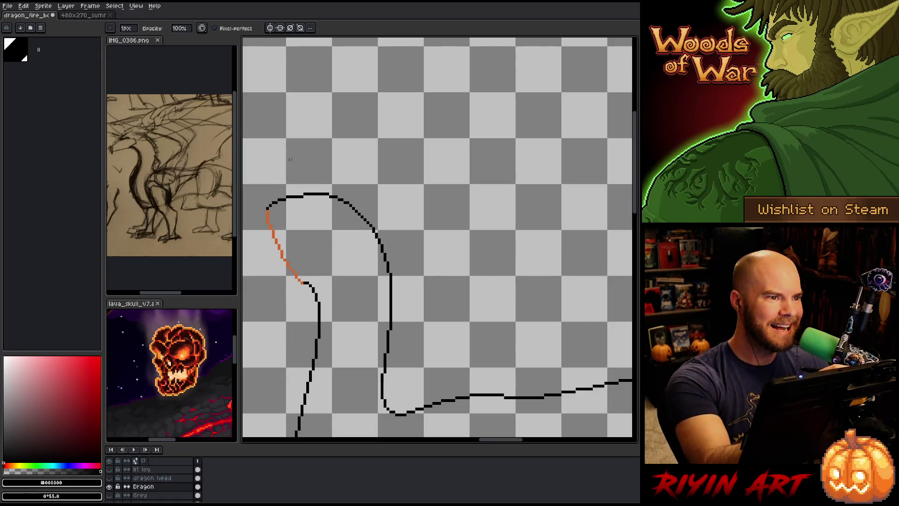
left_click(277, 244, "alt")
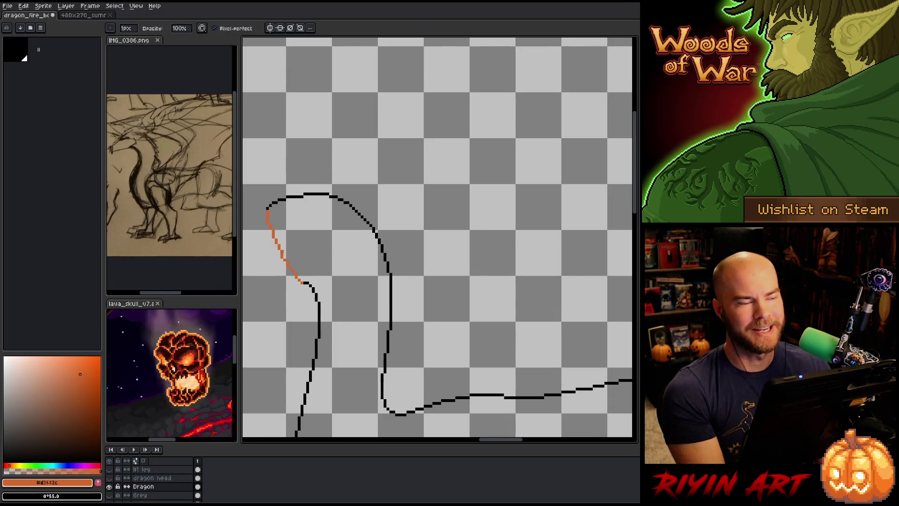
Pan to the lower outline lines and sample black from the outline
key("g")
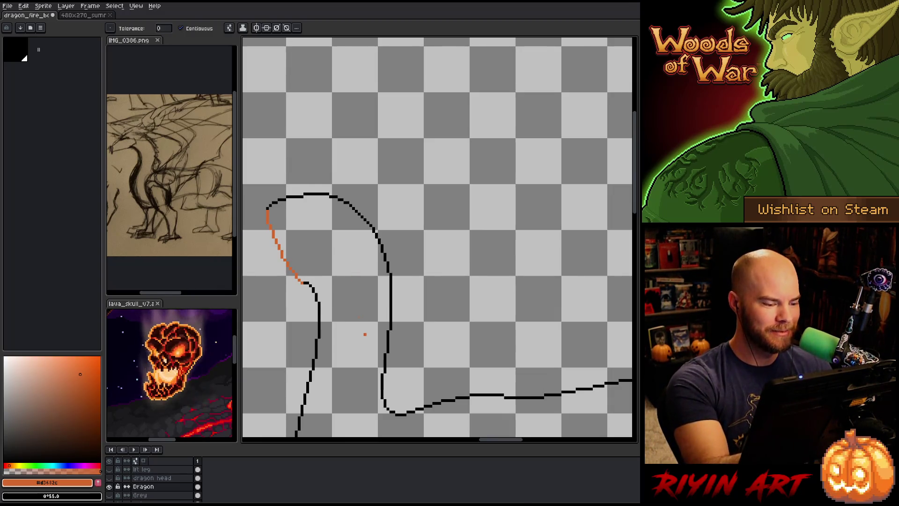
key("space")
scroll(425, 357, "down", 5)
mouse_move(490, 364)
left_mouse_down()
mouse_move(454, 387)
mouse_move(445, 373)
left_mouse_up()
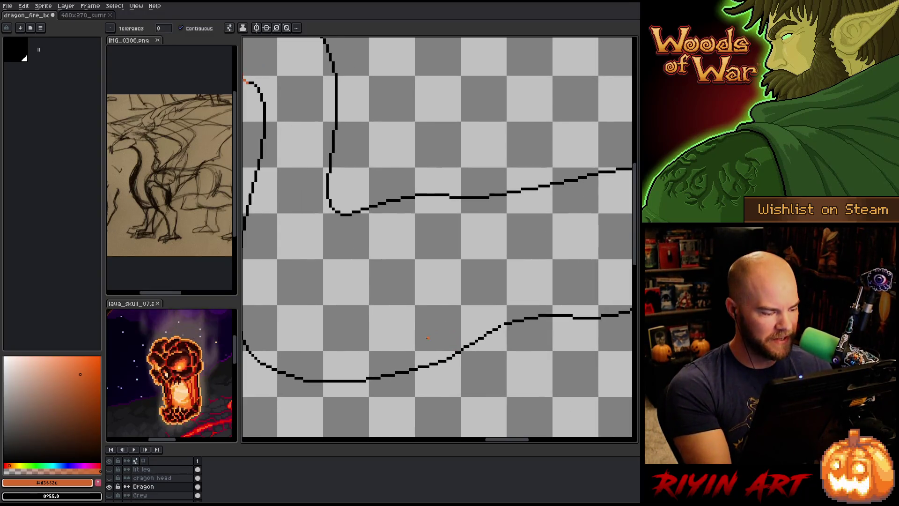
left_click(413, 370, "alt")
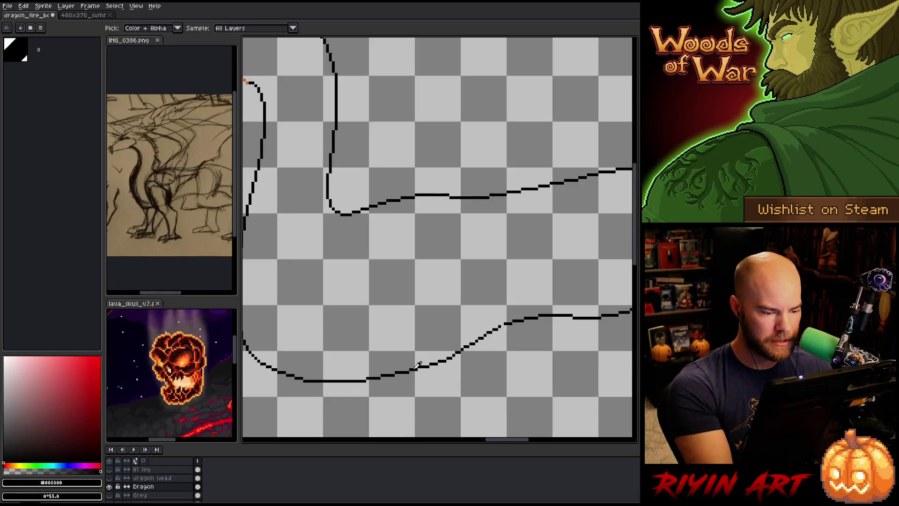
key("b")
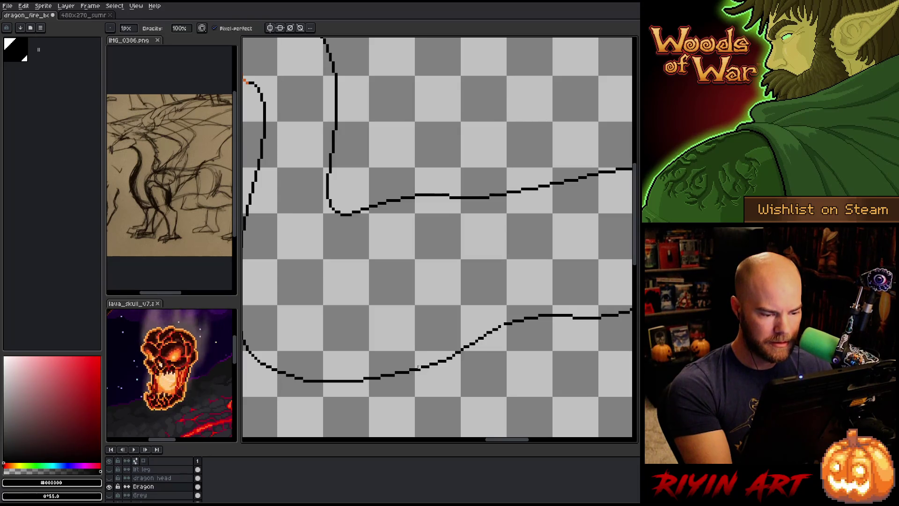
left_click_drag(474, 375, 443, 375)
key("space")
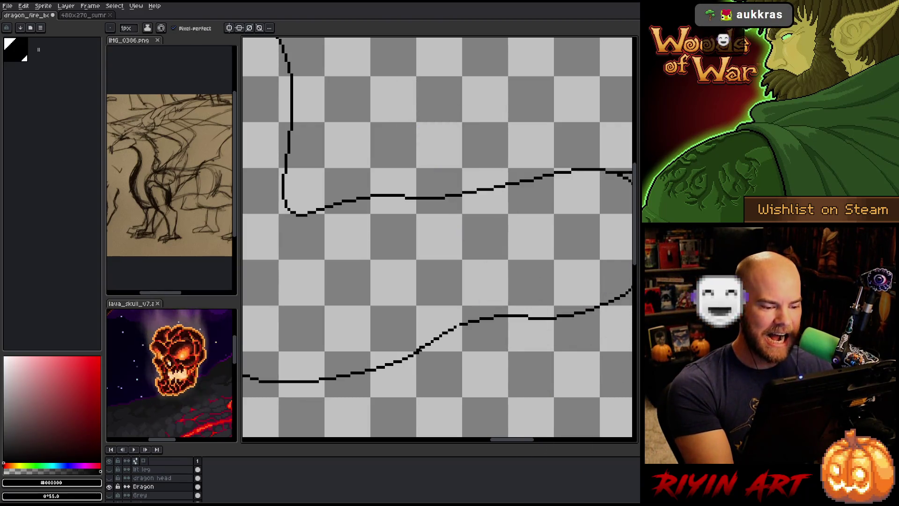
Pan left along the wing line, alternating between eraser and pencil
key("e")
key("e")
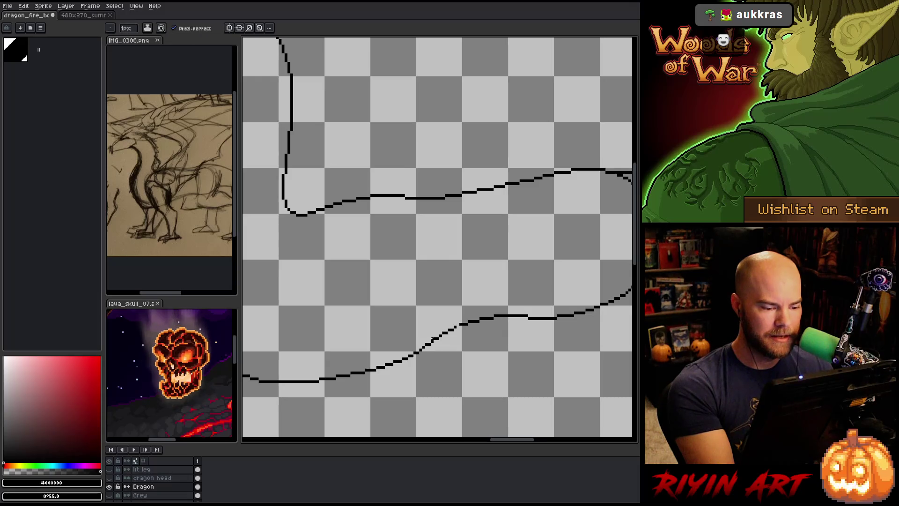
key("b")
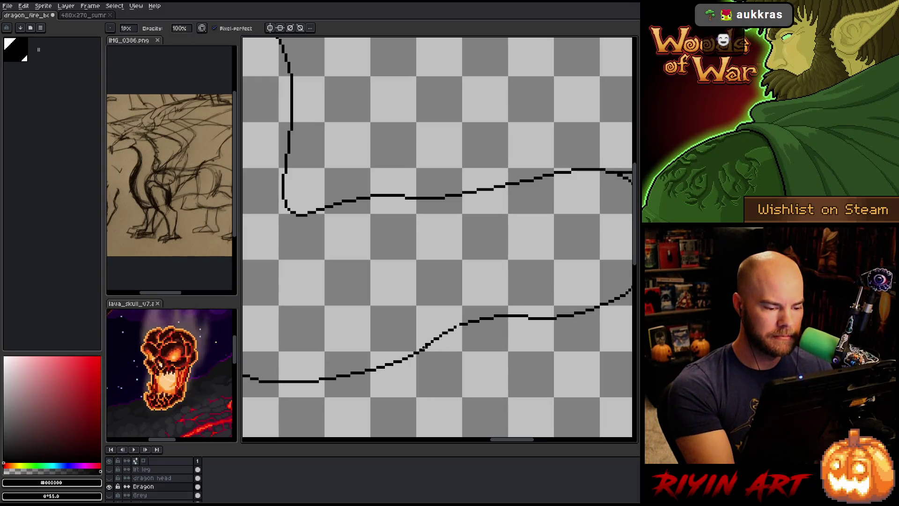
key("e")
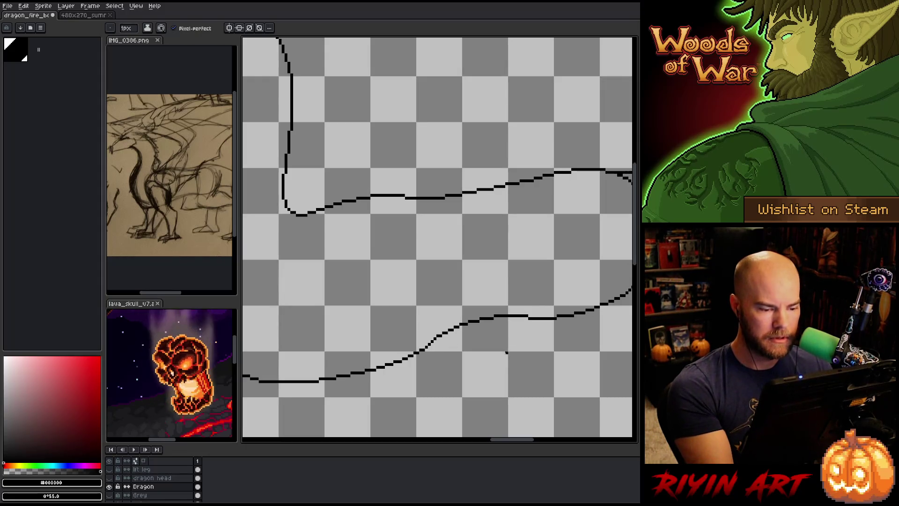
left_click_drag(497, 361, 423, 364)
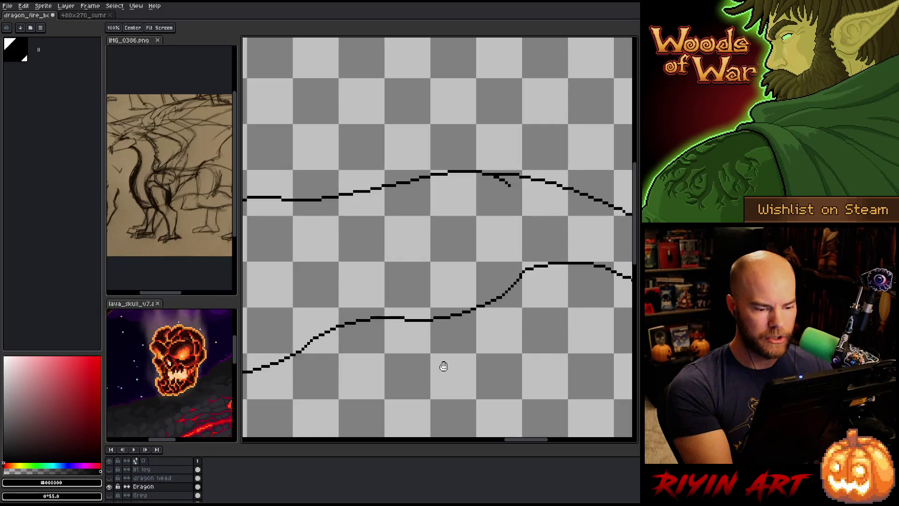
left_click_drag(482, 343, 490, 363)
key("b")
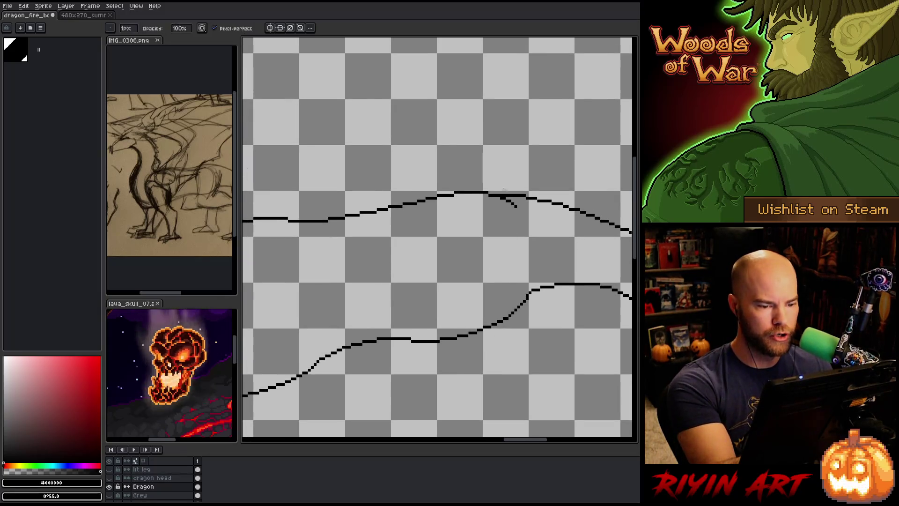
Erase stray doubled pixels off the upper wing line, panning toward its right side
key("e")
key("b")
key("ctrl+z")
key("e")
key("b")
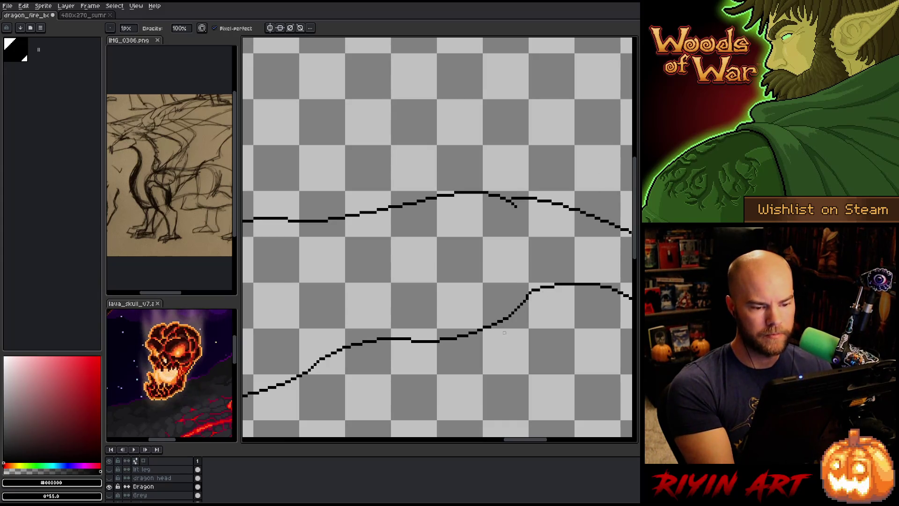
key("h")
left_click_drag(419, 275, 477, 288)
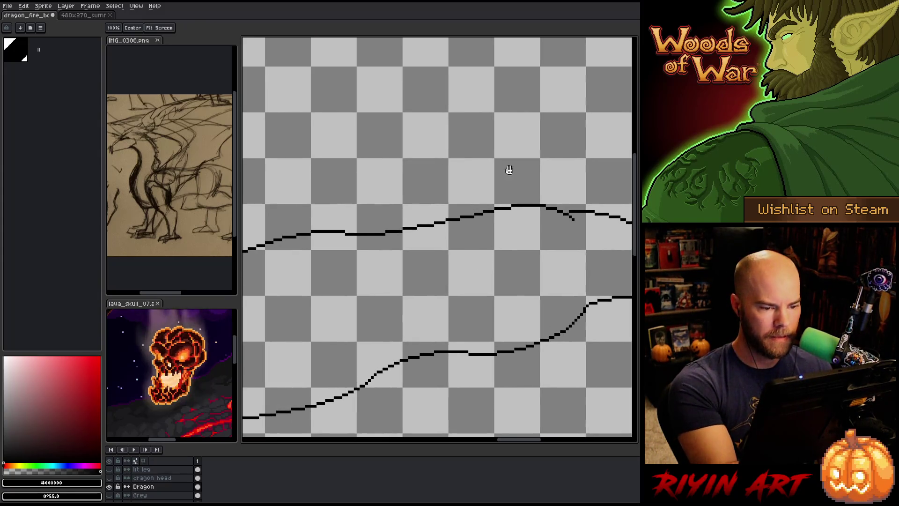
key("e")
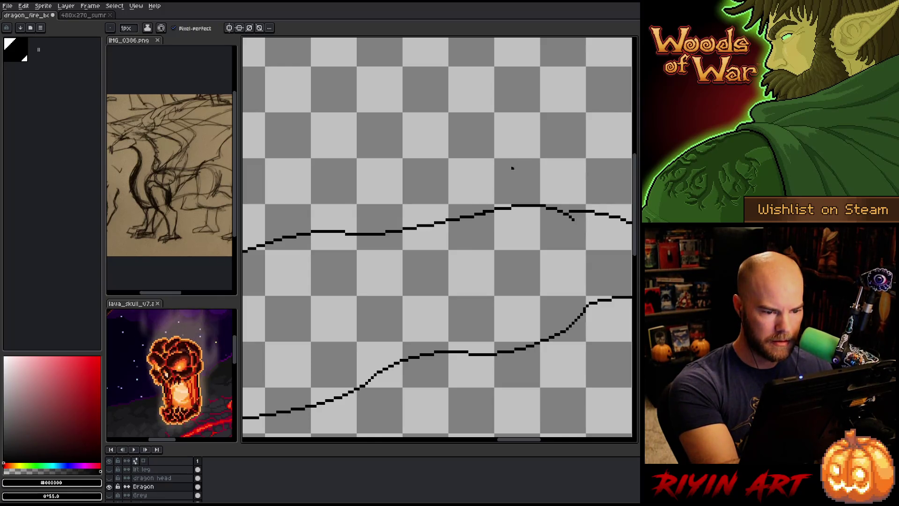
key("b")
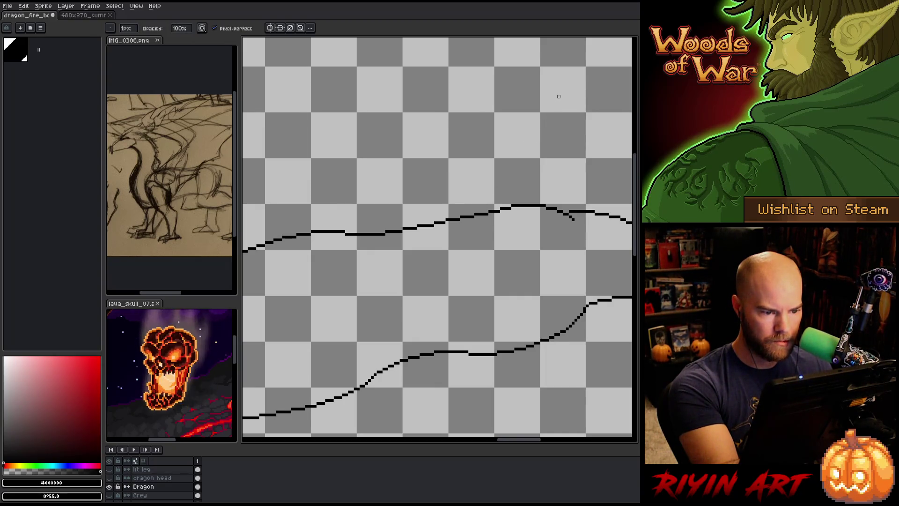
Lasso the upper line's peak, move it about 15 px right, and deselect
key("q")
mouse_move(518, 241)
left_mouse_down()
mouse_move(532, 201)
mouse_move(462, 191)
mouse_move(447, 215)
mouse_move(456, 269)
left_mouse_up()
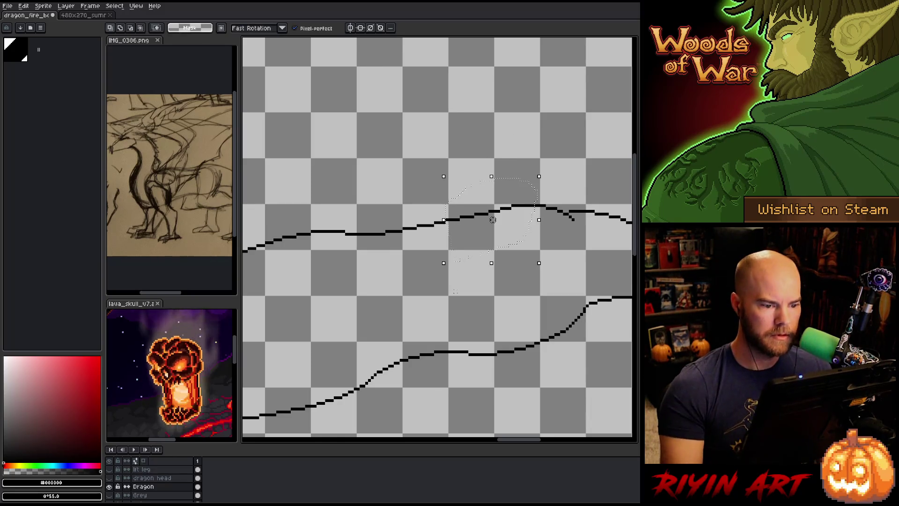
left_click_drag(493, 219, 500, 220)
key("ctrl+d")
key("b")
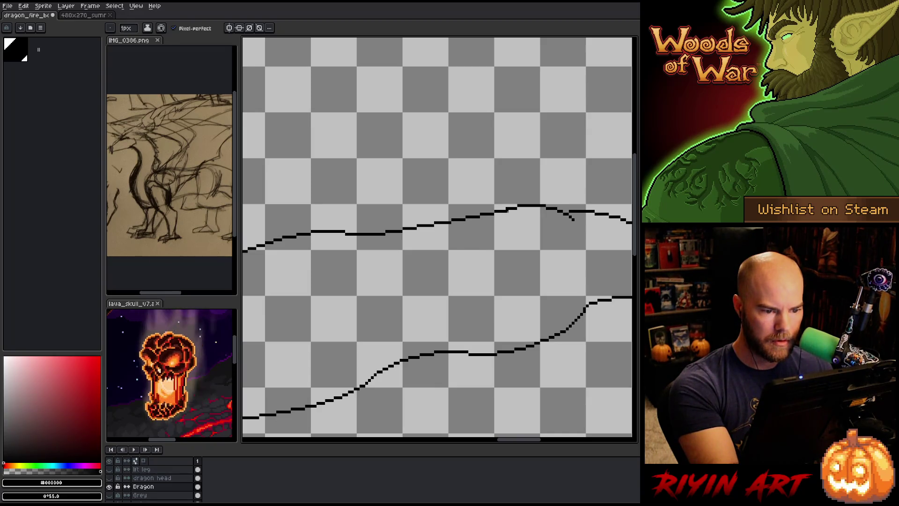
Bring the wing tip strokes into view with the eraser ready
key("e")
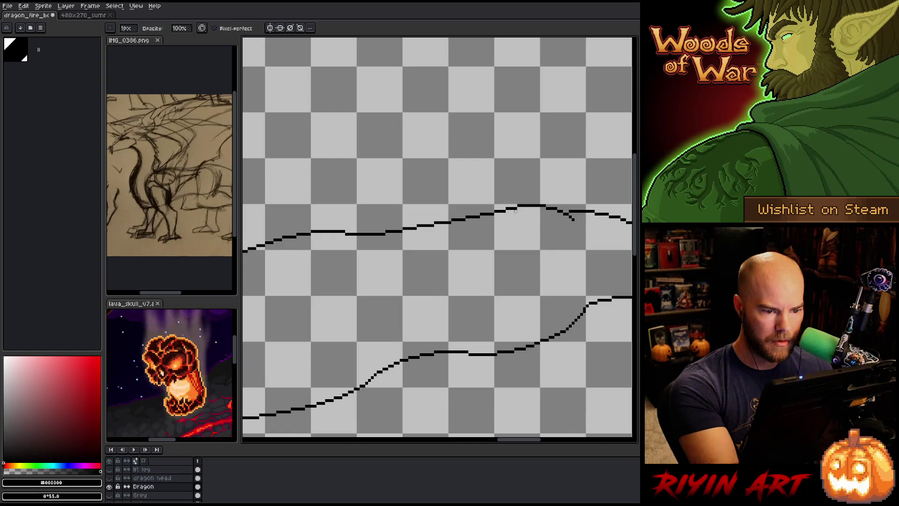
key("b")
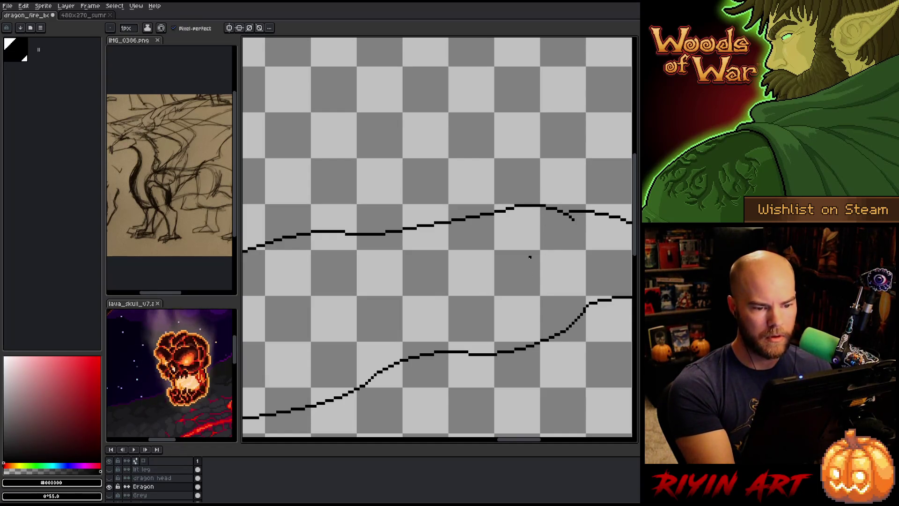
key("e")
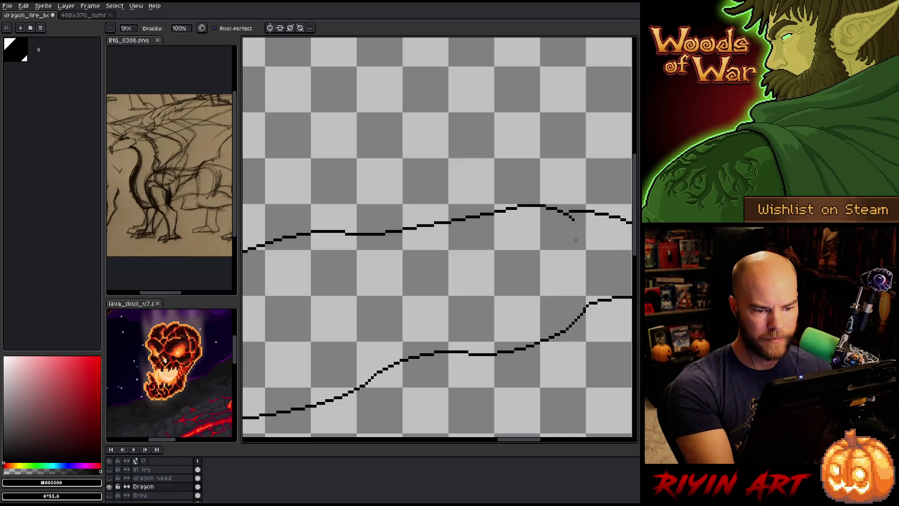
left_click_drag(392, 220, 504, 212)
Touch up the wing outline pixels, alternating between pencil and eraser
key("b")
key("e")
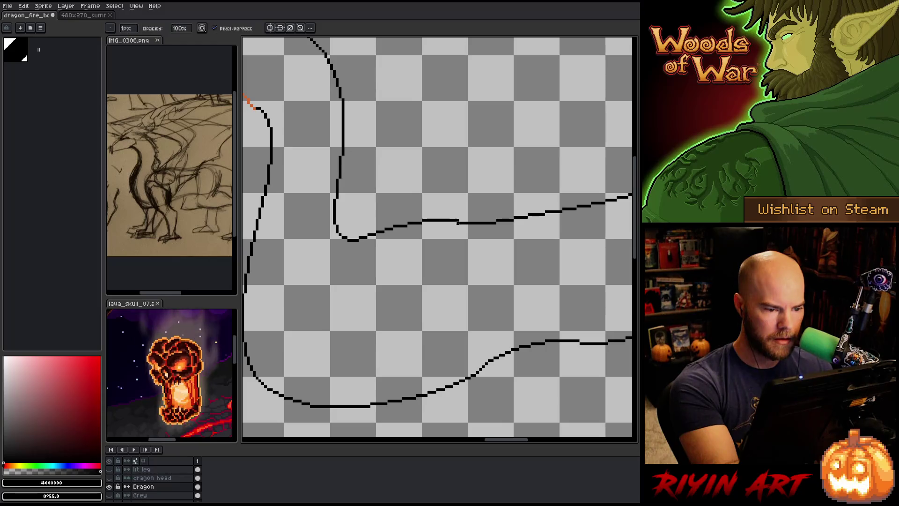
key("b")
key("e")
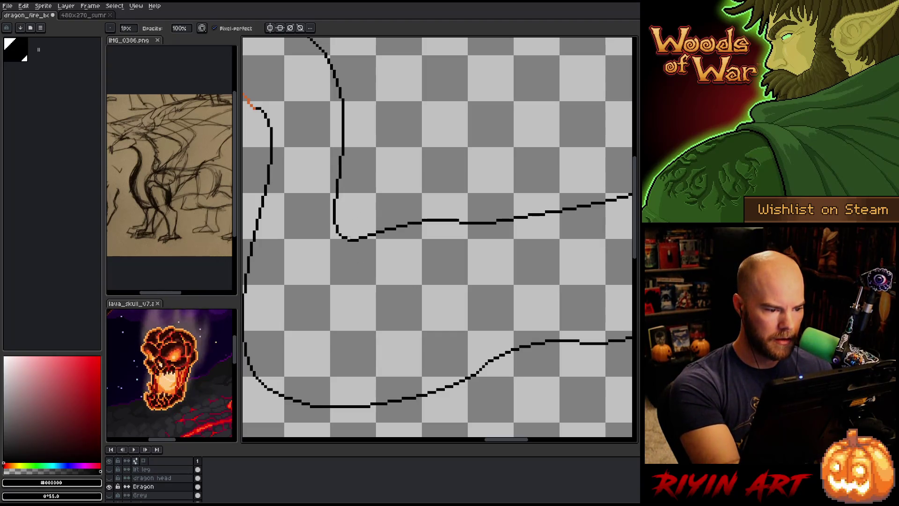
key("b")
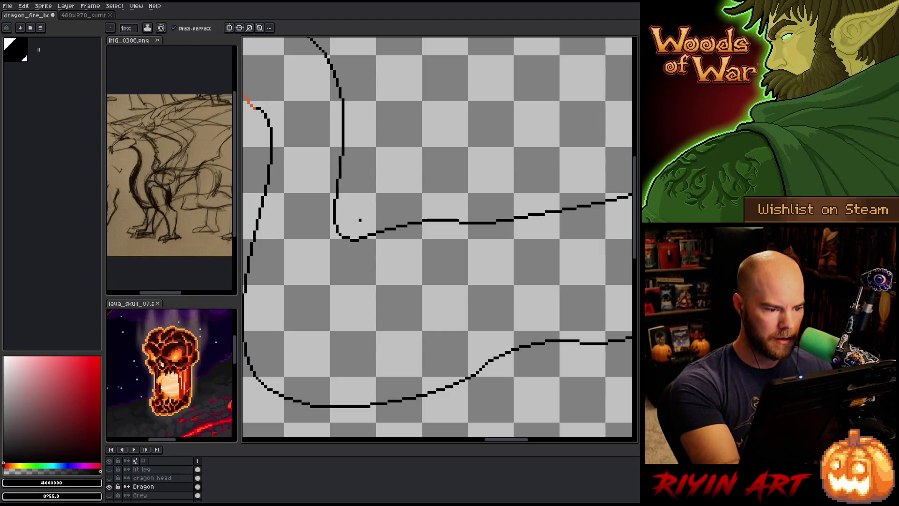
key("e")
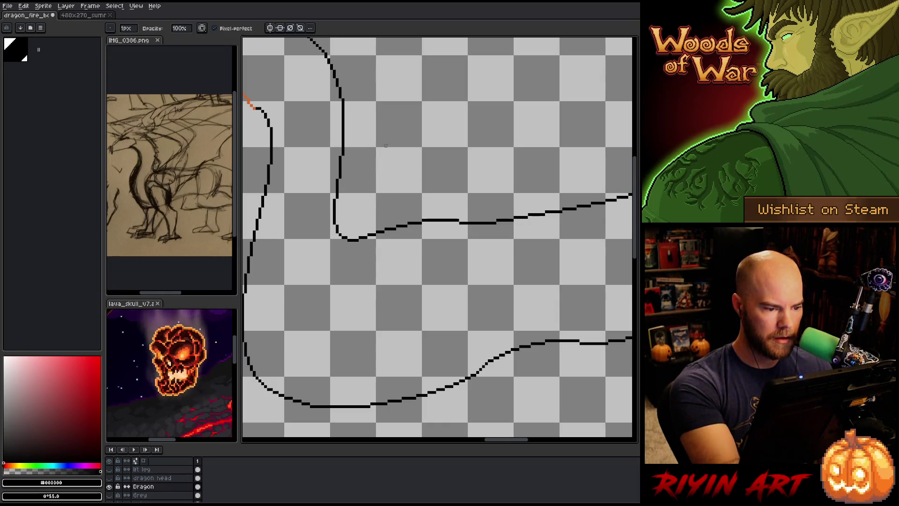
key("b")
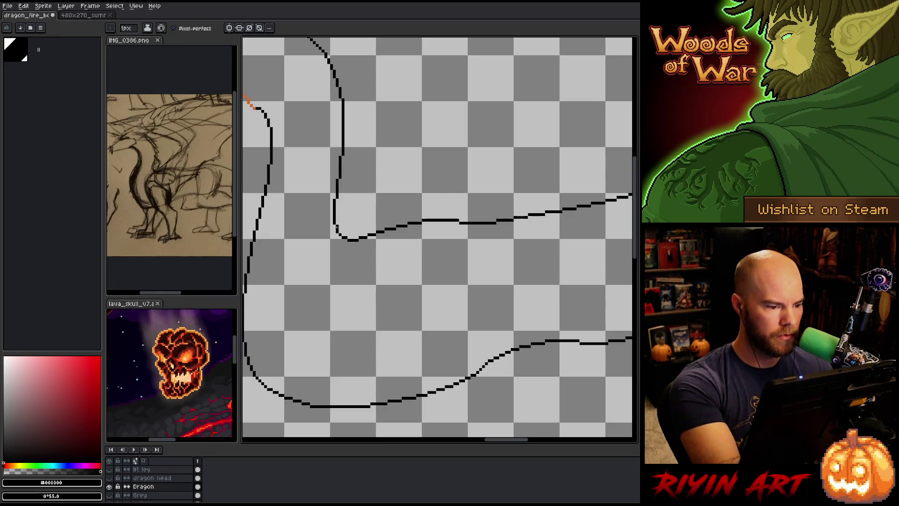
key("e")
key("b")
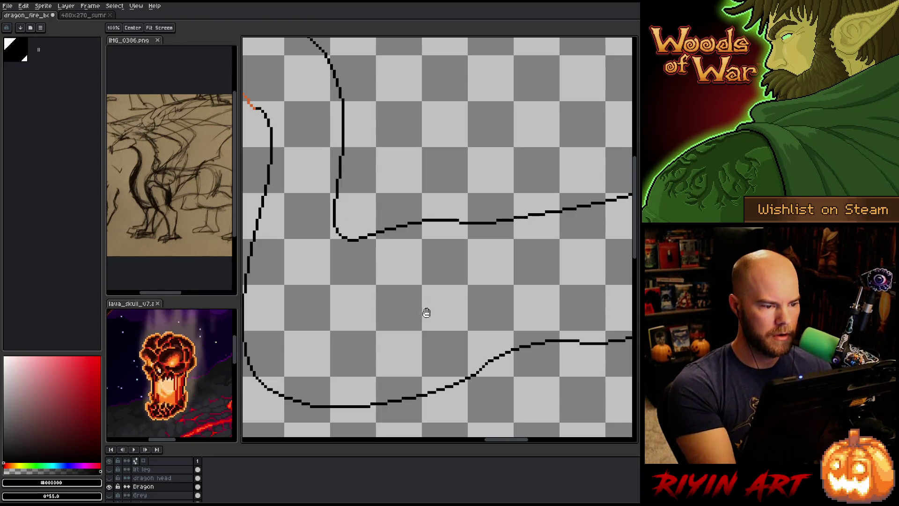
Zoom in and centre the curled wing tip, tidying nearby outline pixels
scroll(426, 311, "up", 1)
key("space")
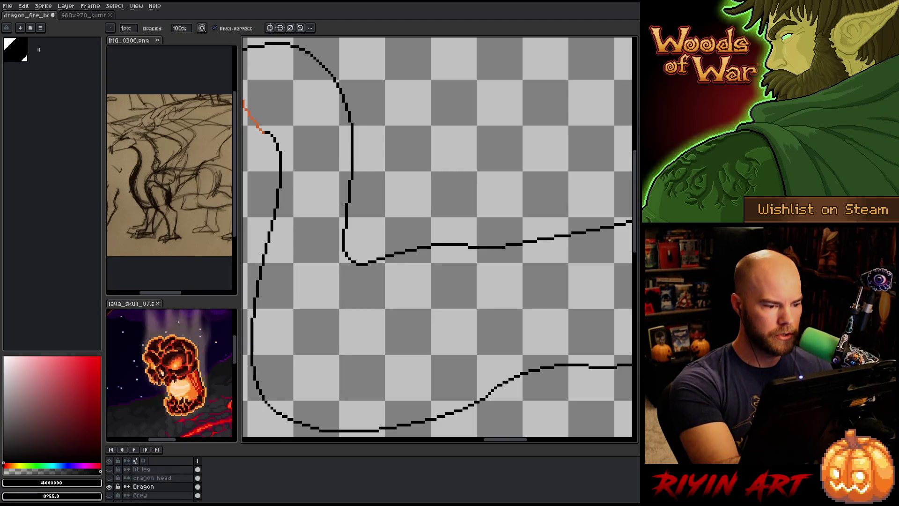
left_click_drag(390, 234, 455, 274)
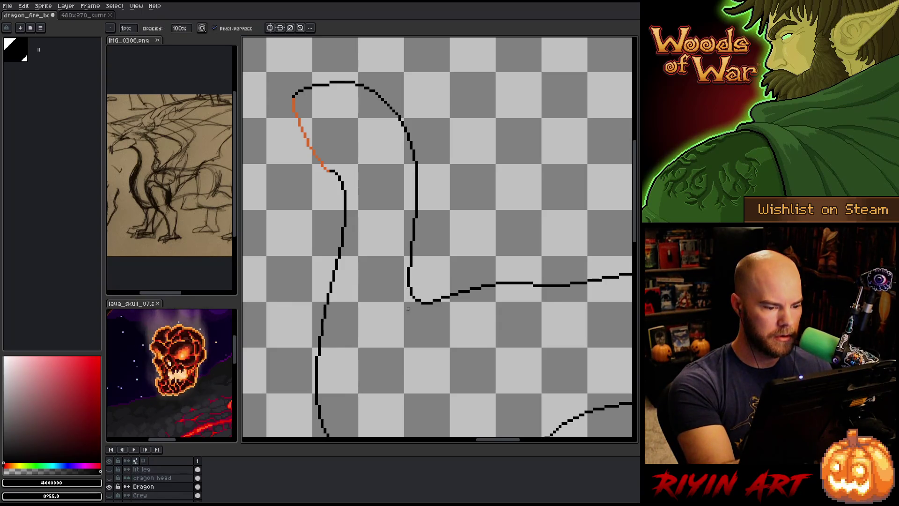
key("space")
left_click_drag(430, 307, 441, 300)
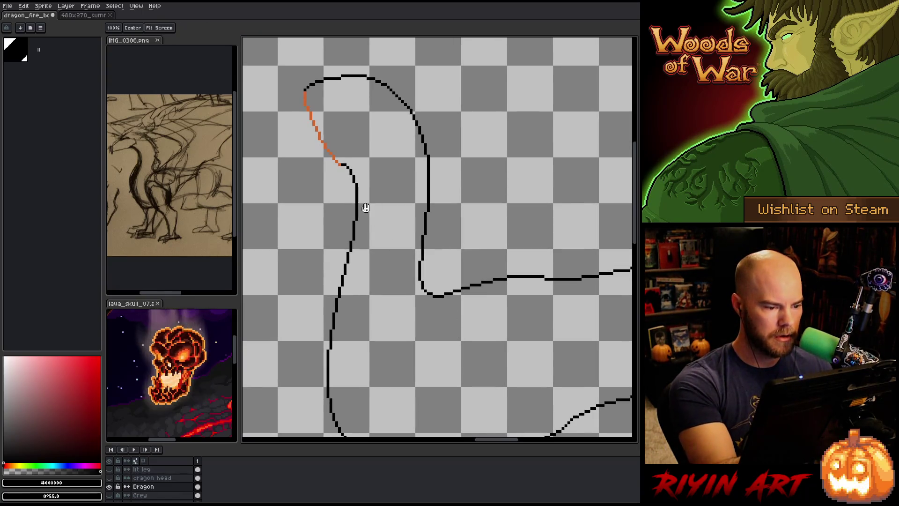
key("e")
key("b")
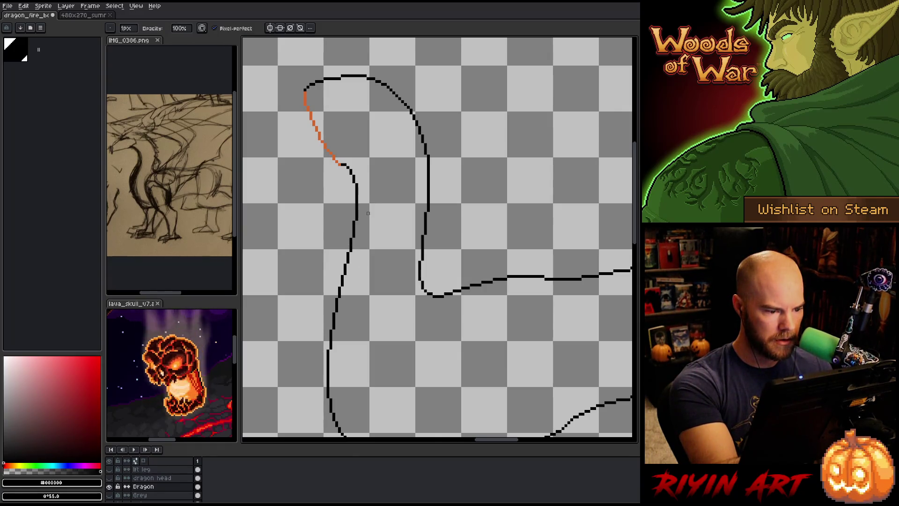
key("e")
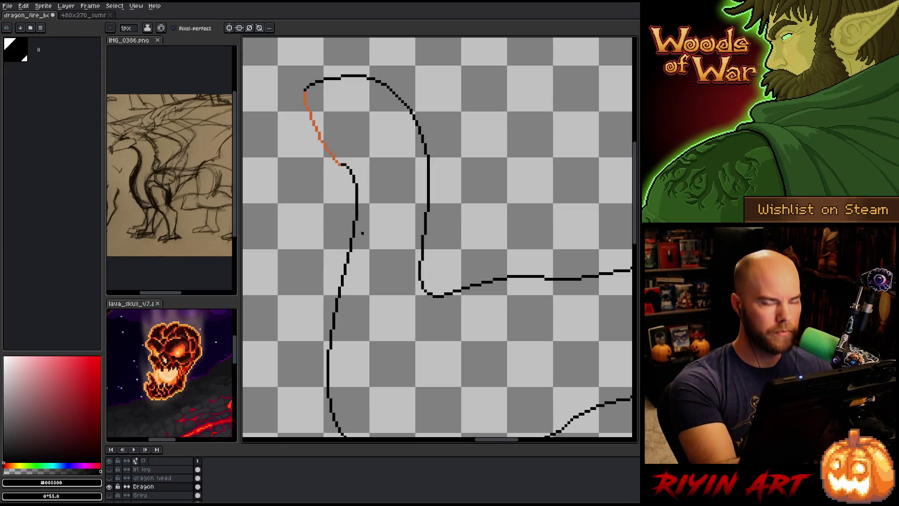
key("h")
mouse_move(401, 281)
left_mouse_down()
mouse_move(406, 270)
mouse_move(405, 293)
left_mouse_up()
Add pixels to the top of the wing tip curve and pick orange as fill colour
key("b")
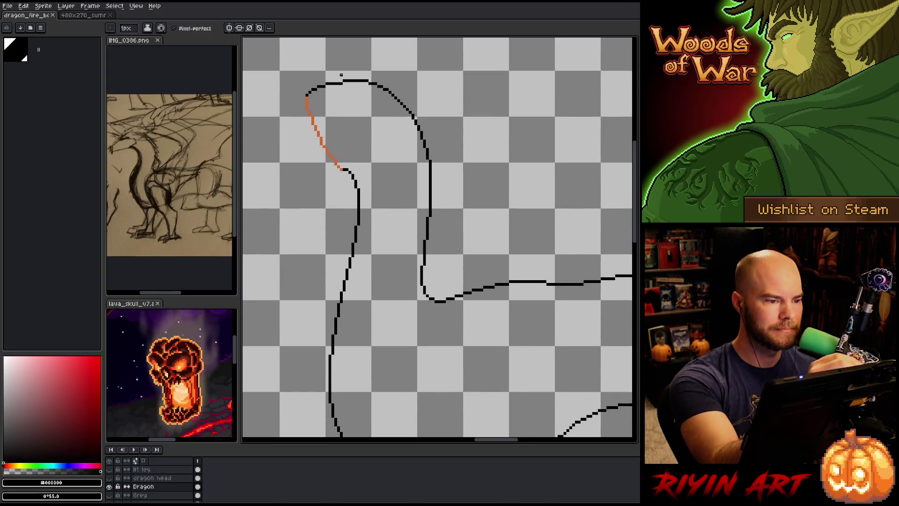
left_click(317, 86)
key("e")
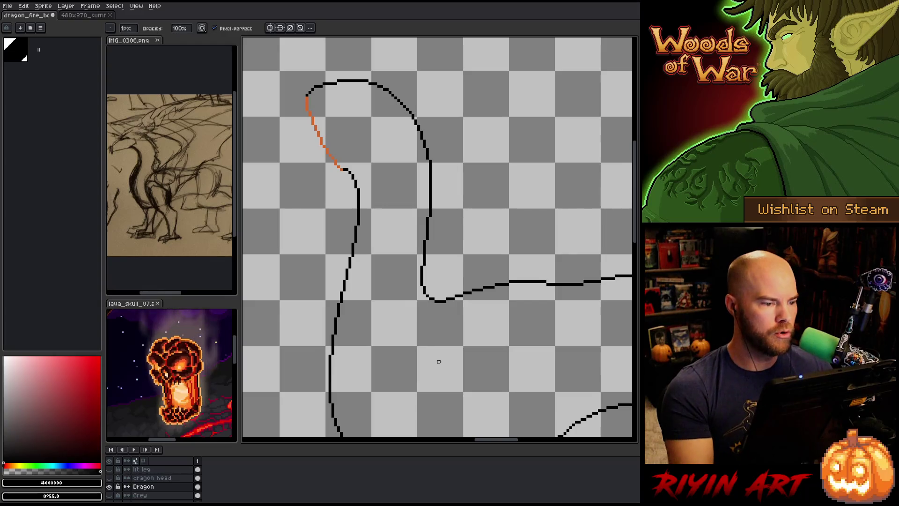
left_click(312, 127, "alt")
Fill the dragon's body outline with orange using the Paint Bucket
key("g")
left_click(430, 380)
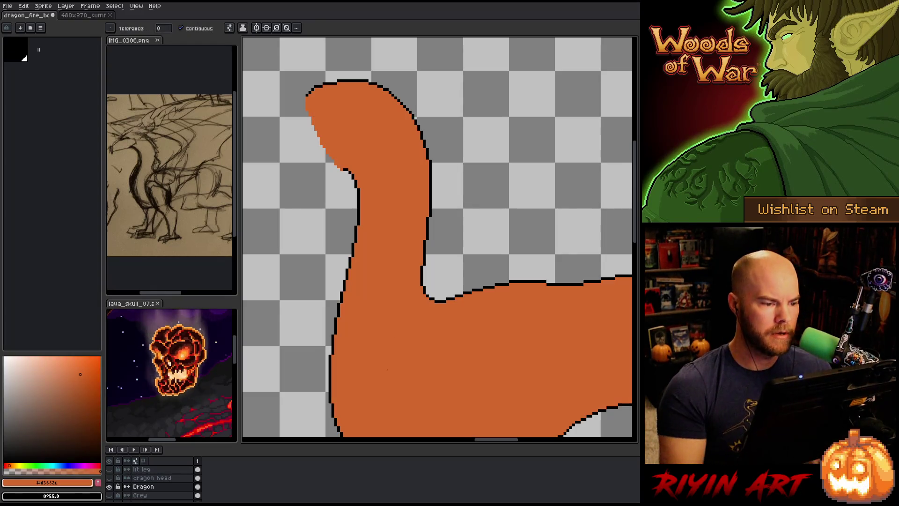
scroll(430, 380, "down", 1)
scroll(391, 358, "up", 2)
scroll(482, 358, "down", 2)
scroll(401, 263, "down", 1)
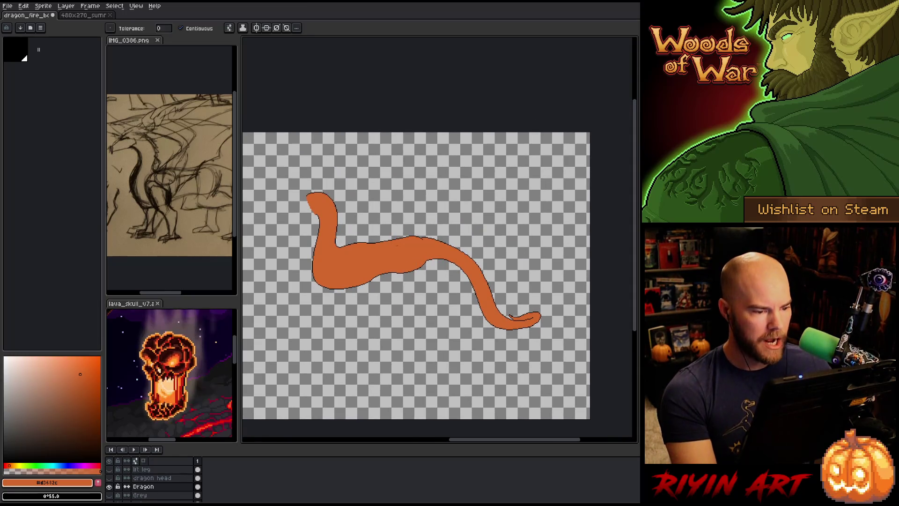
scroll(395, 245, "up", 1)
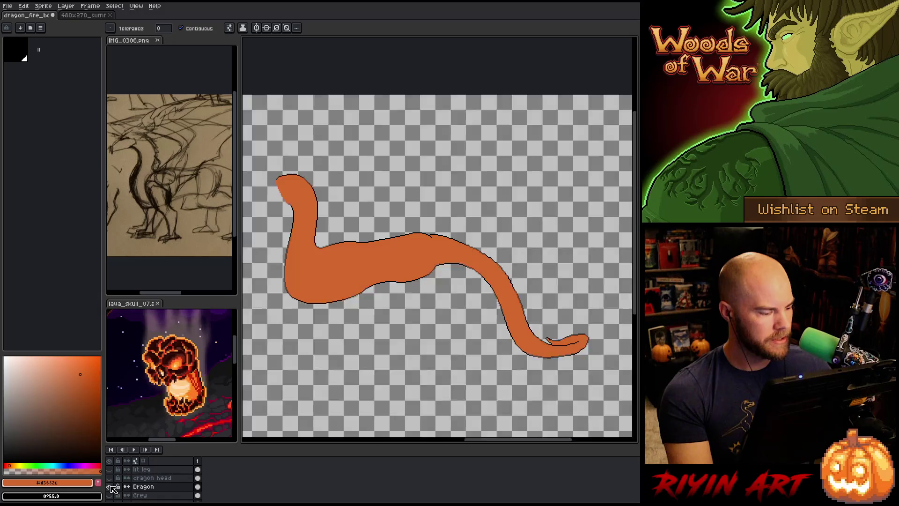
Show the scene layers again, compare the Dragon layer on and off, and hide Grey
left_click(110, 487, "alt")
left_click_drag(322, 311, 434, 323)
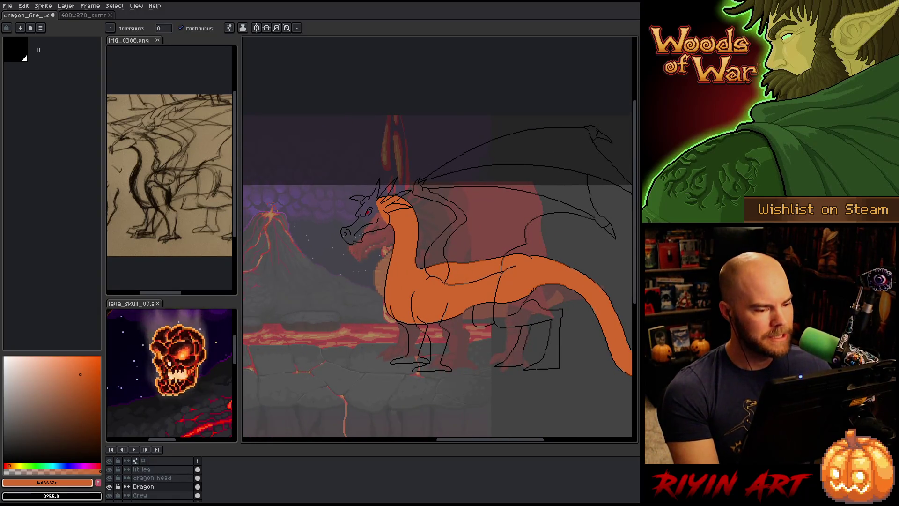
left_click(109, 487)
left_click(109, 487)
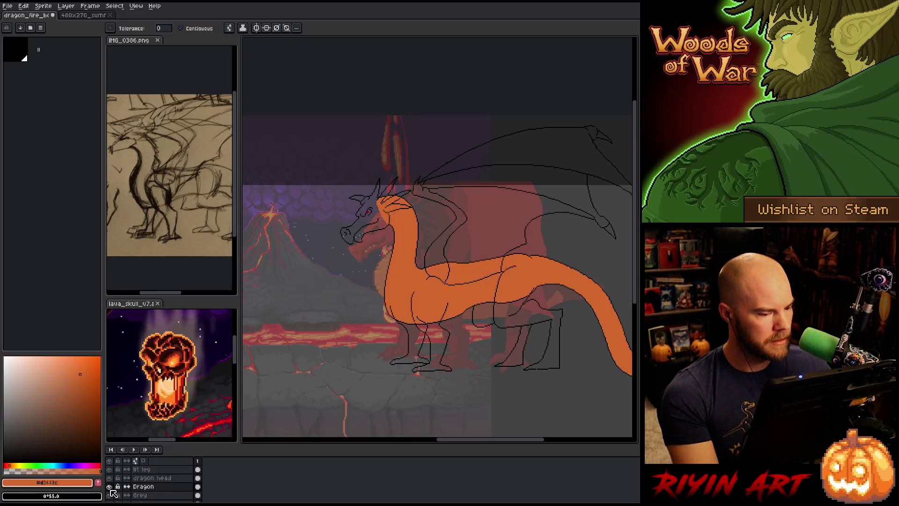
left_click(110, 495)
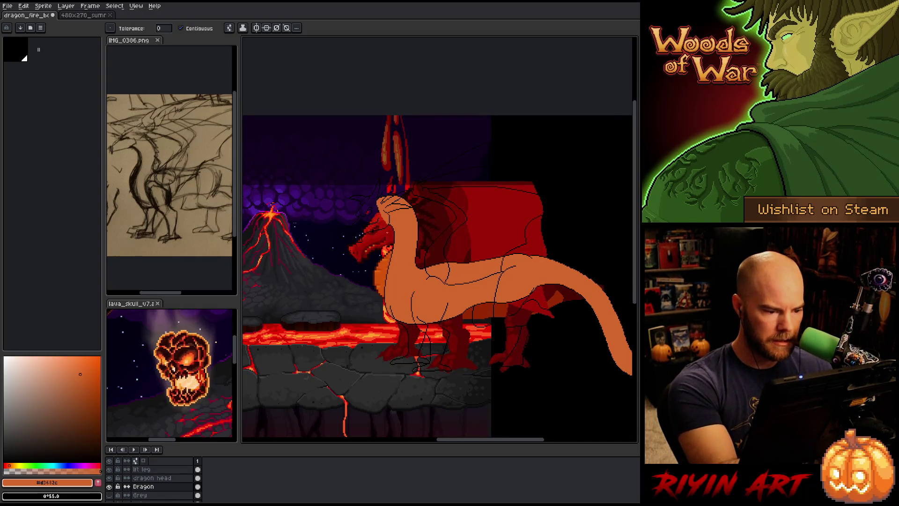
Sample deep red from the dragon head, lighten it, and dim the background with Grey
left_click(392, 231, "alt")
left_click_drag(79, 392, 68, 399)
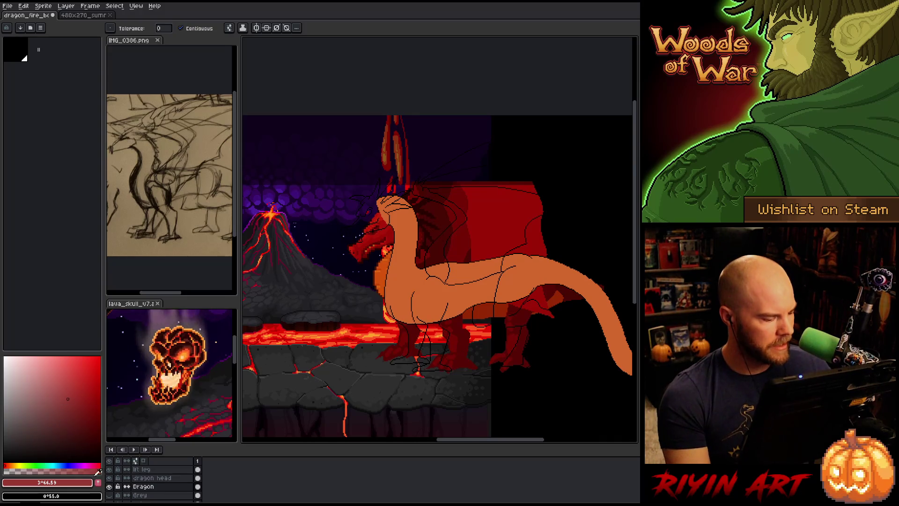
left_click(110, 494)
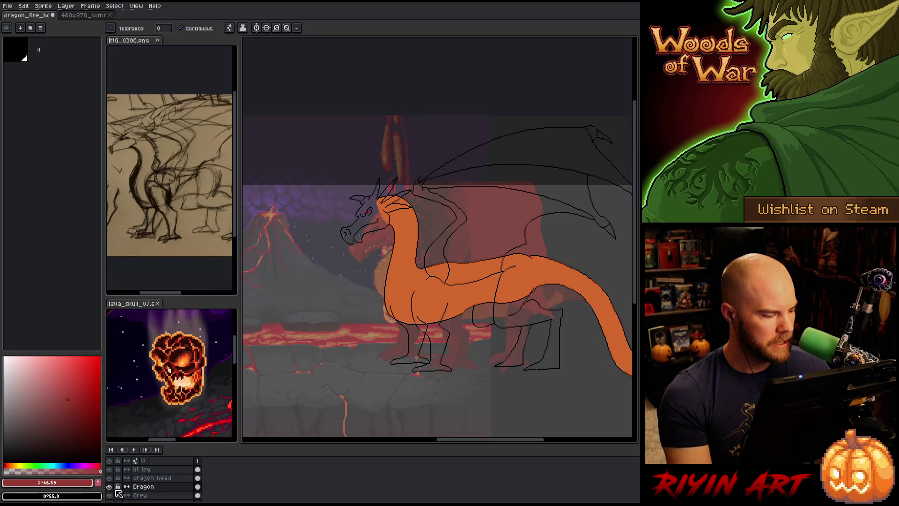
key("Up")
key("Up")
key("Up")
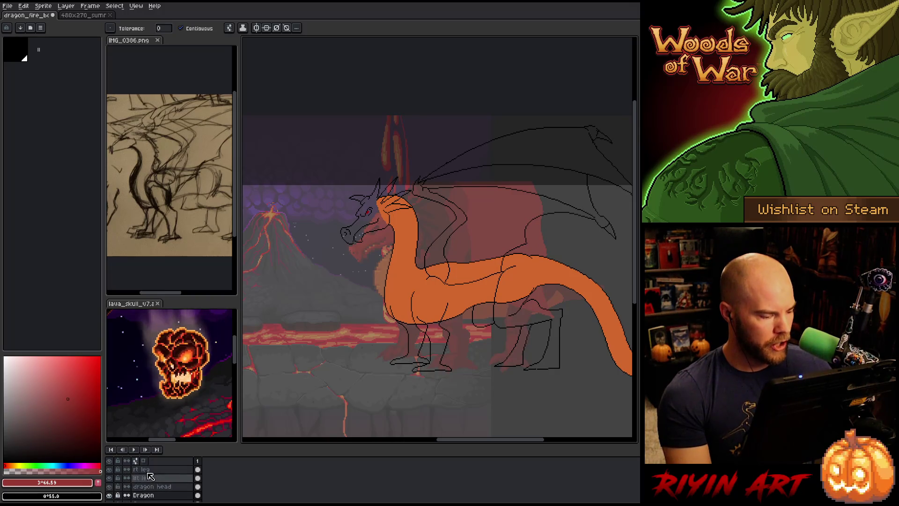
Solo the lft leg layer, zoom in, and close the thigh outline's left and right sides
left_click(147, 480)
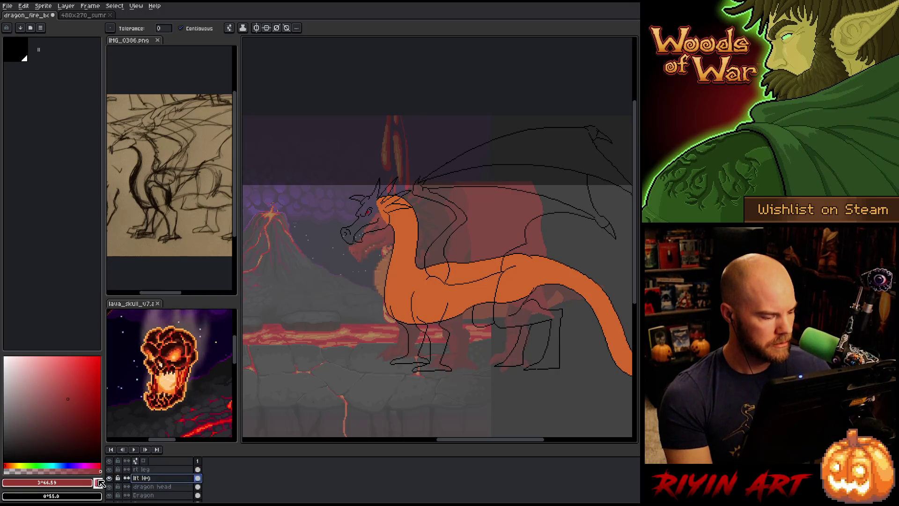
left_click(113, 483, "alt")
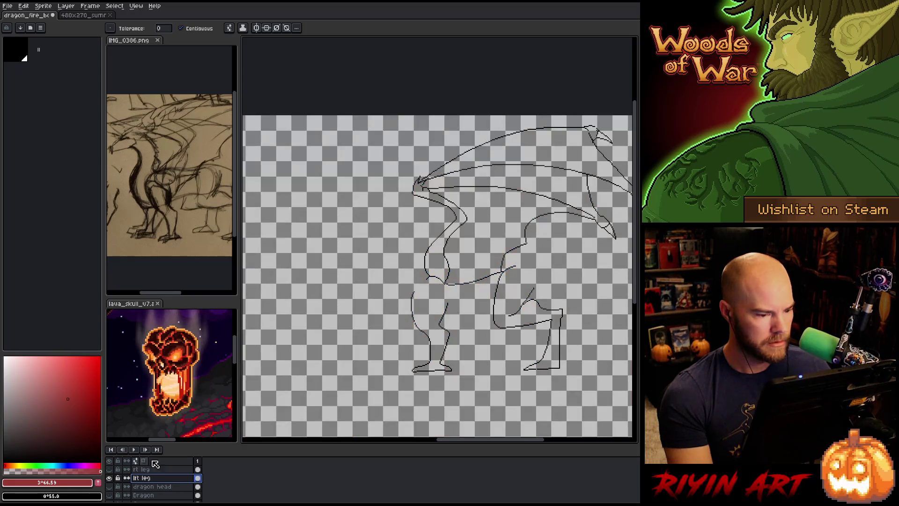
scroll(470, 268, "up", 5)
left_click_drag(470, 268, 518, 165)
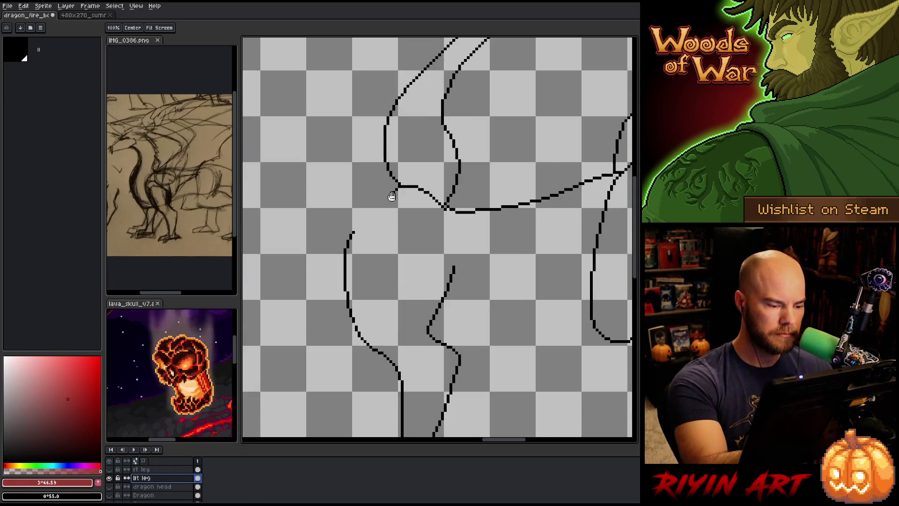
mouse_move(356, 230)
left_mouse_down()
mouse_move(414, 222)
mouse_move(450, 252)
left_mouse_up()
key("ctrl+z")
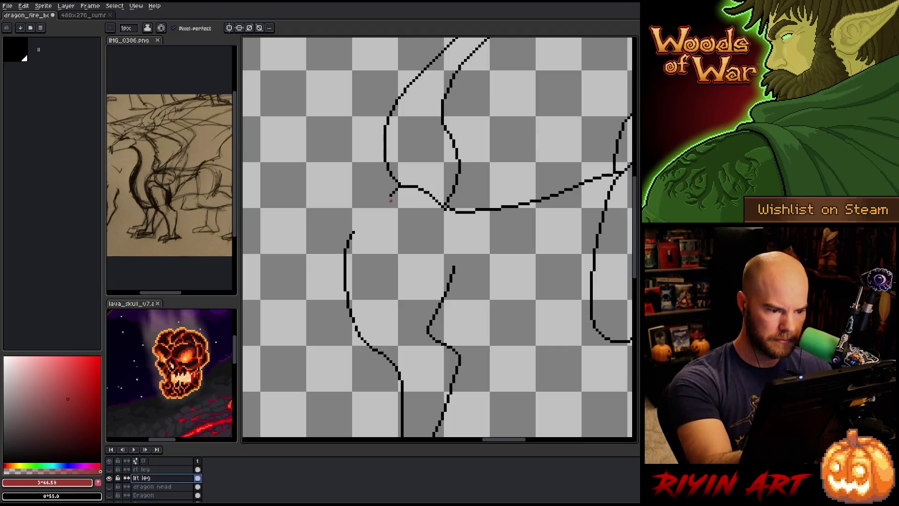
left_click_drag(392, 197, 356, 231)
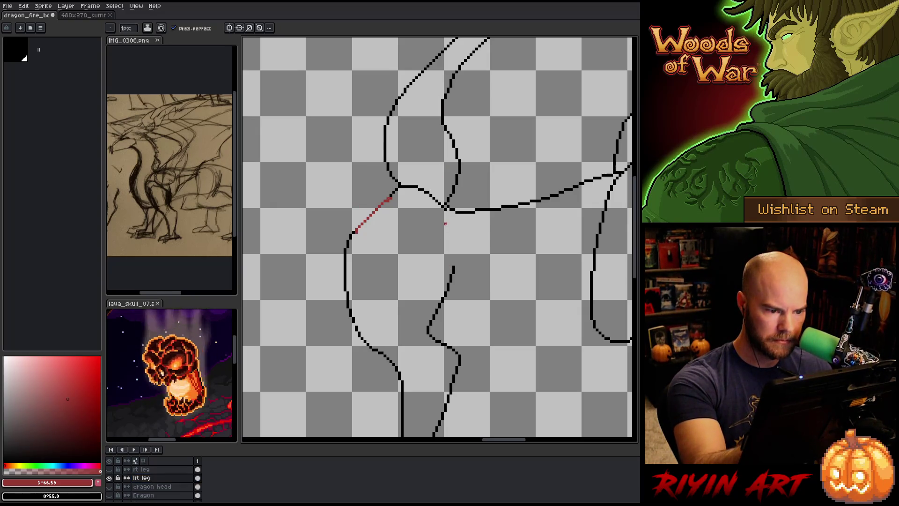
left_click_drag(445, 212, 457, 261)
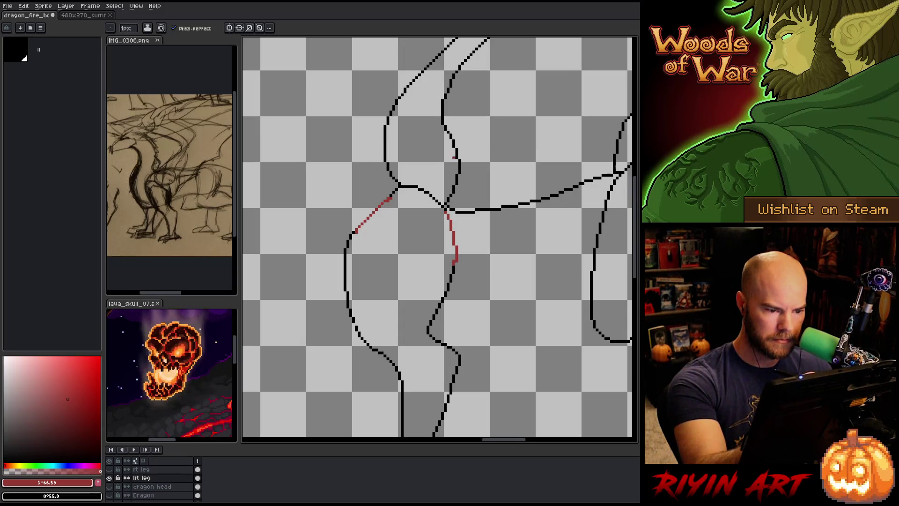
Fill the leg interior with dark red #983333 after undoing a leaked fill
key("g")
left_click(433, 318)
key("ctrl+z")
mouse_move(495, 325)
left_mouse_down()
mouse_move(525, 151)
mouse_move(516, 278)
left_mouse_up()
key("b")
key("x")
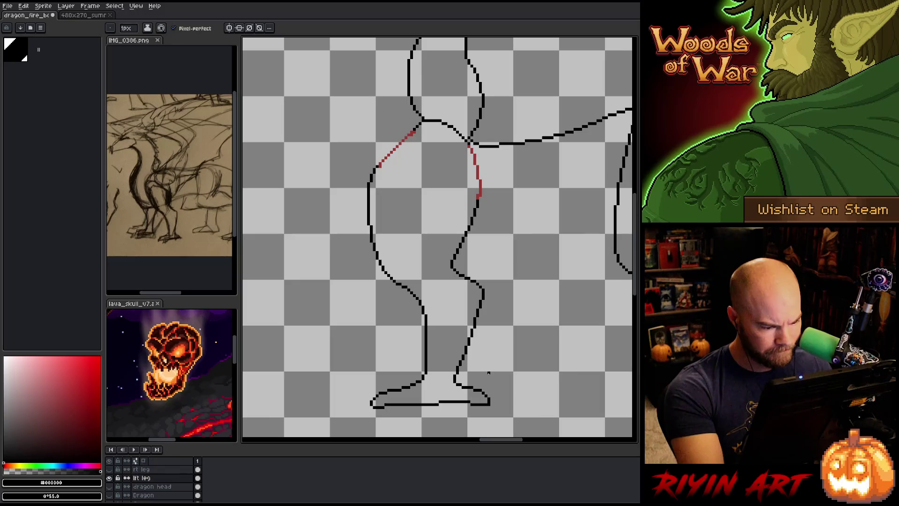
key("x")
key("g")
left_click(459, 210)
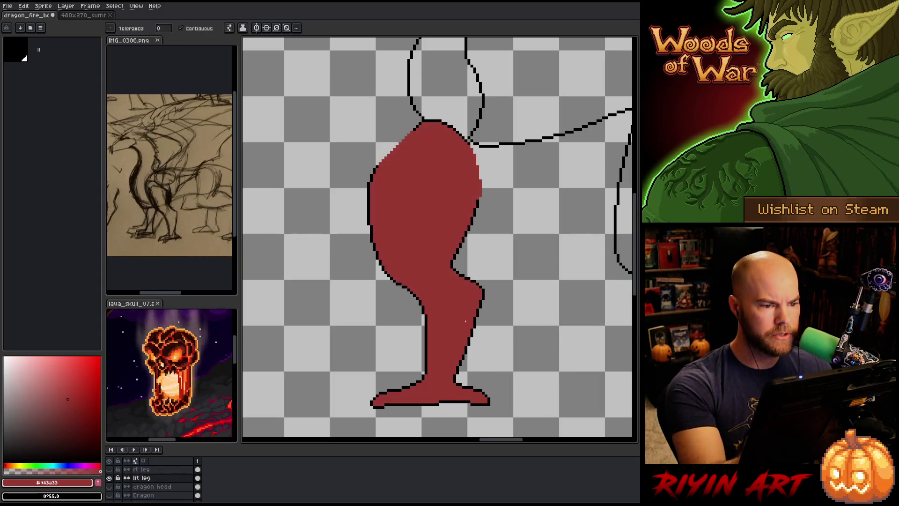
Switch back to black and touch up the other leg outline with pencil and eraser
mouse_move(500, 333)
left_mouse_down()
mouse_move(502, 226)
mouse_move(430, 317)
mouse_move(526, 297)
mouse_move(543, 205)
left_mouse_up()
key("b")
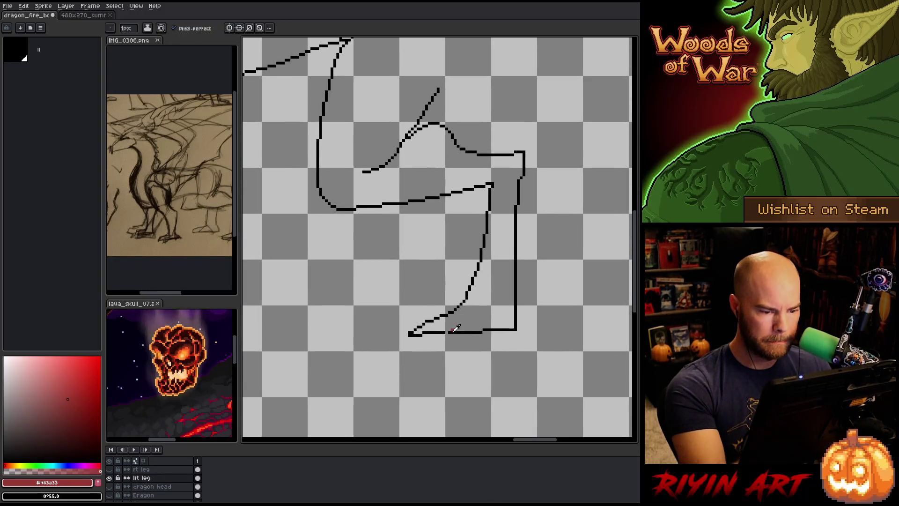
key("x")
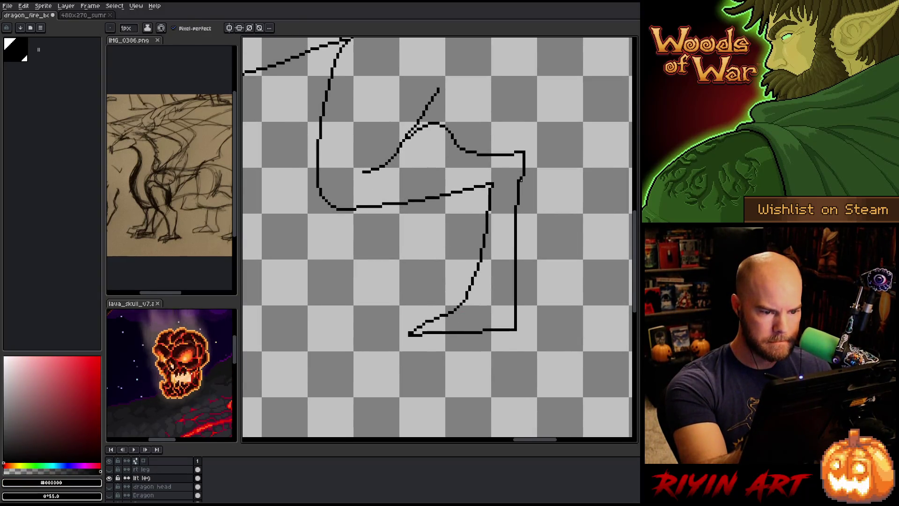
key("h")
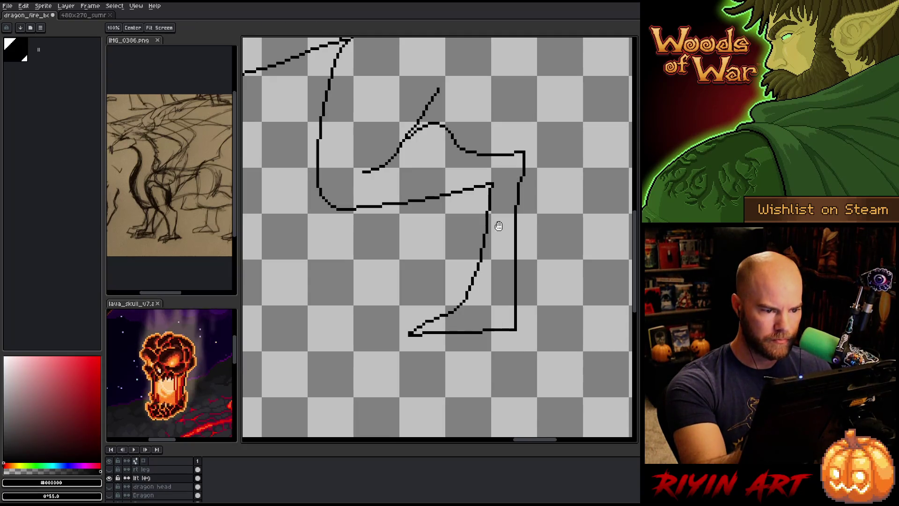
left_click_drag(481, 162, 503, 219)
key("b")
key("e")
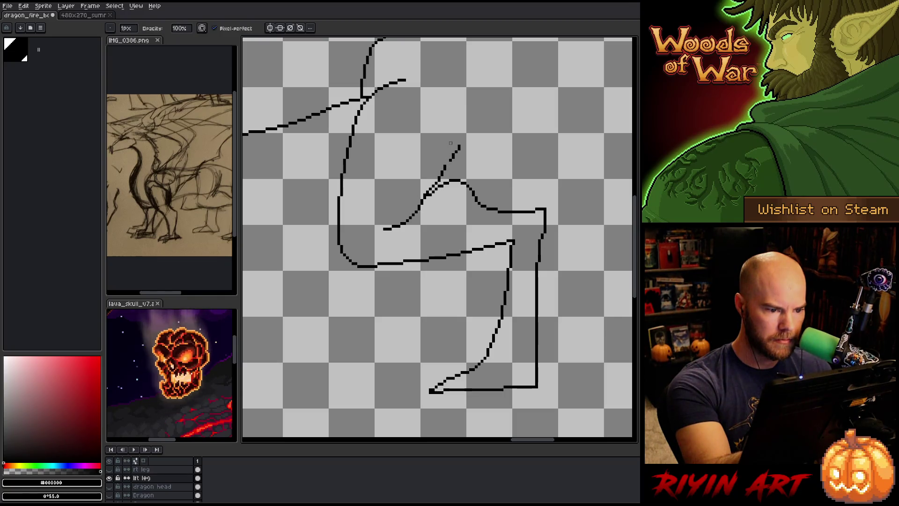
key("b")
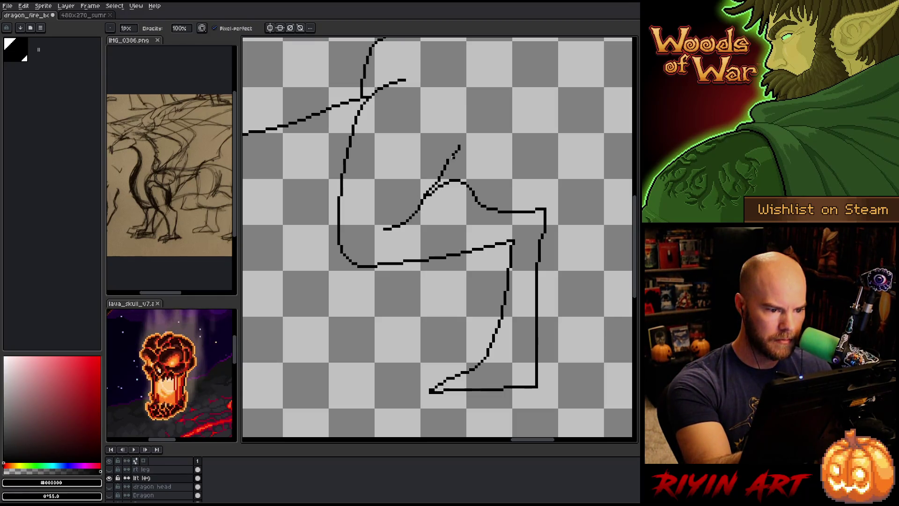
key("e")
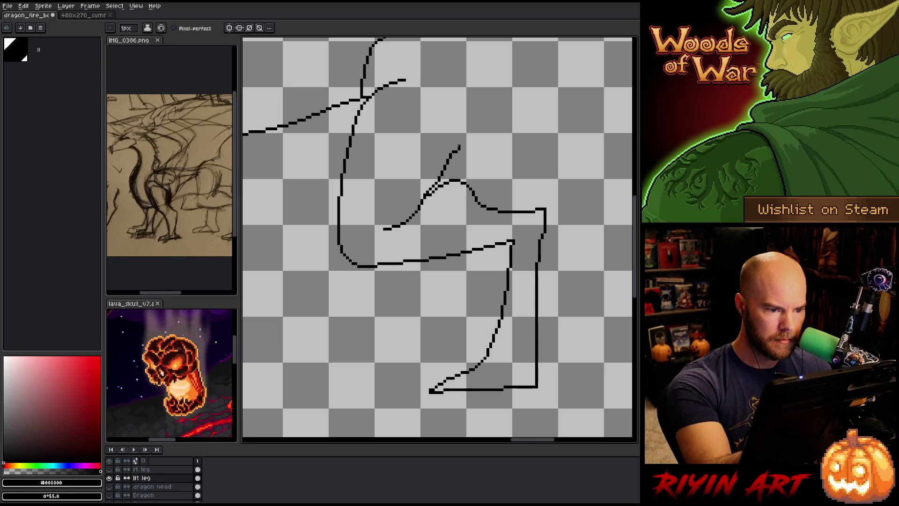
key("b")
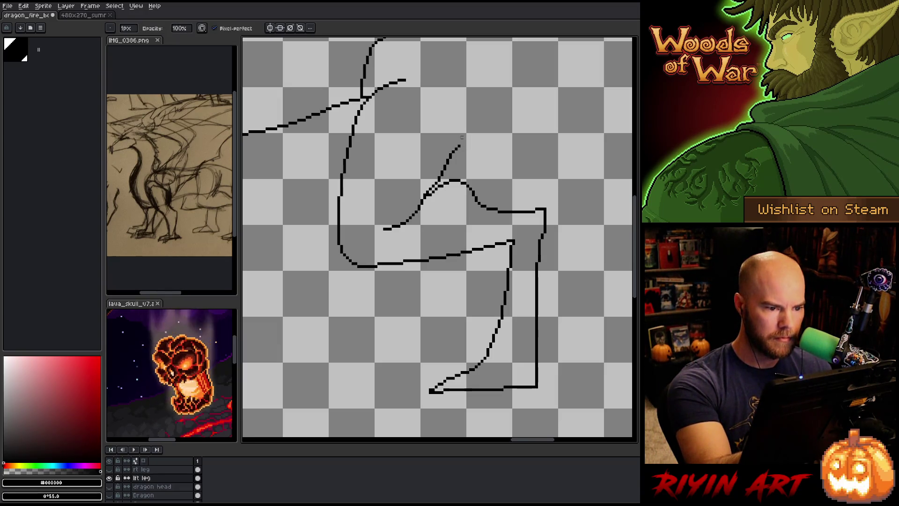
Refine the remaining leg outline pixels further down, then view the red-filled leg top
left_click_drag(465, 136, 520, 184)
key("e")
key("b")
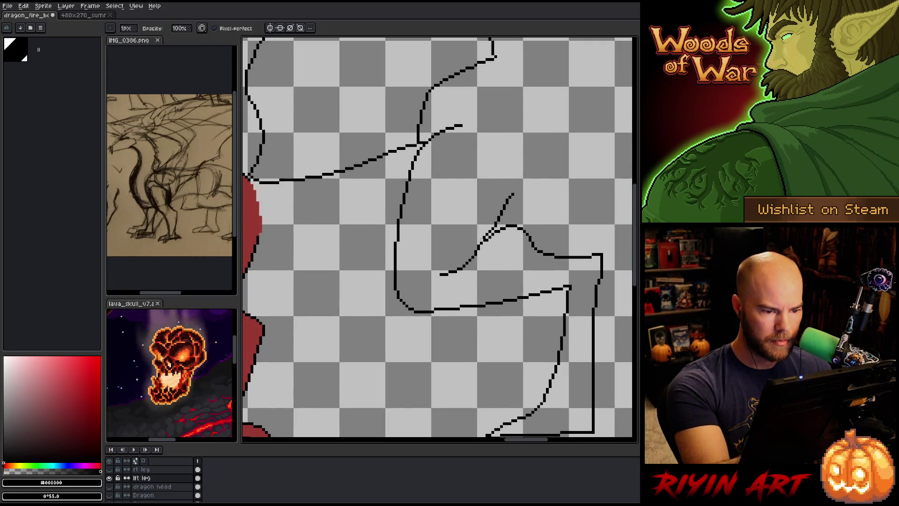
key("e")
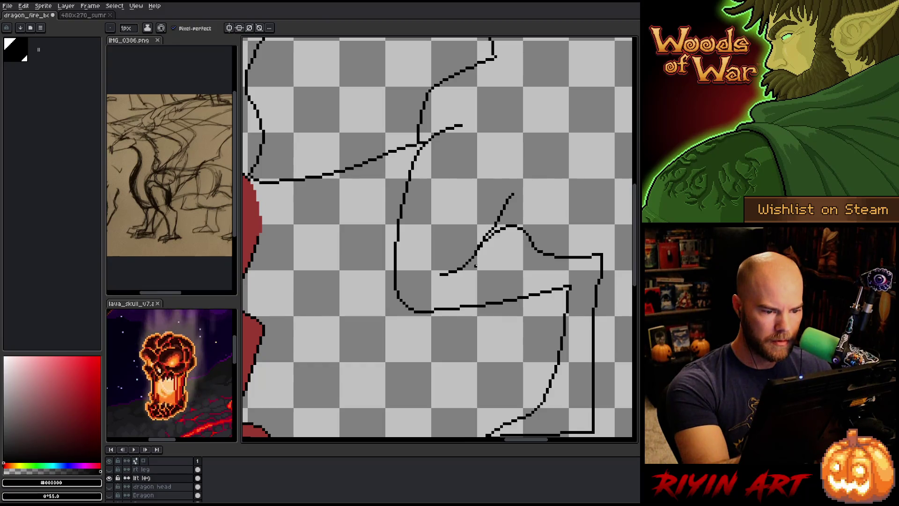
key("b")
key("e")
key("b")
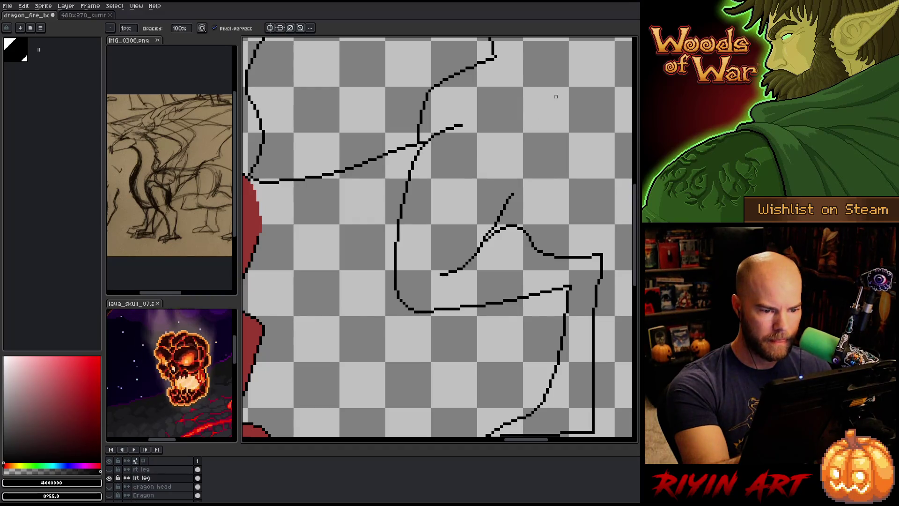
key("e")
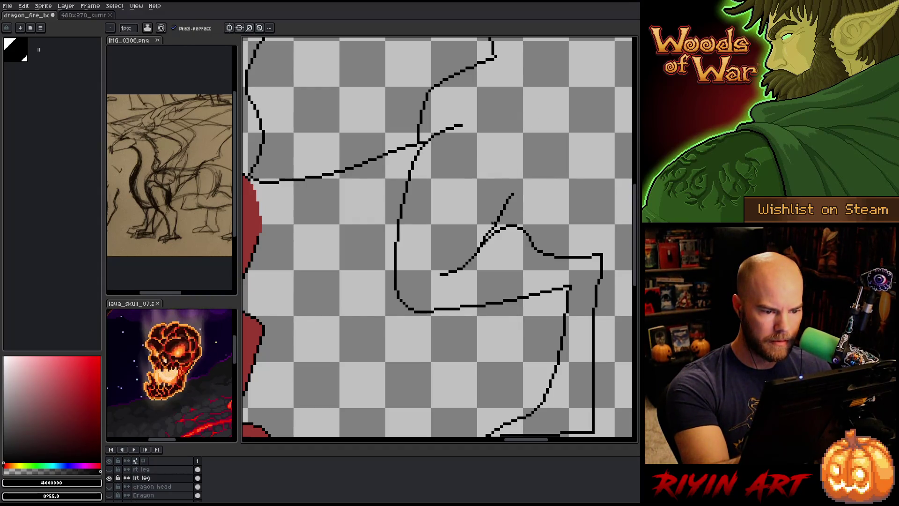
key("b")
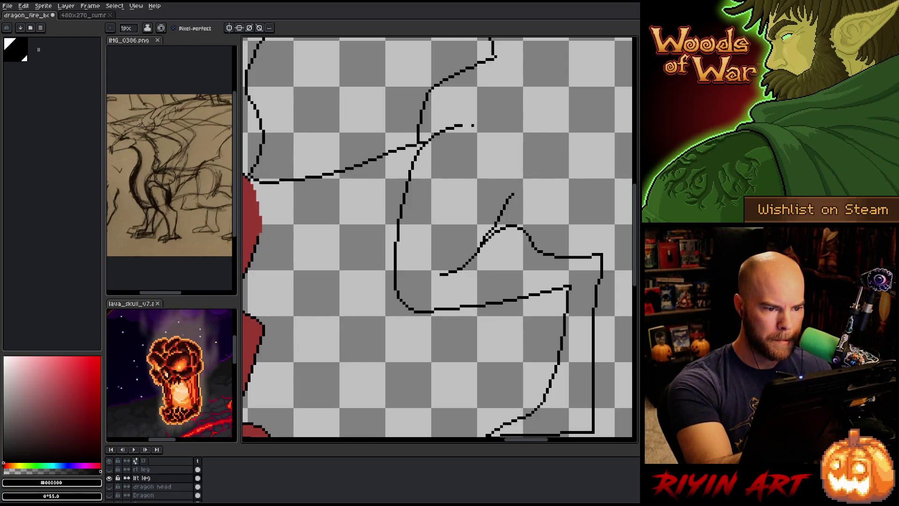
left_click_drag(420, 287, 546, 352)
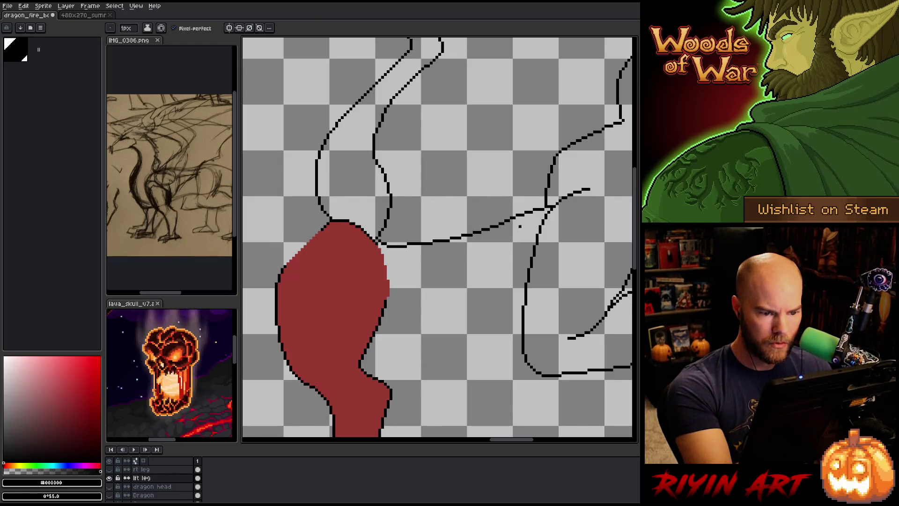
mouse_move(511, 234)
left_mouse_down()
mouse_move(493, 254)
mouse_move(470, 324)
left_mouse_up()
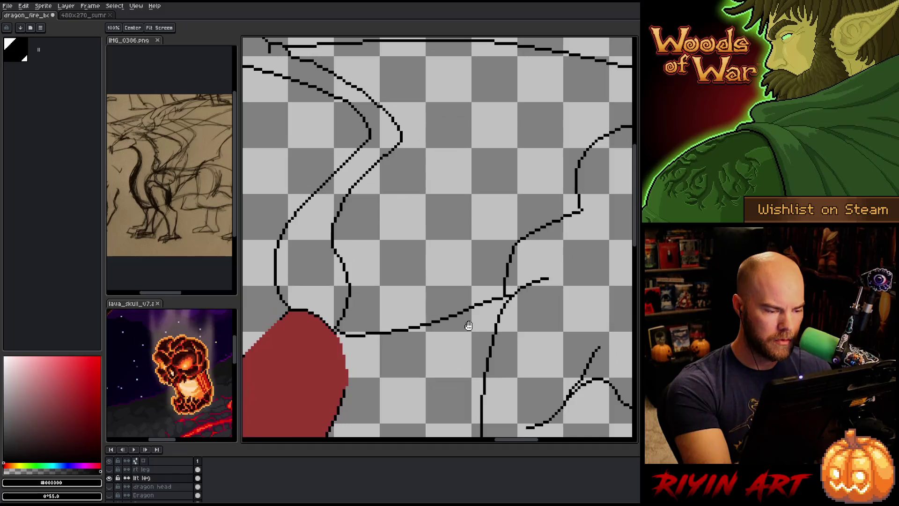
key("e")
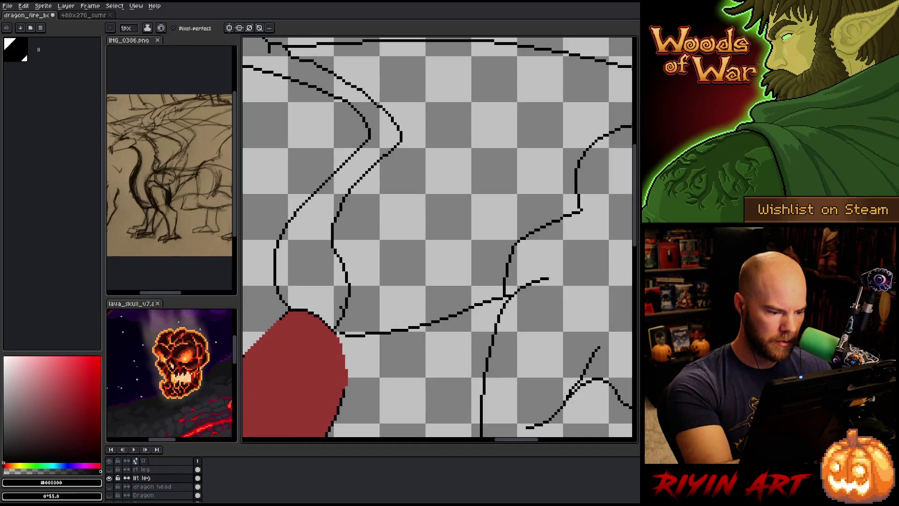
key("b")
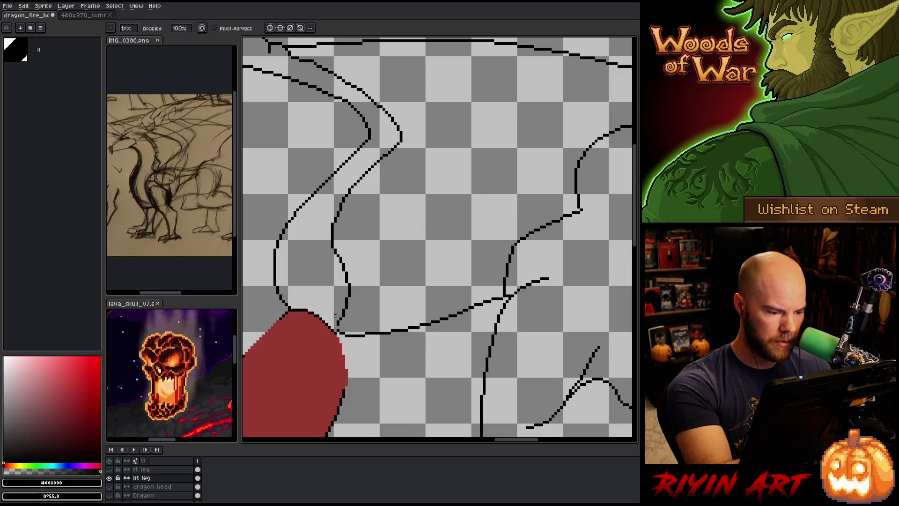
key("e")
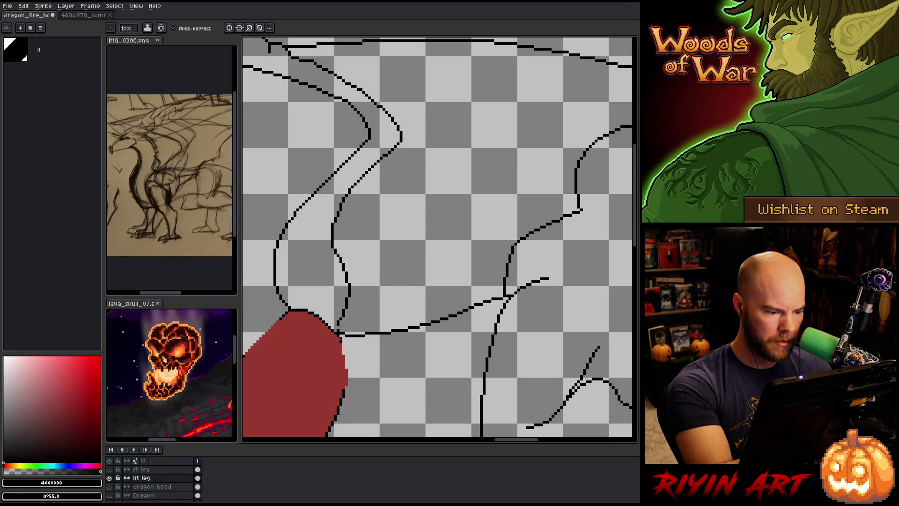
key("b")
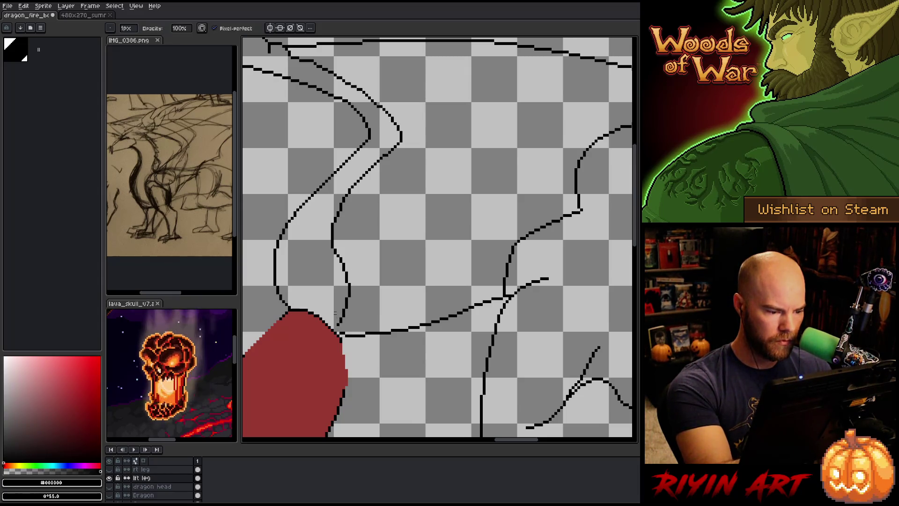
left_click_drag(378, 279, 415, 307)
key("b")
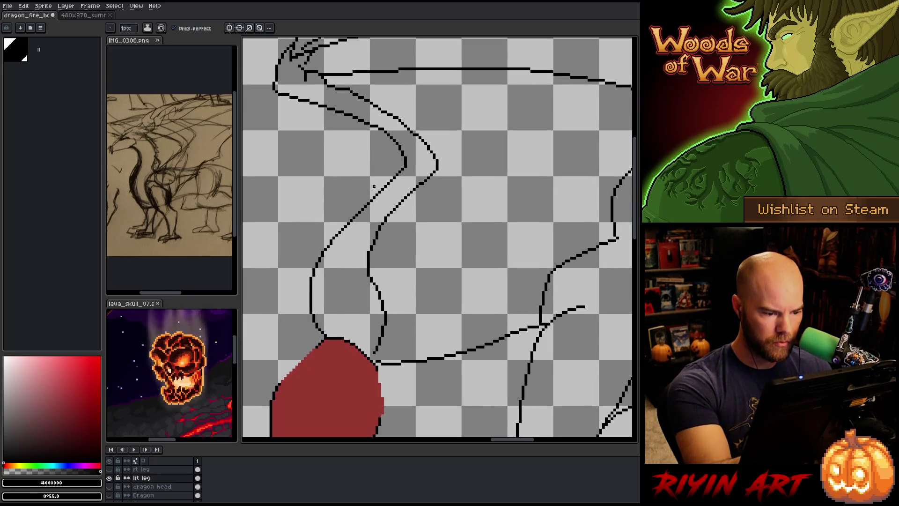
left_click_drag(325, 291, 343, 328)
key("e")
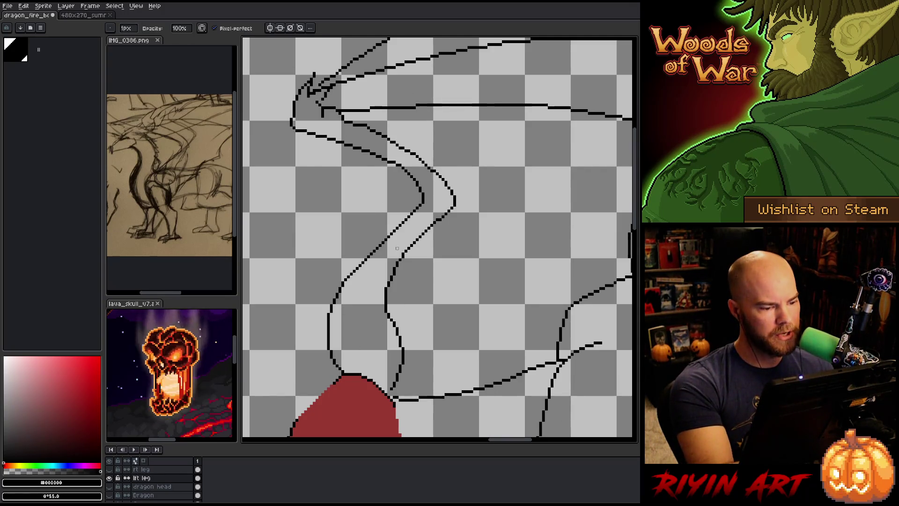
key("space")
left_click_drag(455, 304, 432, 346)
key("b")
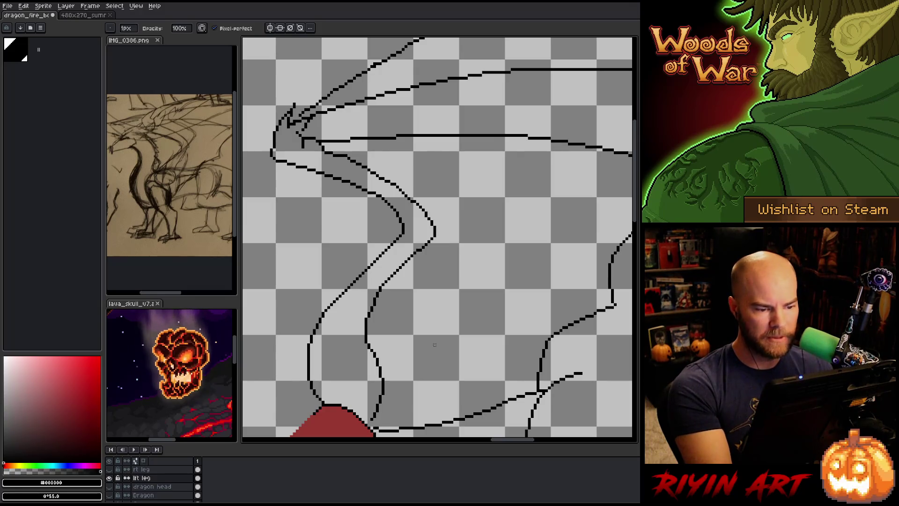
key("e")
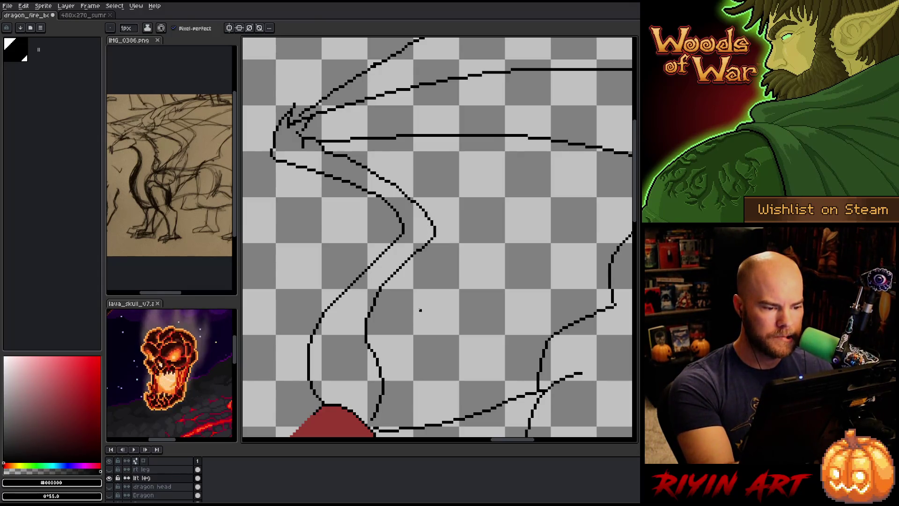
key("b")
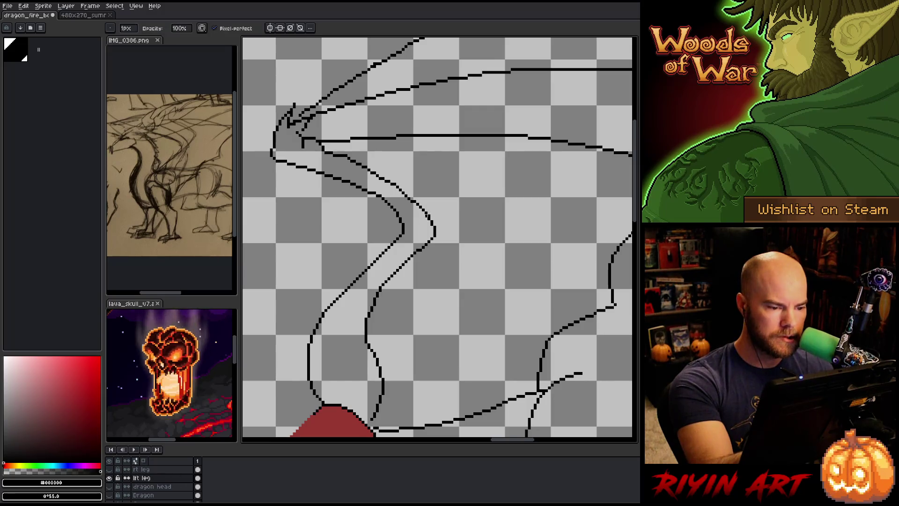
mouse_move(475, 359)
left_mouse_down()
mouse_move(442, 325)
mouse_move(452, 335)
mouse_move(456, 323)
mouse_move(430, 351)
left_mouse_up()
left_click_drag(507, 346, 439, 345)
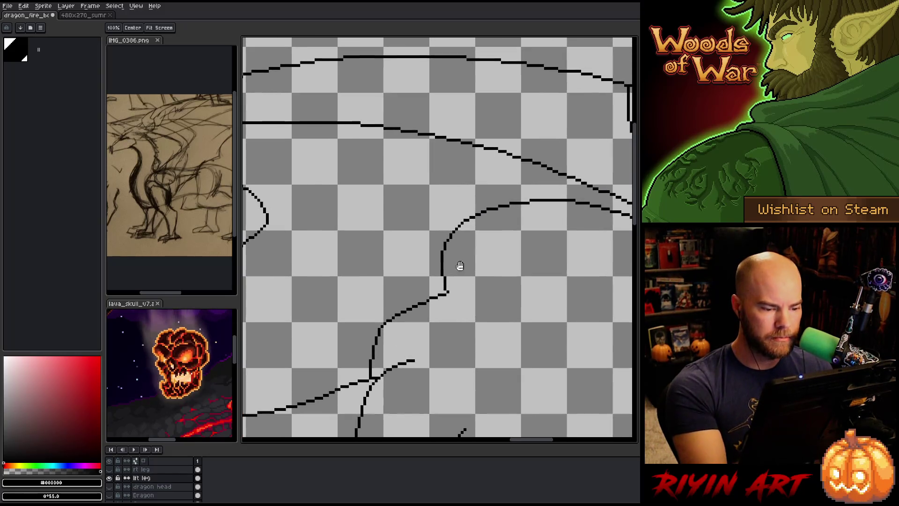
key("b")
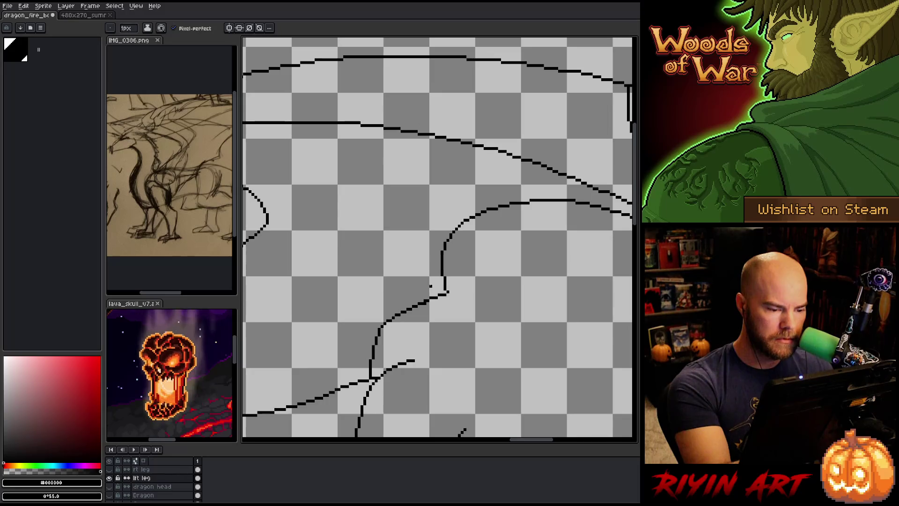
key("e")
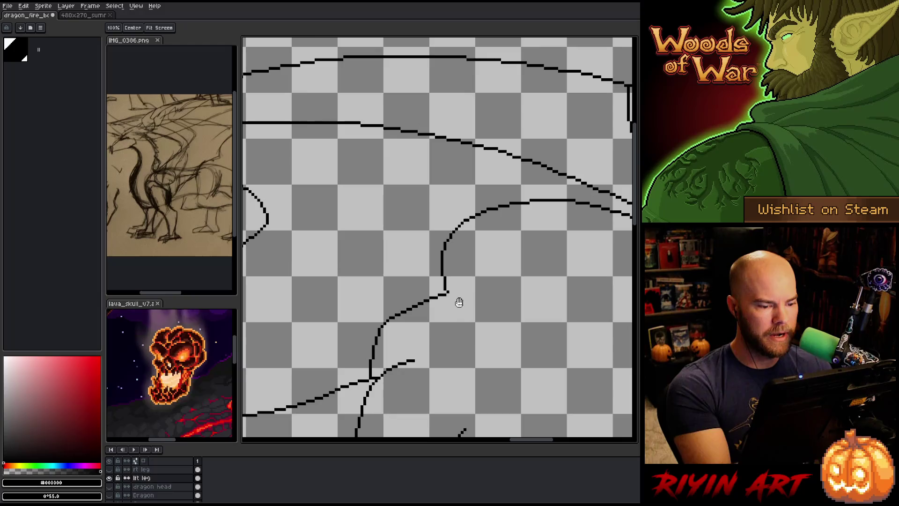
left_click_drag(464, 325, 404, 341)
key("e")
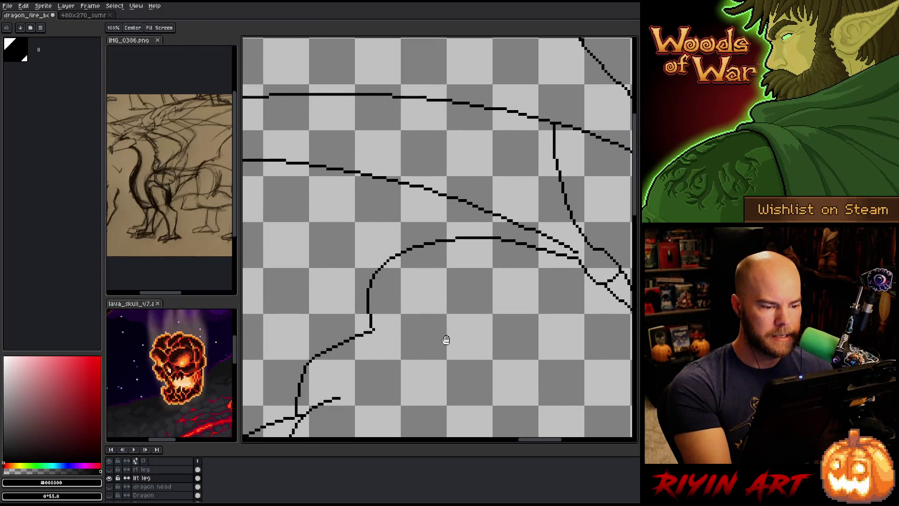
left_click_drag(445, 341, 425, 344)
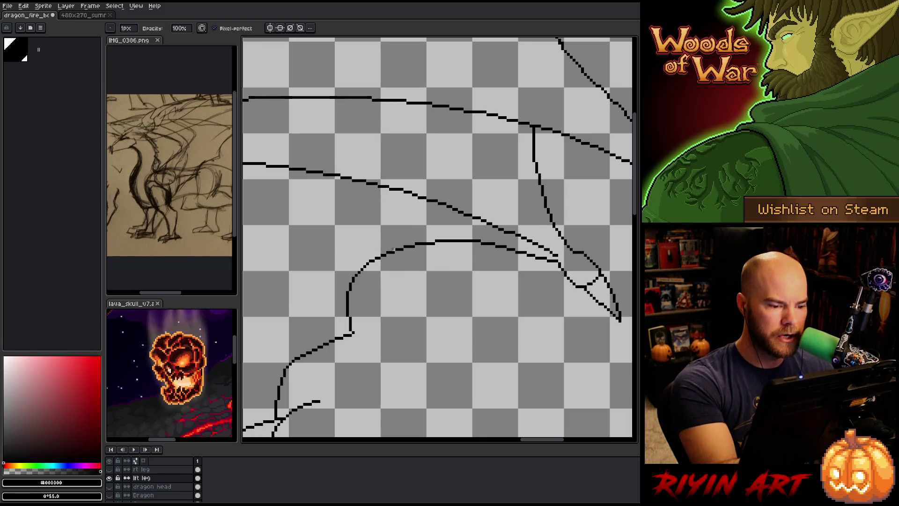
left_click_drag(456, 331, 365, 323)
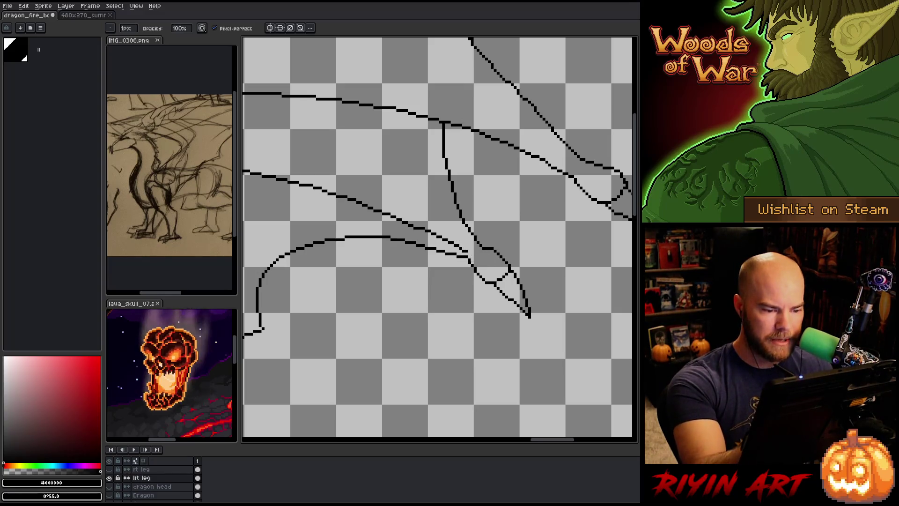
key("e")
left_click_drag(498, 333, 424, 281)
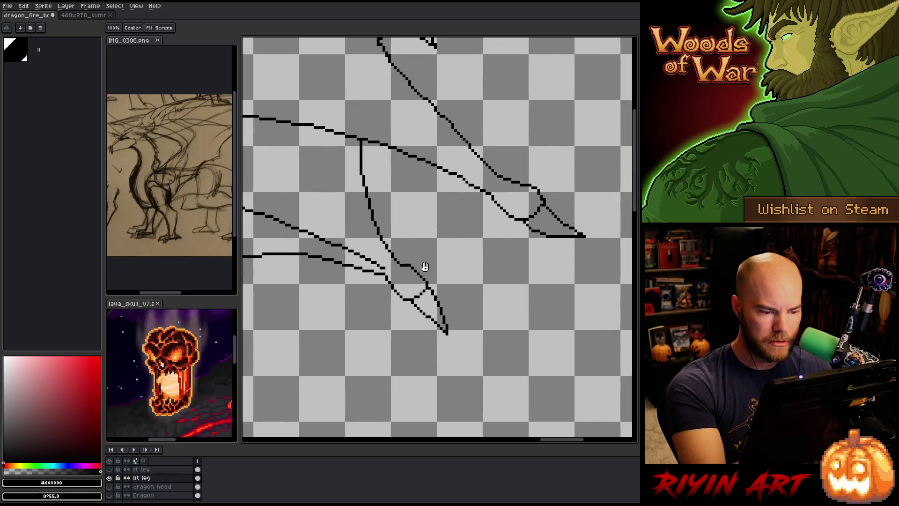
key("b")
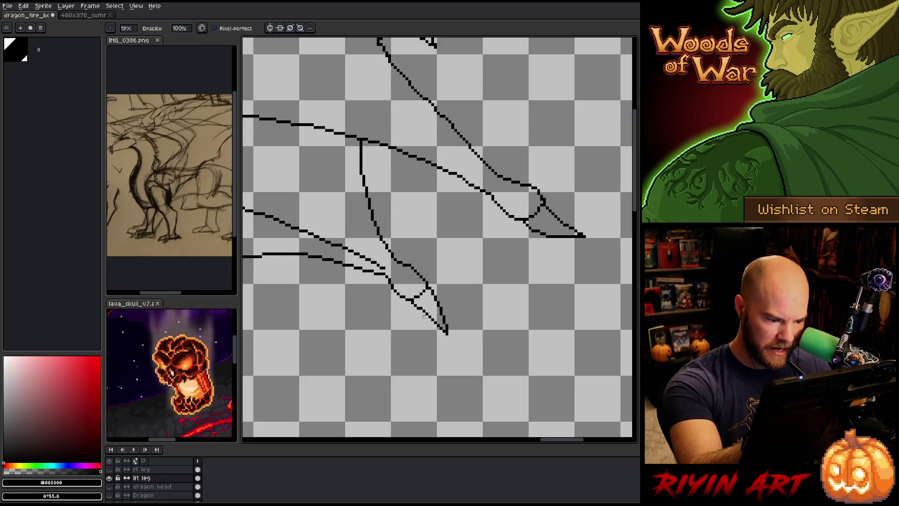
key("e")
key("b")
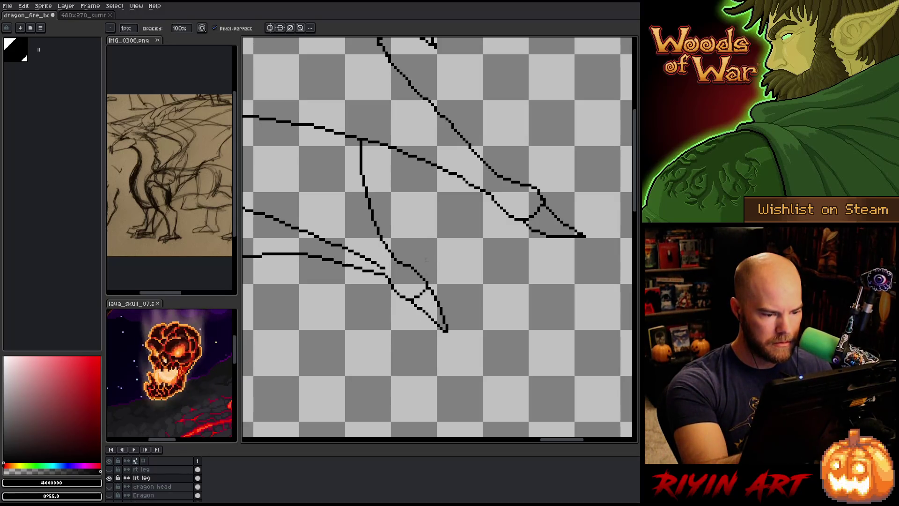
left_click_drag(415, 227, 456, 269)
key("space")
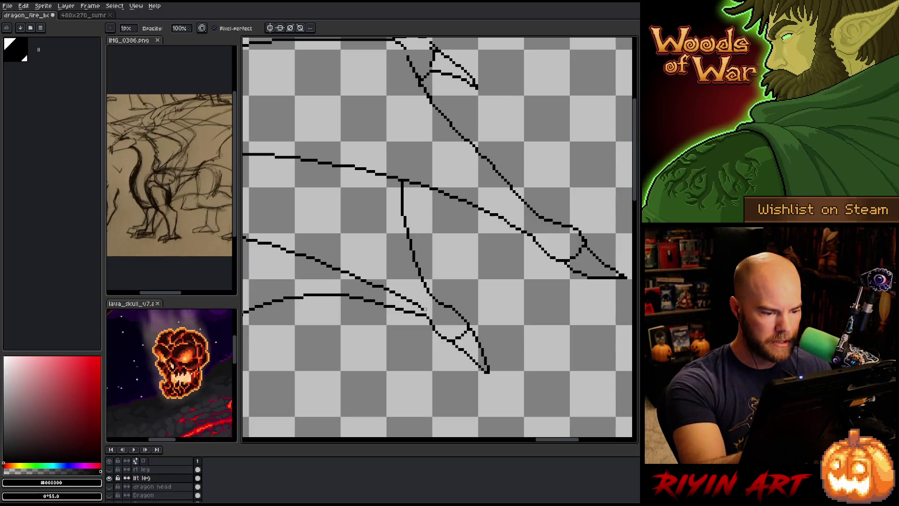
left_click_drag(373, 275, 442, 293)
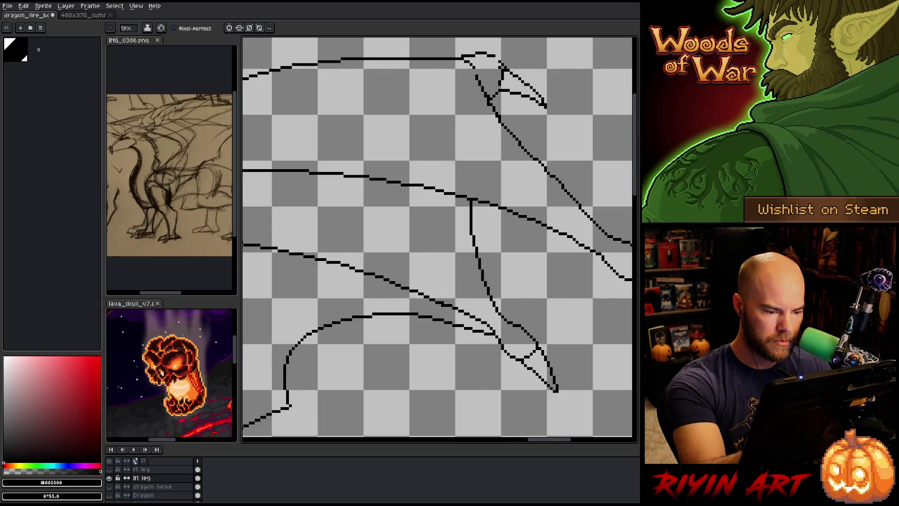
left_click_drag(484, 365, 534, 373)
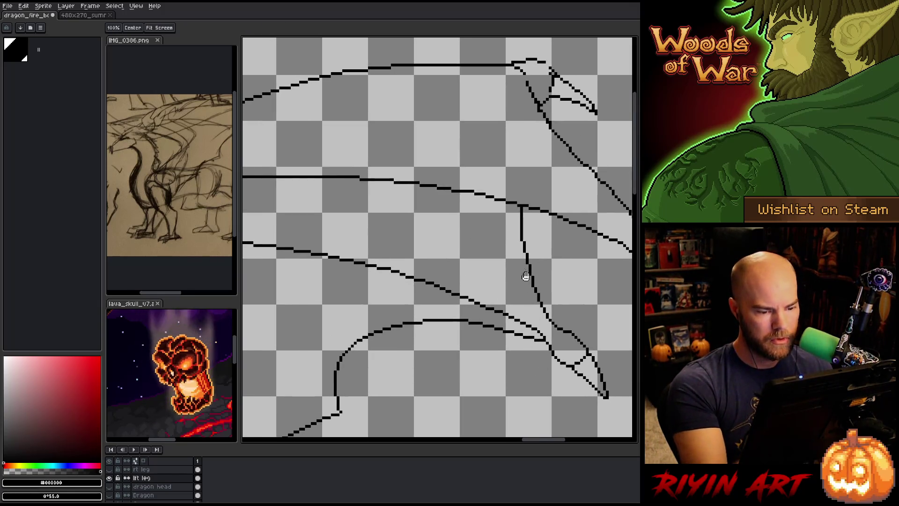
mouse_move(472, 338)
left_mouse_down()
mouse_move(538, 343)
mouse_move(477, 339)
left_mouse_up()
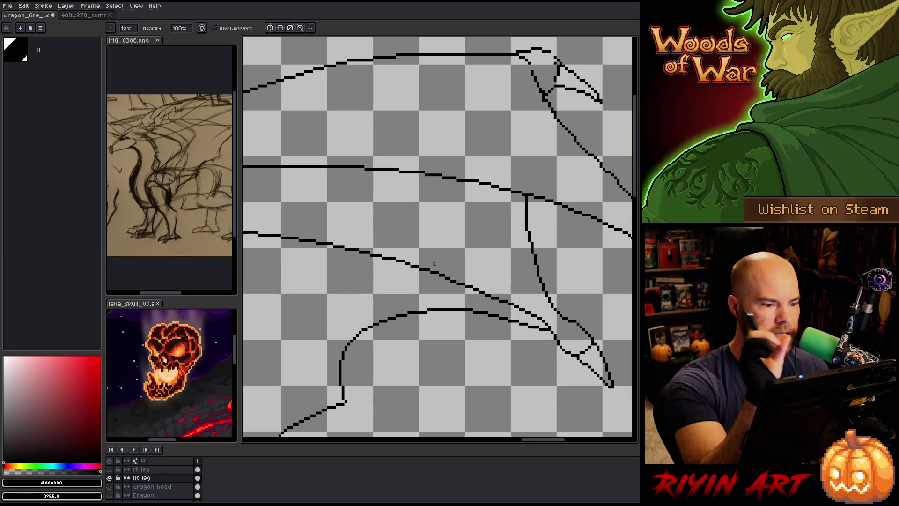
mouse_move(498, 335)
left_mouse_down()
mouse_move(469, 341)
mouse_move(430, 304)
left_mouse_up()
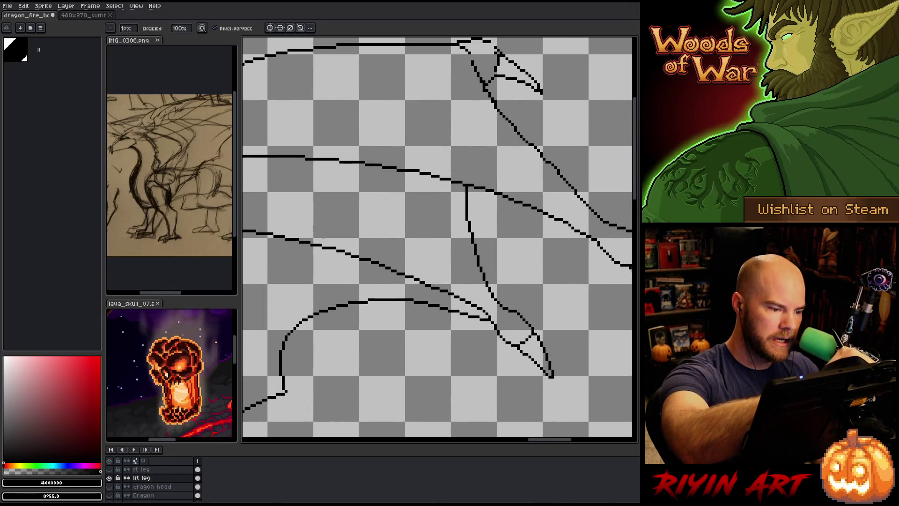
key("e")
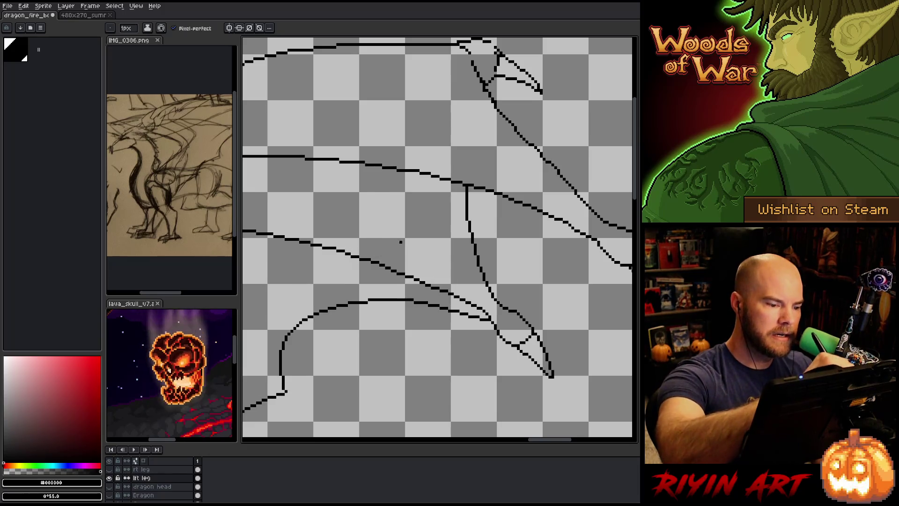
left_click_drag(295, 221, 480, 302)
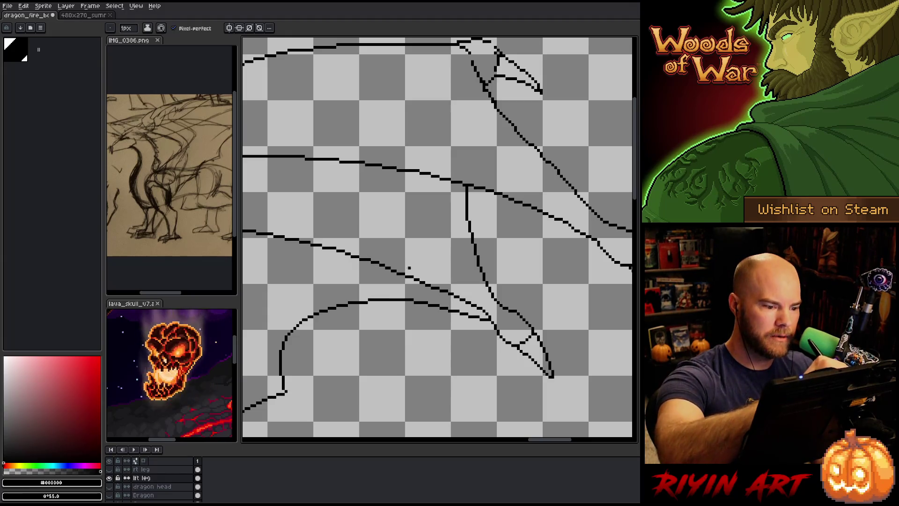
key("space")
mouse_move(439, 267)
left_mouse_down()
mouse_move(532, 344)
mouse_move(578, 345)
left_mouse_up()
mouse_move(487, 345)
left_mouse_down()
mouse_move(558, 378)
mouse_move(323, 326)
left_mouse_up()
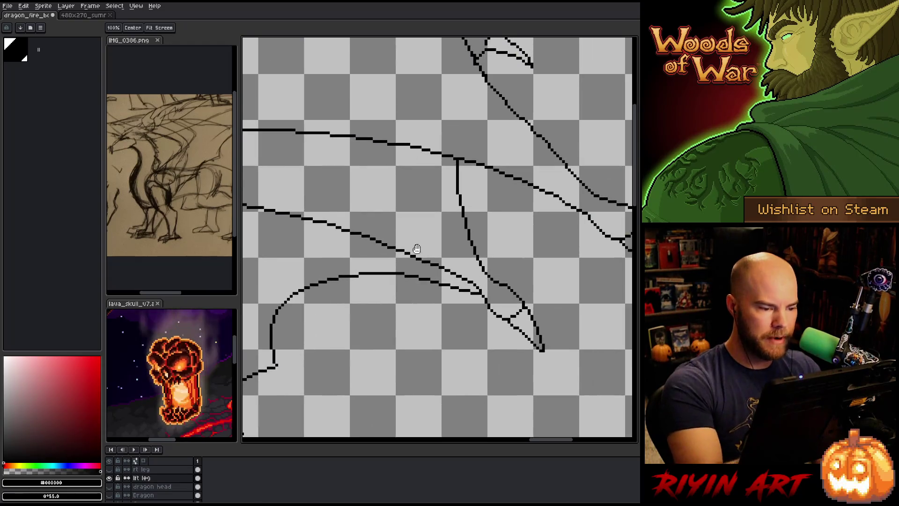
Try several strokes across the wing membrane, undoing each one
scroll(477, 280, "down", 3)
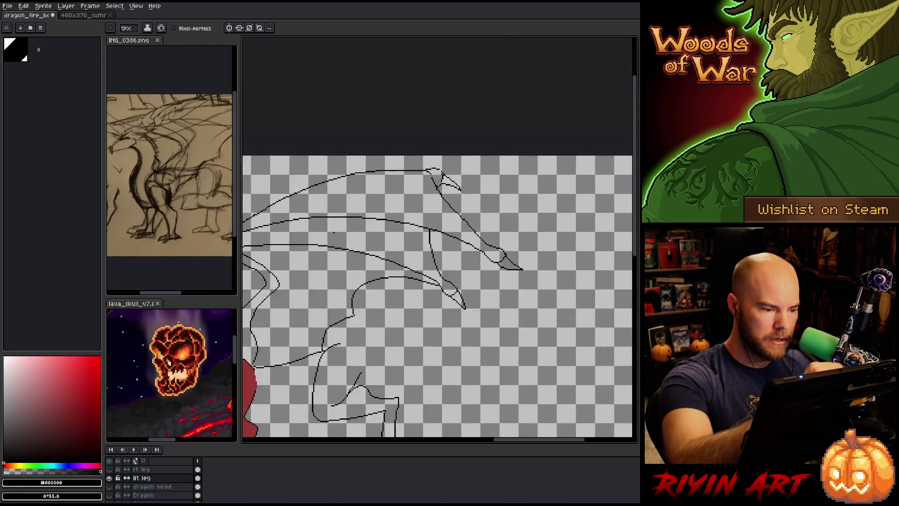
scroll(353, 241, "up", 3)
mouse_move(319, 246)
left_mouse_down()
mouse_move(440, 259)
mouse_move(570, 330)
left_mouse_up()
key("ctrl+z")
mouse_move(448, 309)
left_mouse_down()
mouse_move(538, 312)
mouse_move(436, 305)
left_mouse_up()
key("ctrl+z")
left_click_drag(494, 318, 534, 253)
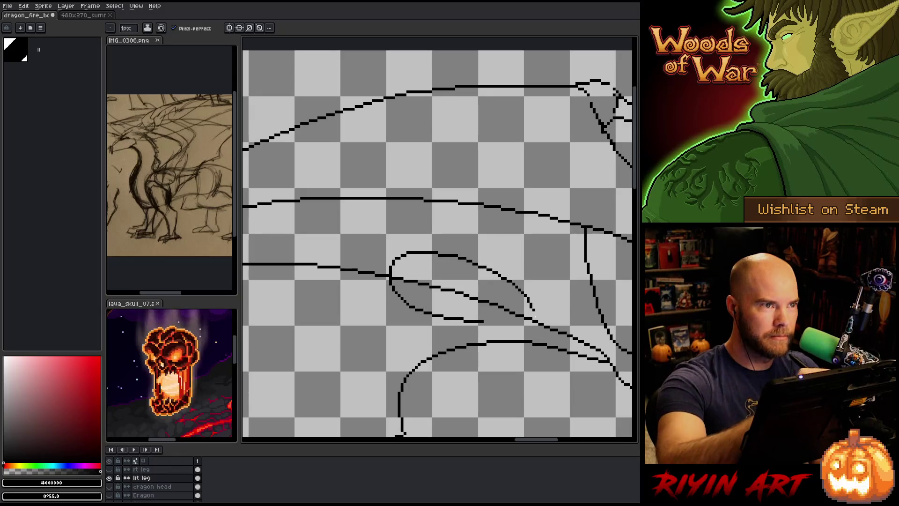
key("ctrl+z")
left_click_drag(548, 373, 498, 363)
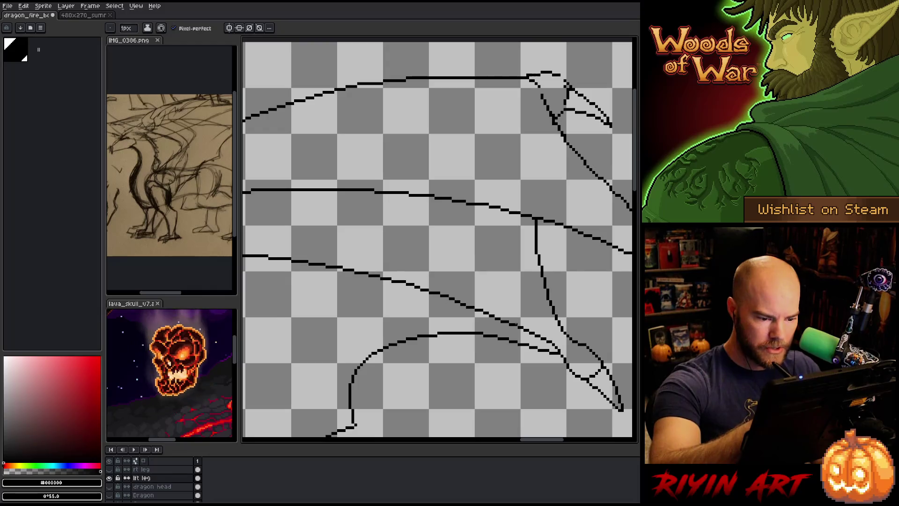
Touch up wing line pixels, alternating between pencil and eraser
key("b")
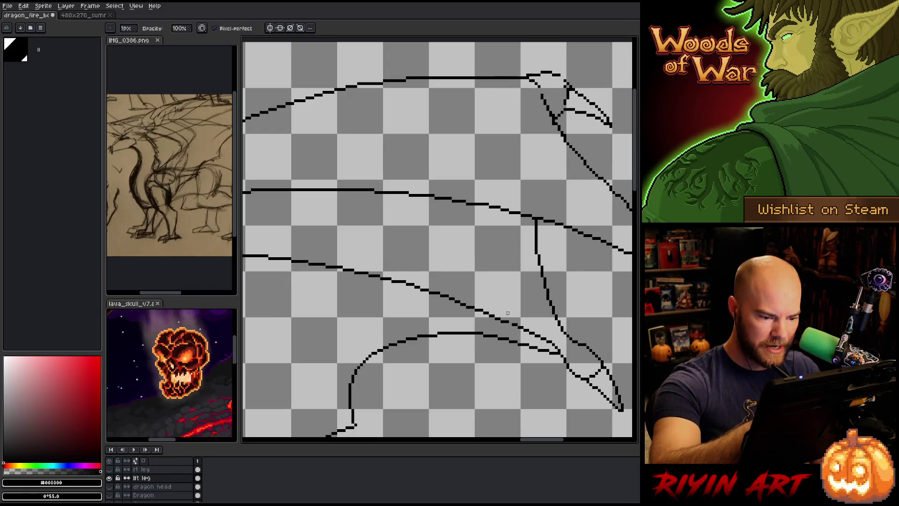
key("b")
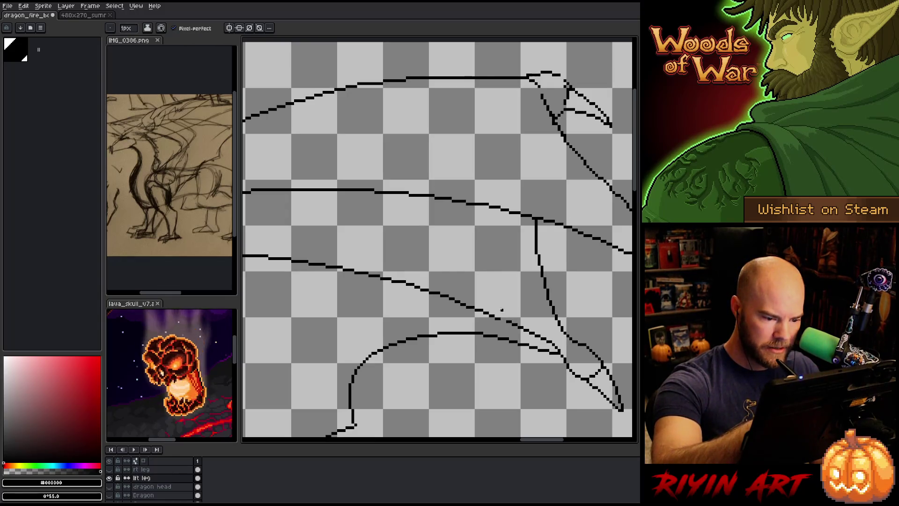
key("b")
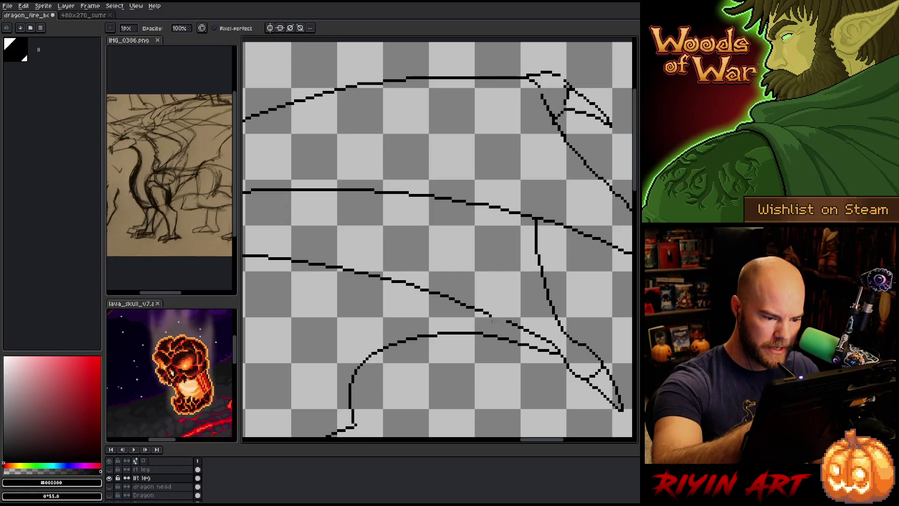
key("e")
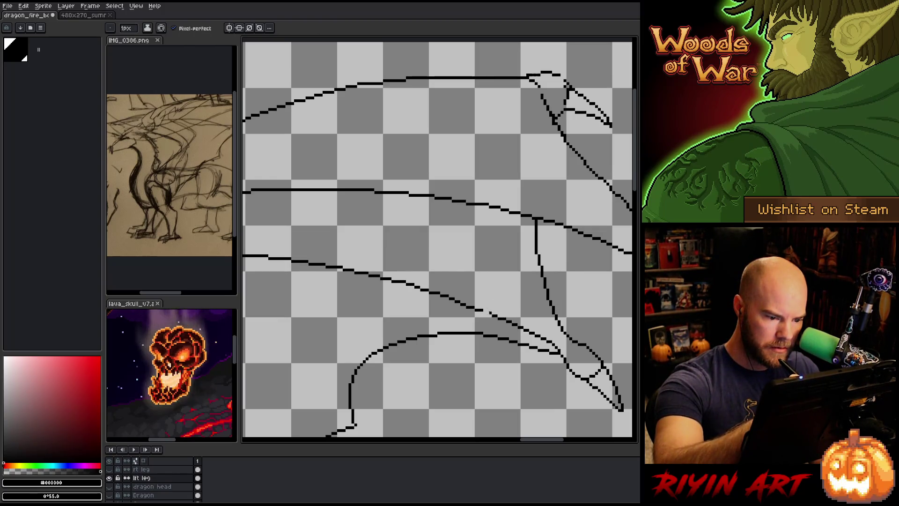
key("b")
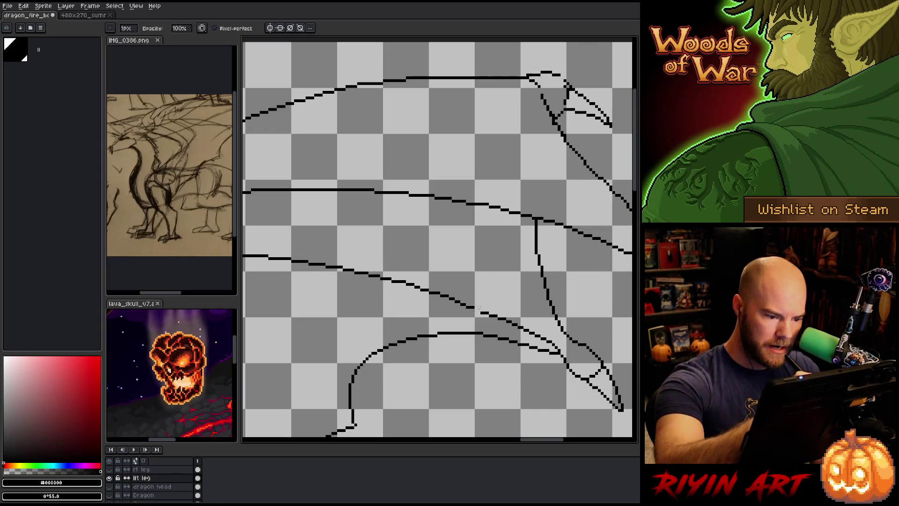
key("e")
key("b")
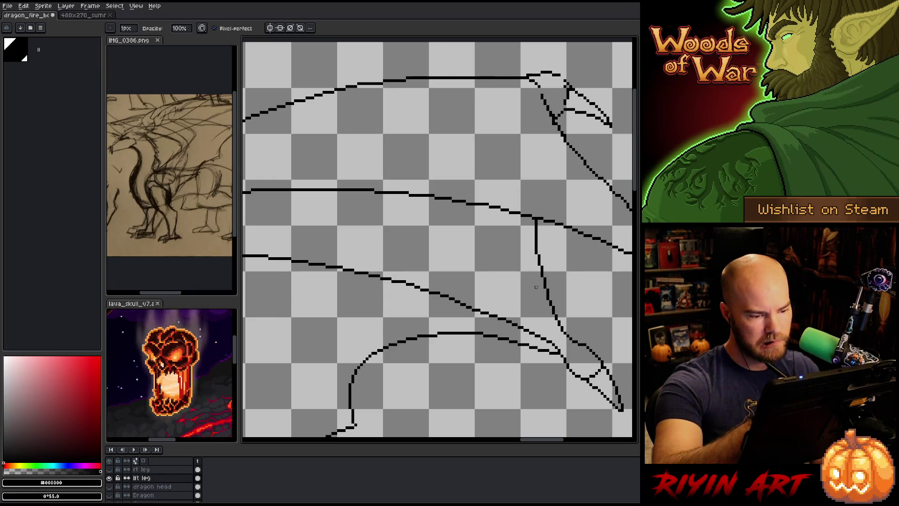
Lasso-select and delete the stray leg lines, then mark the line's end
key("m")
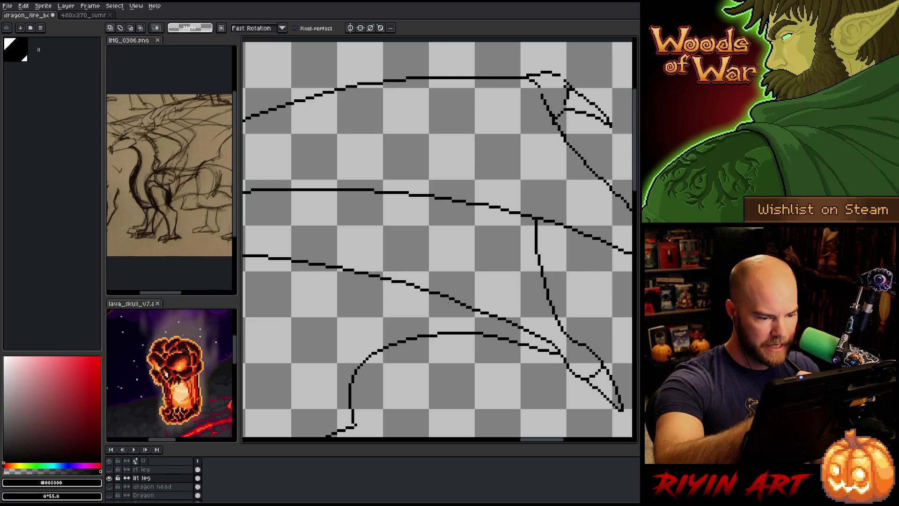
mouse_move(450, 298)
left_mouse_down()
mouse_move(509, 312)
mouse_move(513, 323)
mouse_move(481, 328)
left_mouse_up()
key("Delete")
key("ctrl+d")
key("b")
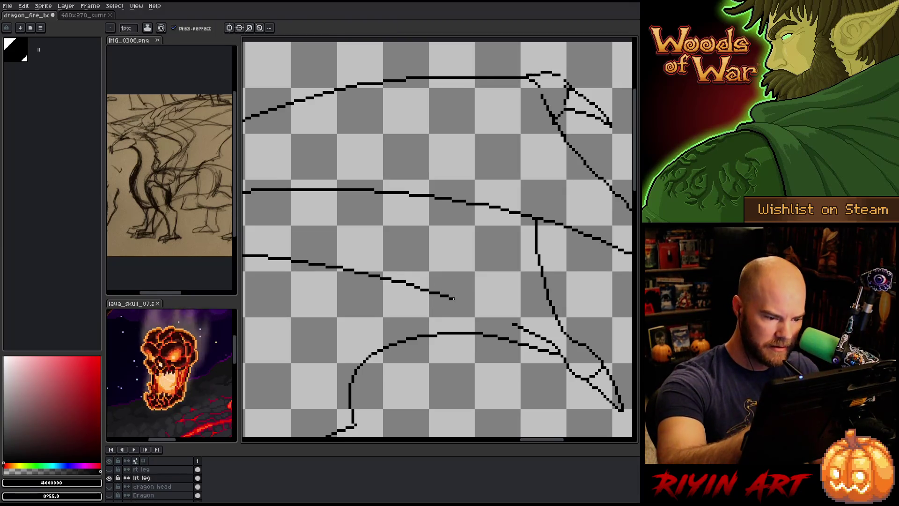
left_click_drag(462, 299, 461, 301)
Extend the lower wing line down-right and fill its gap so it joins the wing bone
key("b")
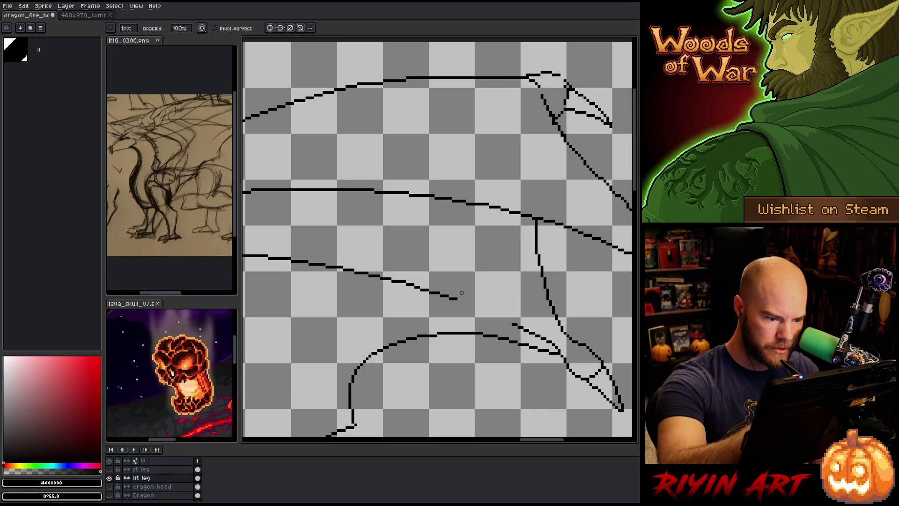
key("e")
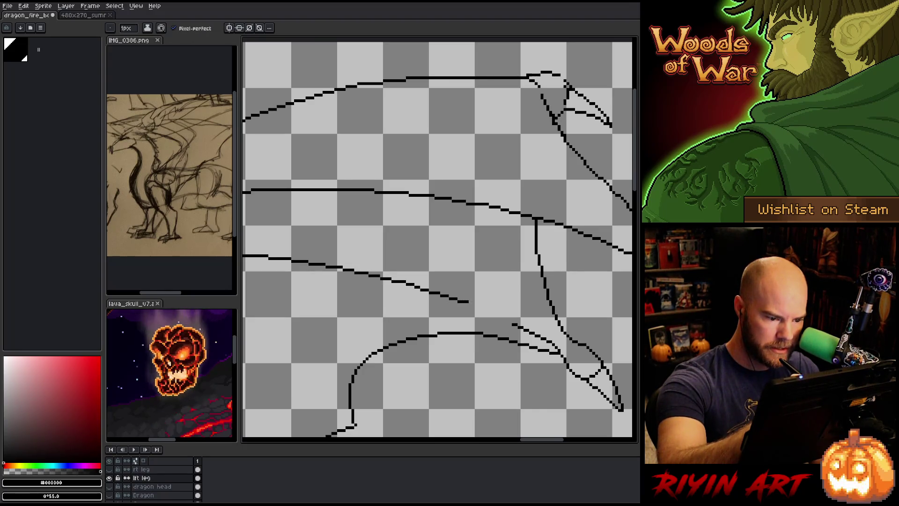
left_click_drag(471, 304, 500, 313)
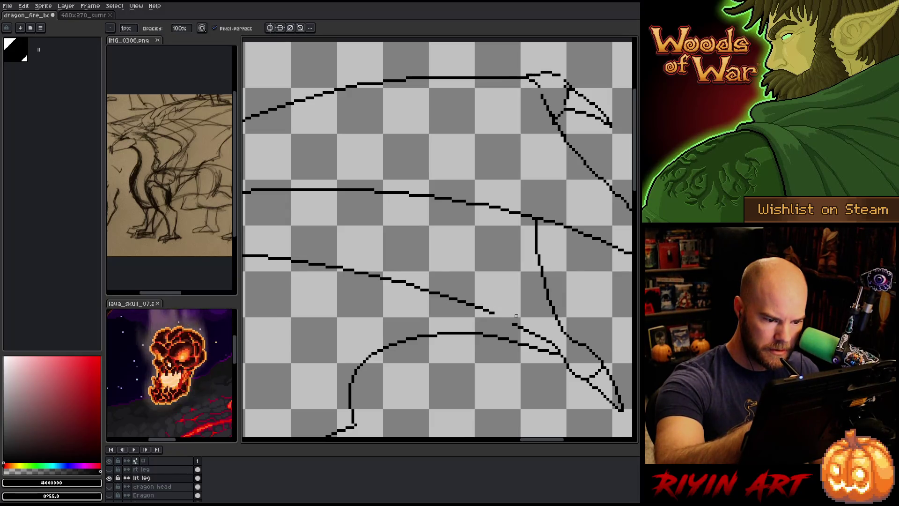
left_click_drag(497, 315, 508, 320)
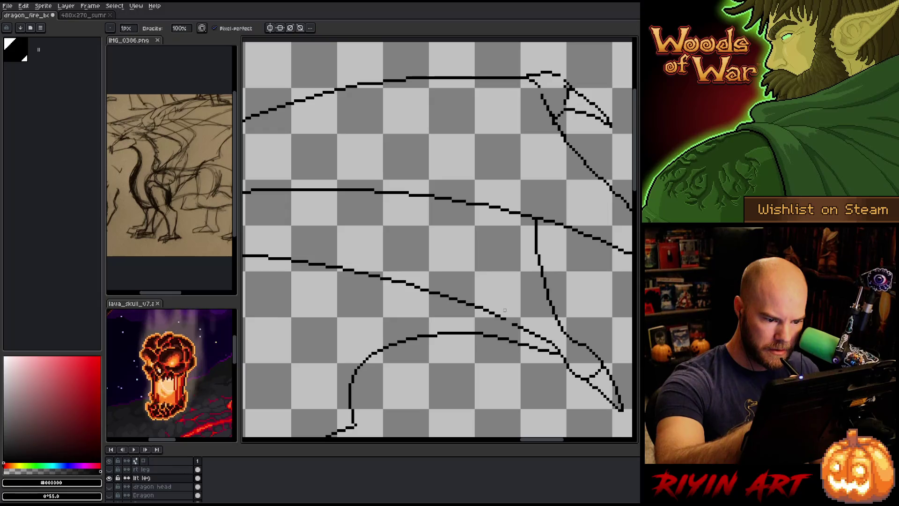
key("e")
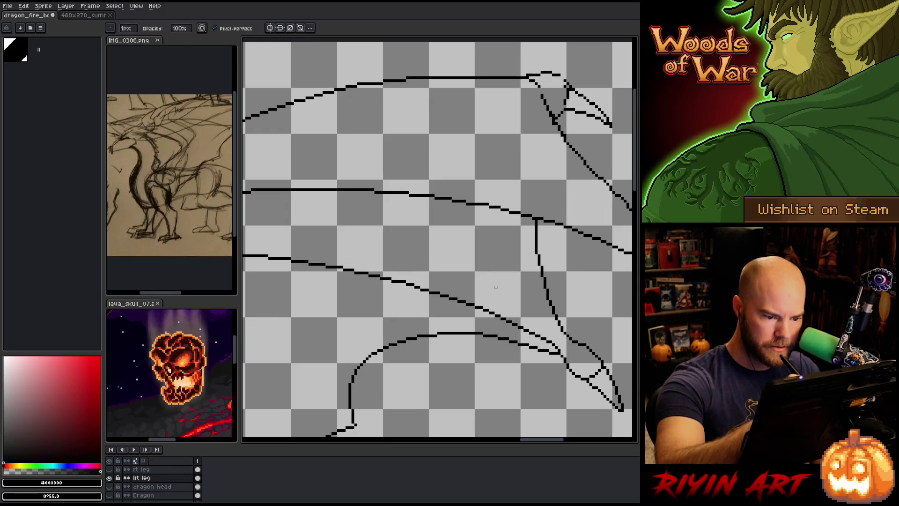
scroll(445, 281, "left", 2)
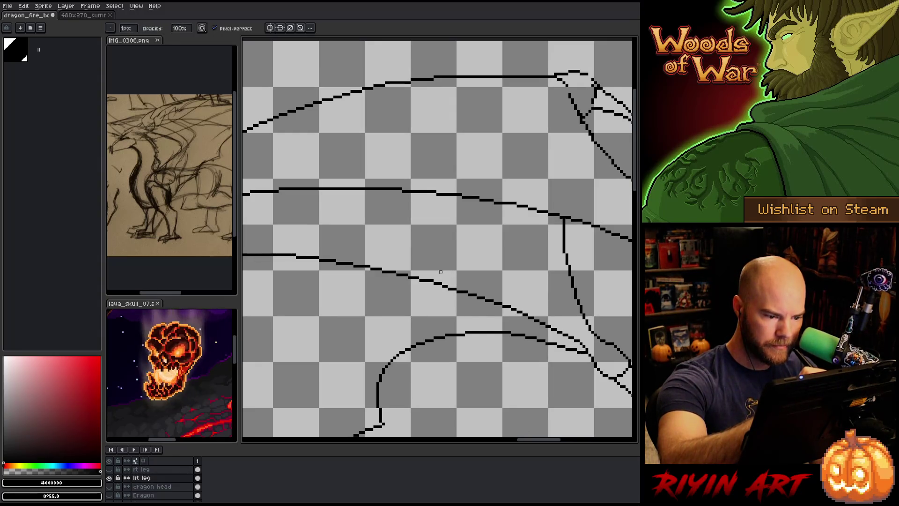
key("b")
key("e")
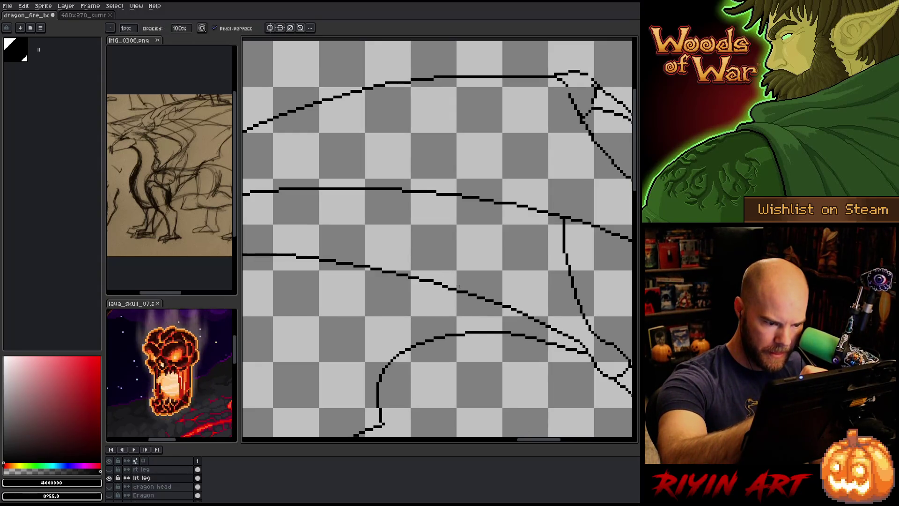
key("b")
key("e")
key("b")
left_click_drag(428, 263, 445, 266)
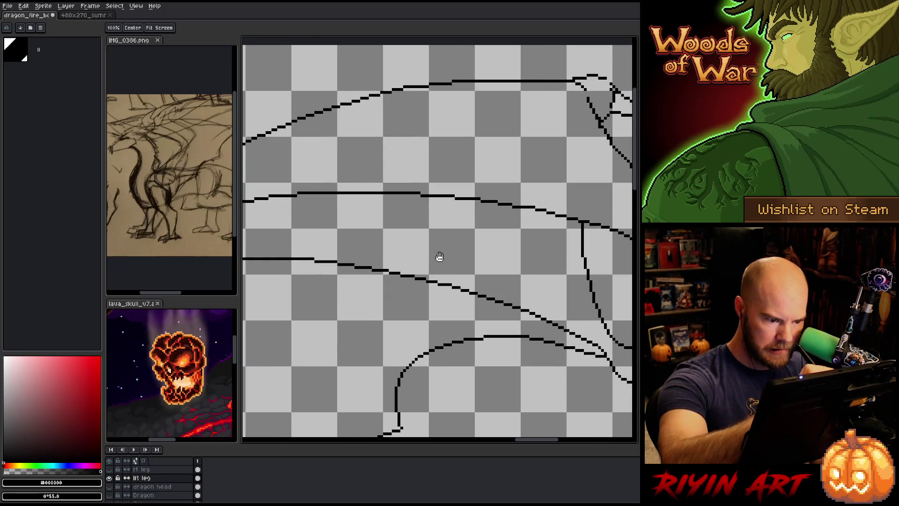
key("e")
key("b")
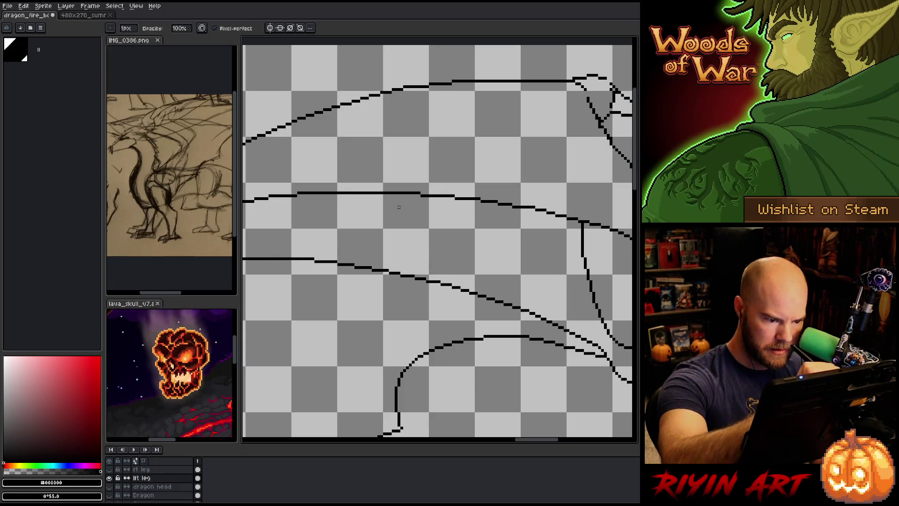
key("space")
scroll(448, 260, "down", 2)
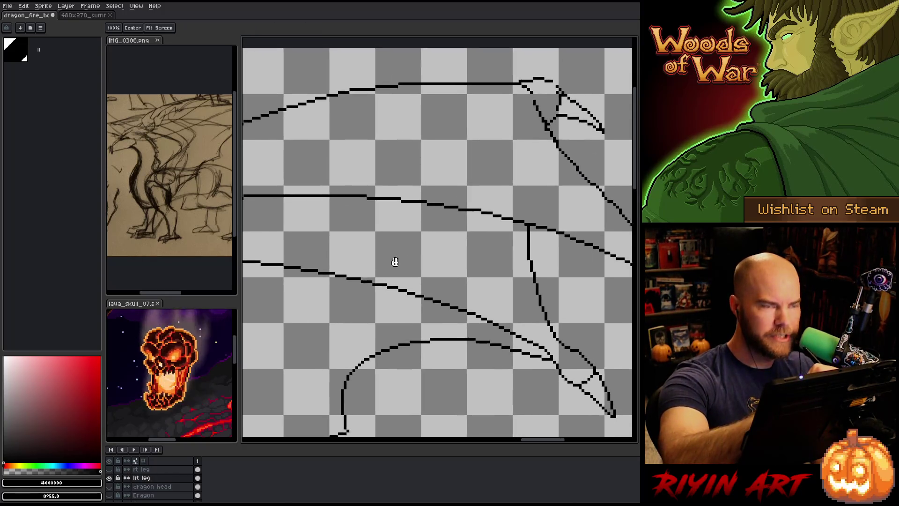
scroll(398, 245, "up", 2)
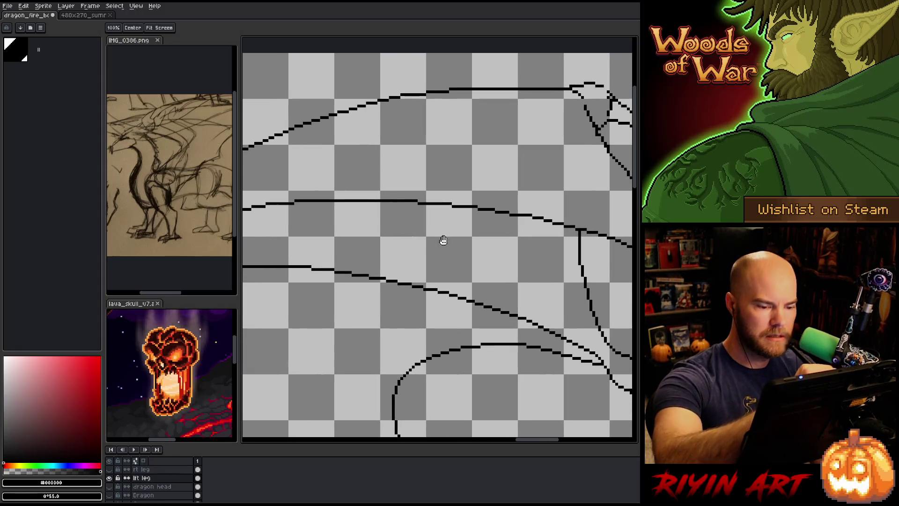
key("b")
key("e")
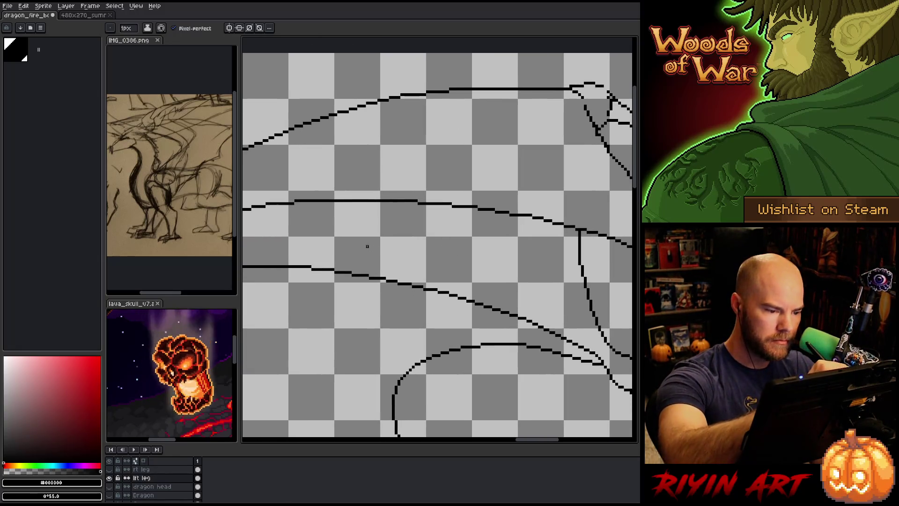
key("b")
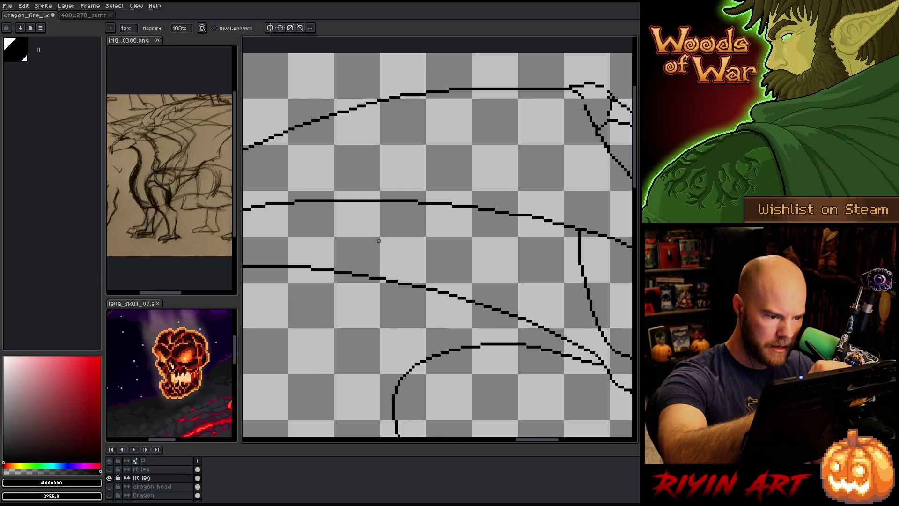
key("e")
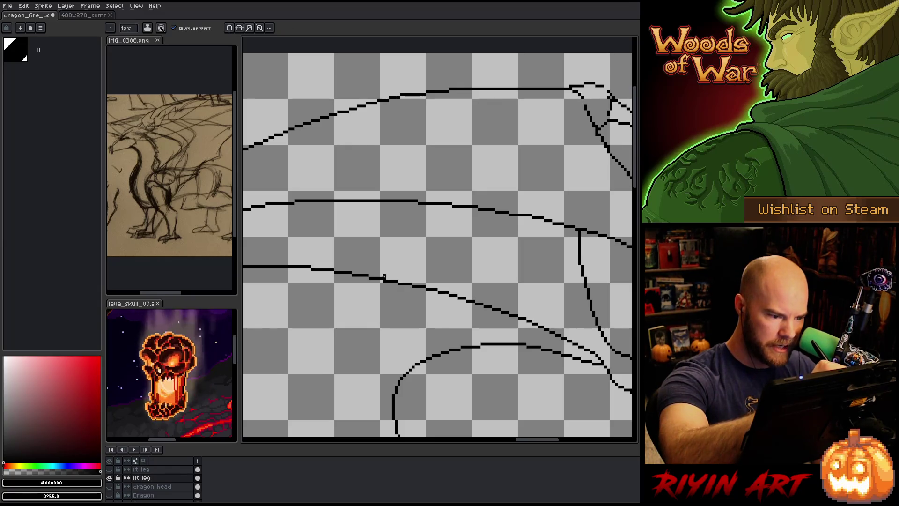
key("b")
key("e")
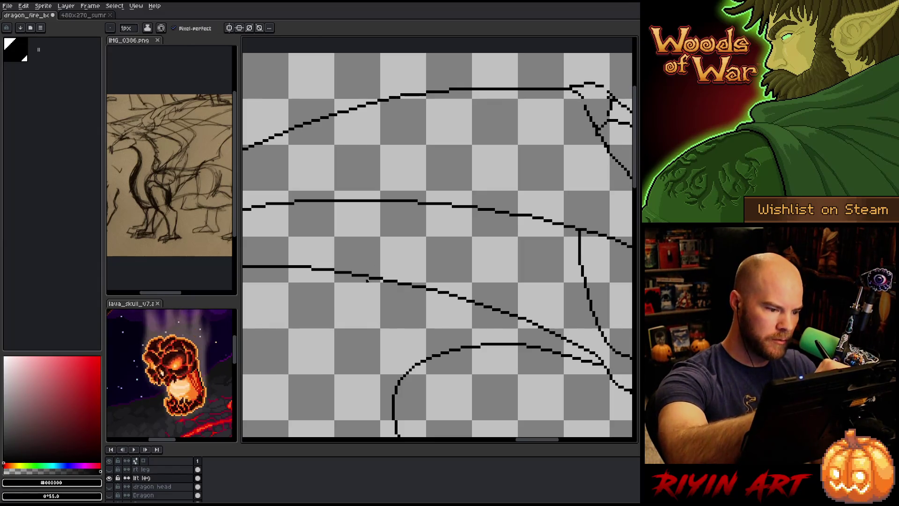
key("b")
key("e")
key("b")
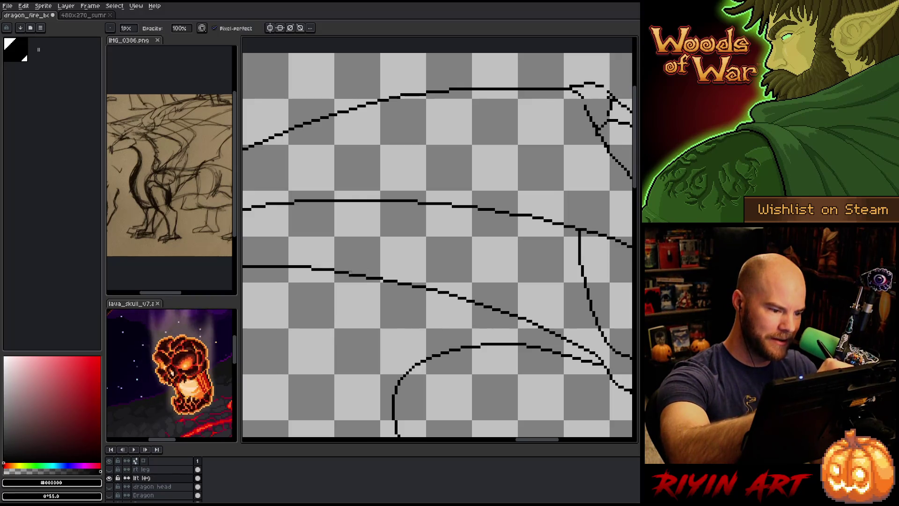
key("e")
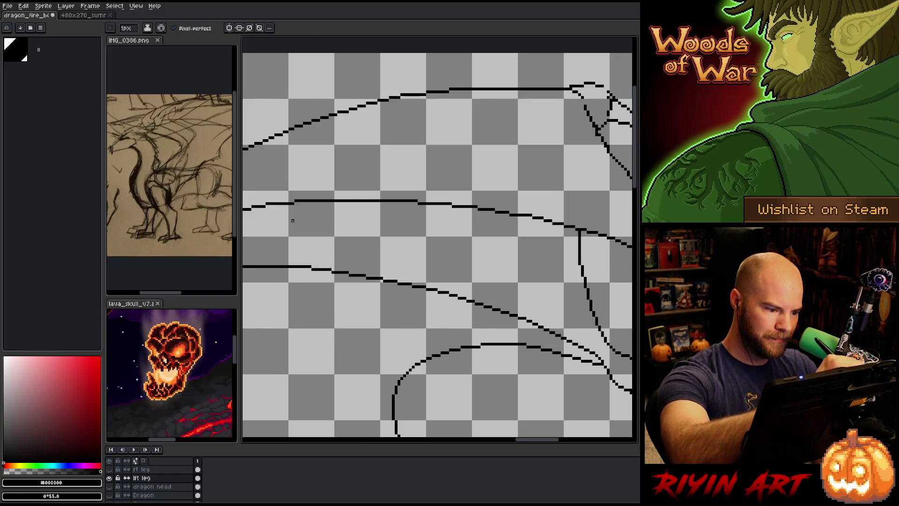
key("b")
key("e")
key("b")
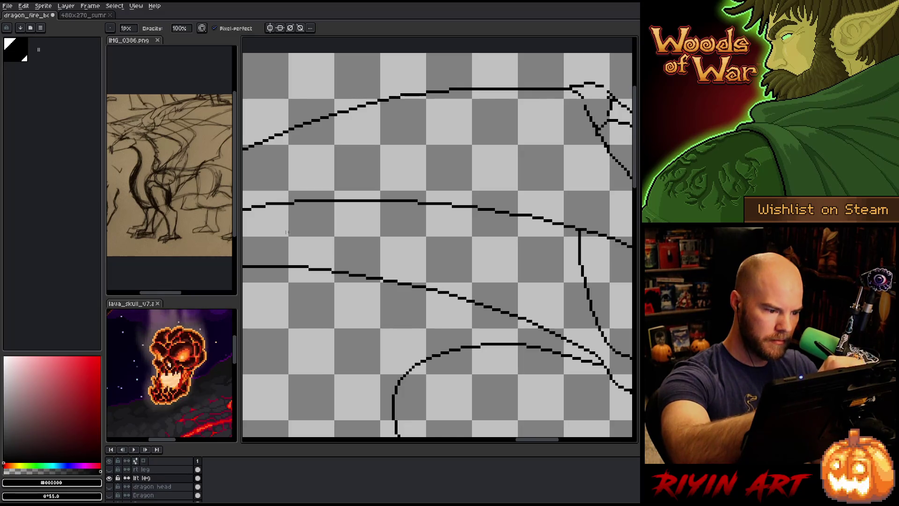
key("e")
key("b")
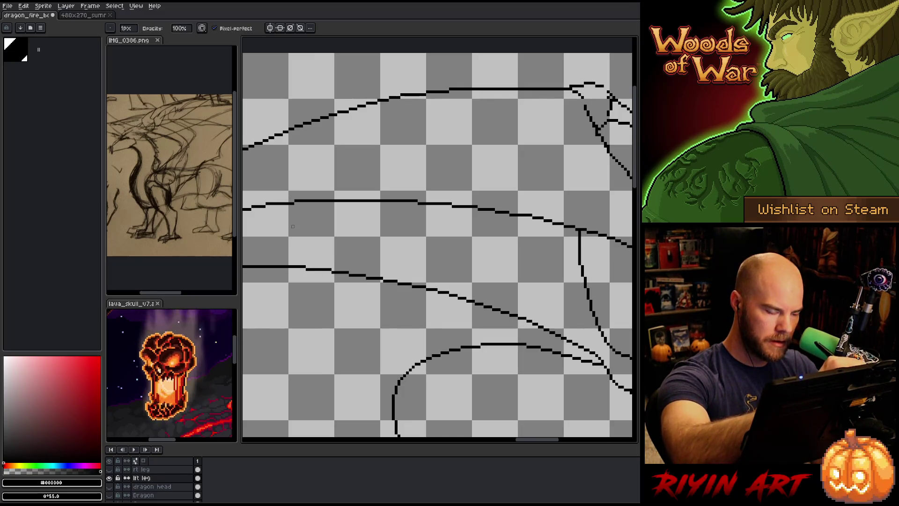
key("e")
key("b")
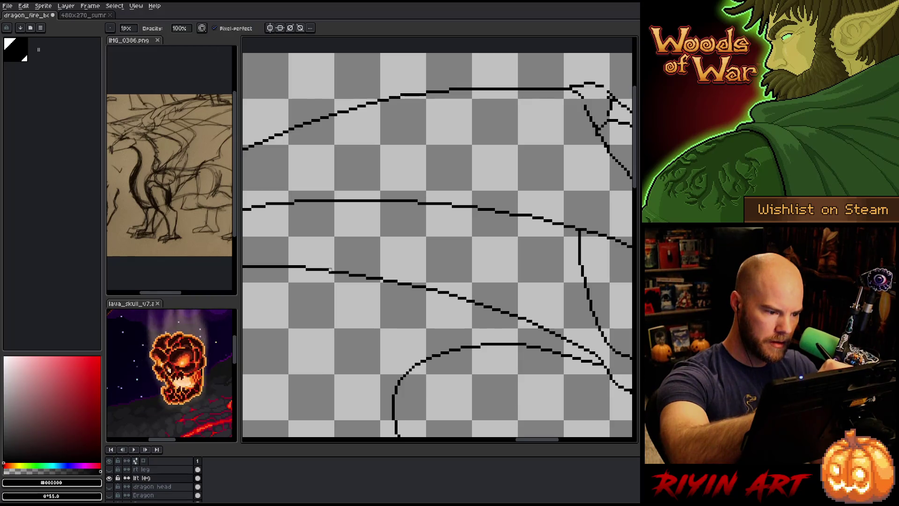
key("e")
key("b")
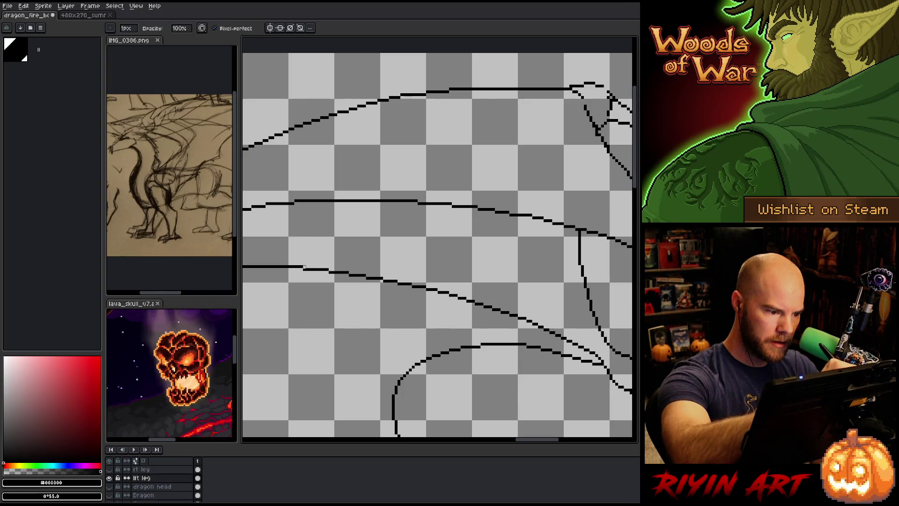
left_click_drag(342, 224, 392, 205)
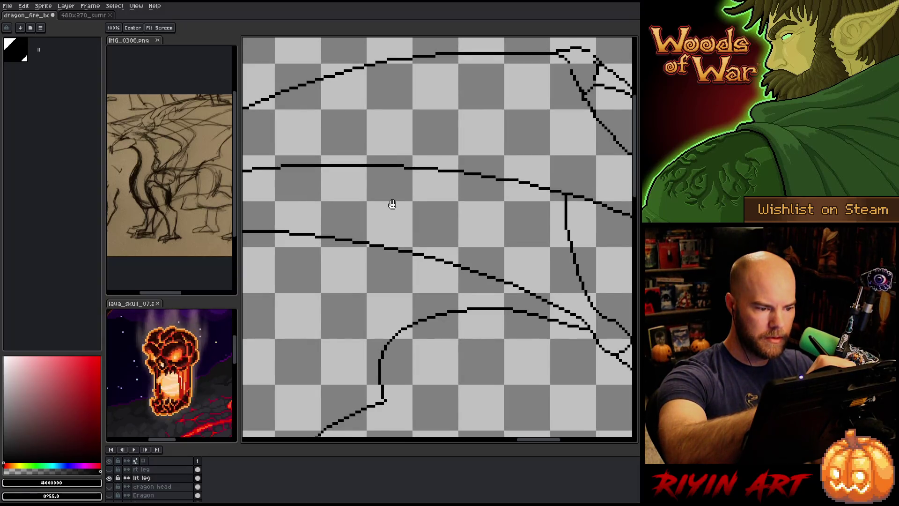
left_click_drag(392, 204, 392, 204)
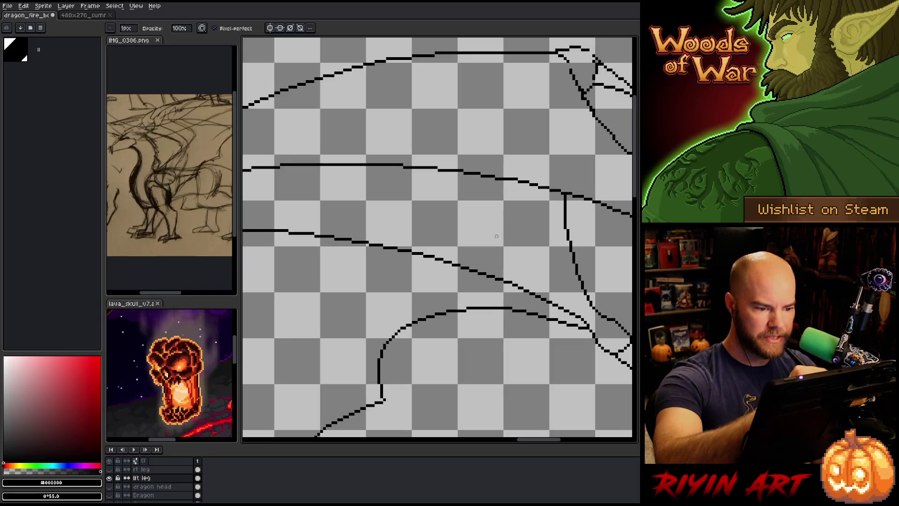
mouse_move(281, 216)
left_mouse_down()
mouse_move(491, 249)
mouse_move(571, 295)
left_mouse_up()
key("ctrl+z")
mouse_move(297, 210)
left_mouse_down()
mouse_move(447, 240)
mouse_move(578, 304)
left_mouse_up()
key("ctrl+z")
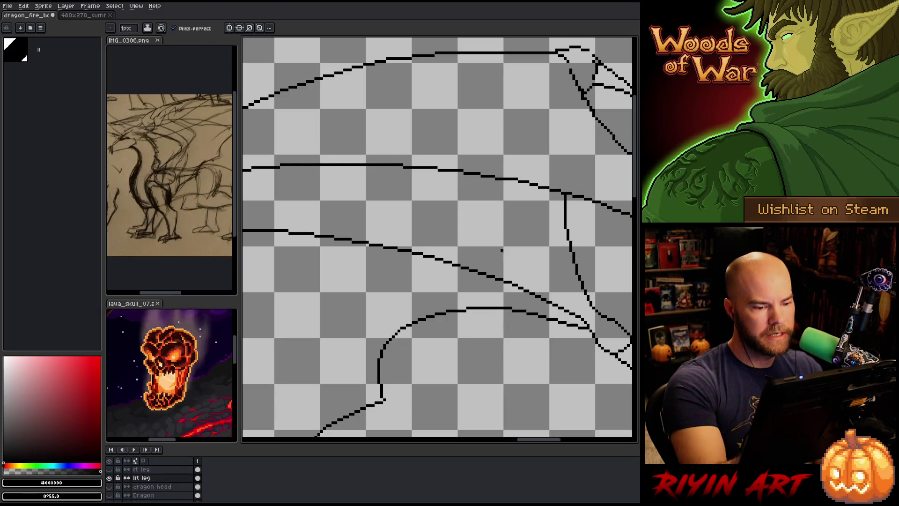
mouse_move(505, 253)
left_mouse_down()
mouse_move(520, 285)
mouse_move(492, 264)
left_mouse_up()
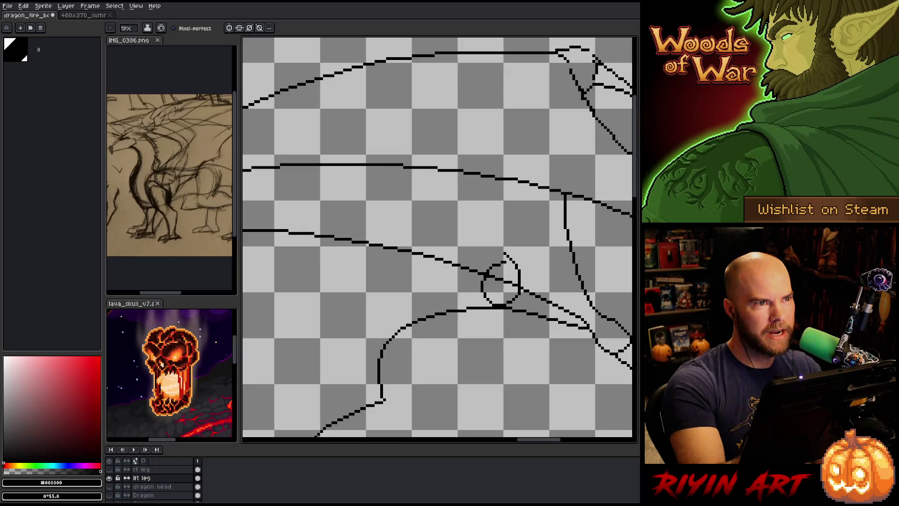
key("ctrl+z")
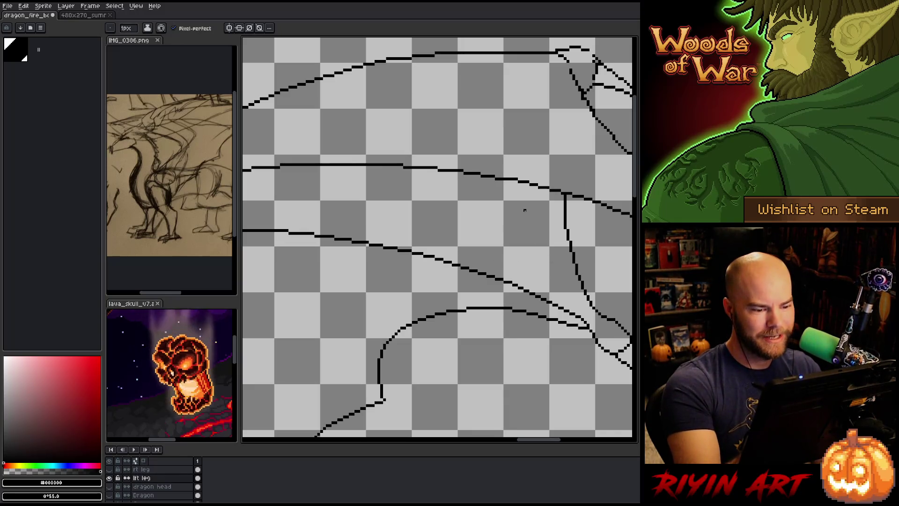
key("e")
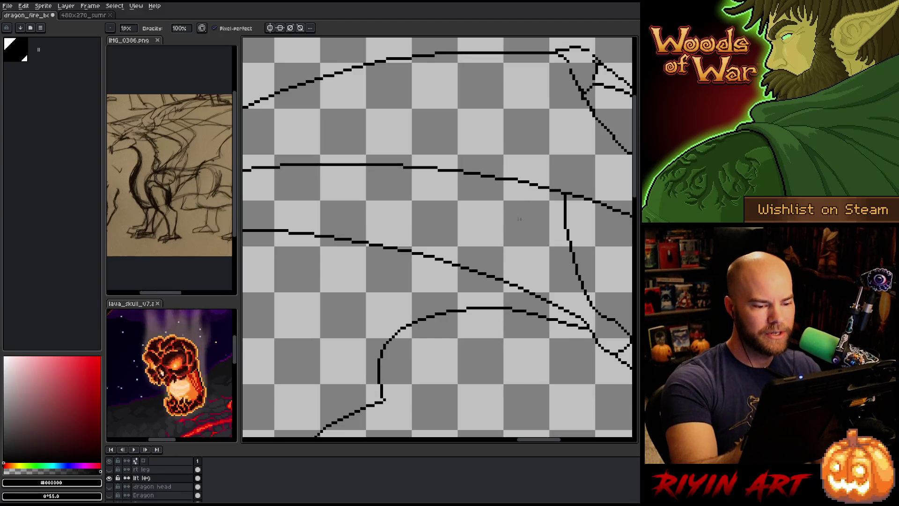
key("b")
left_click_drag(499, 273, 506, 273)
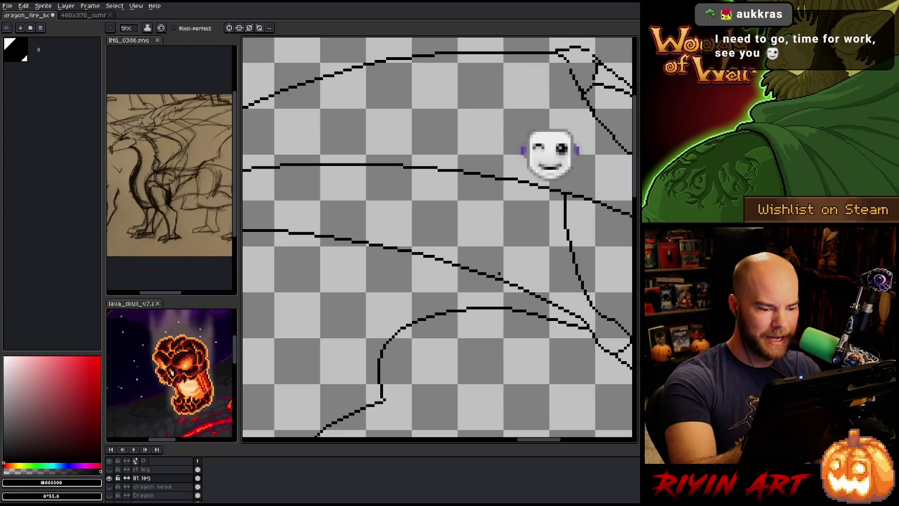
key("ctrl+z")
key("space")
mouse_move(532, 266)
left_mouse_down()
mouse_move(483, 261)
mouse_move(473, 232)
left_mouse_up()
key("ctrl+z")
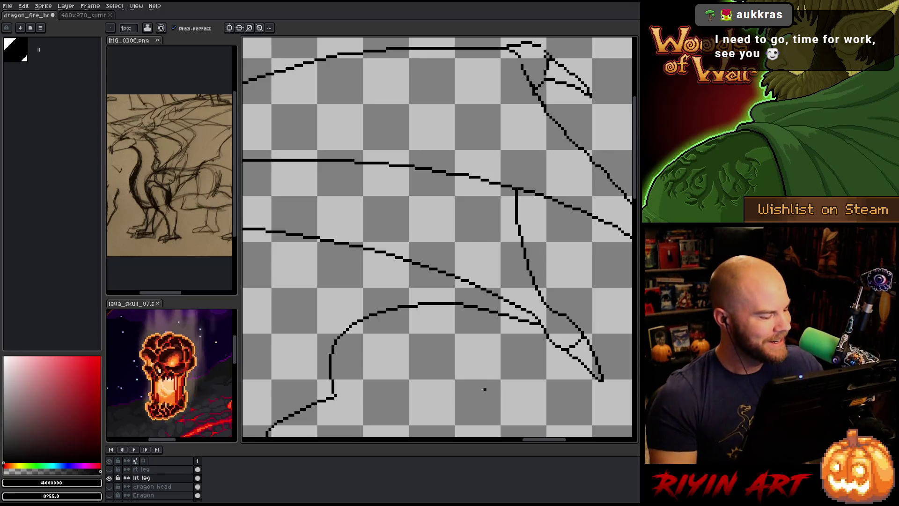
scroll(131, 489, "down", 2)
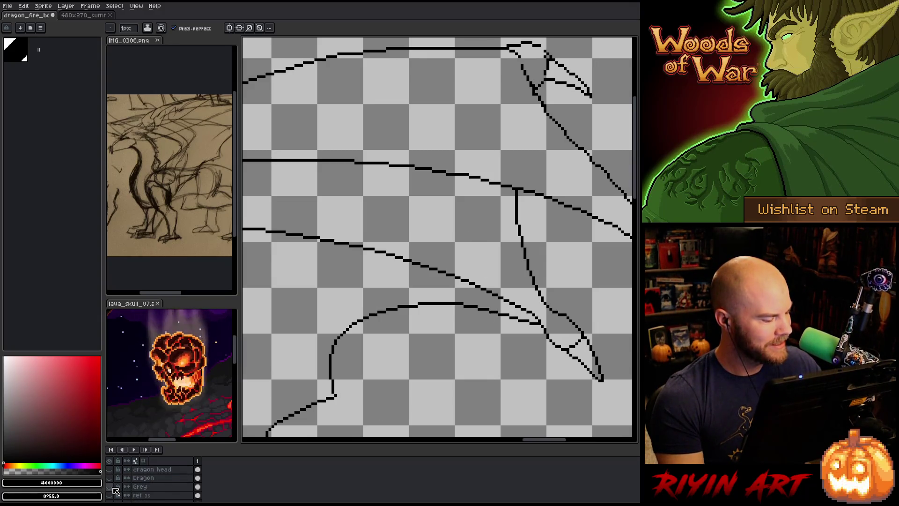
Toggle the Grey backdrop layer a few times, zoom in, and show the background scene
left_click(113, 487)
left_click(113, 487)
left_click(113, 487)
left_click(113, 487)
scroll(115, 482, "up", 1)
scroll(115, 479, "up", 2)
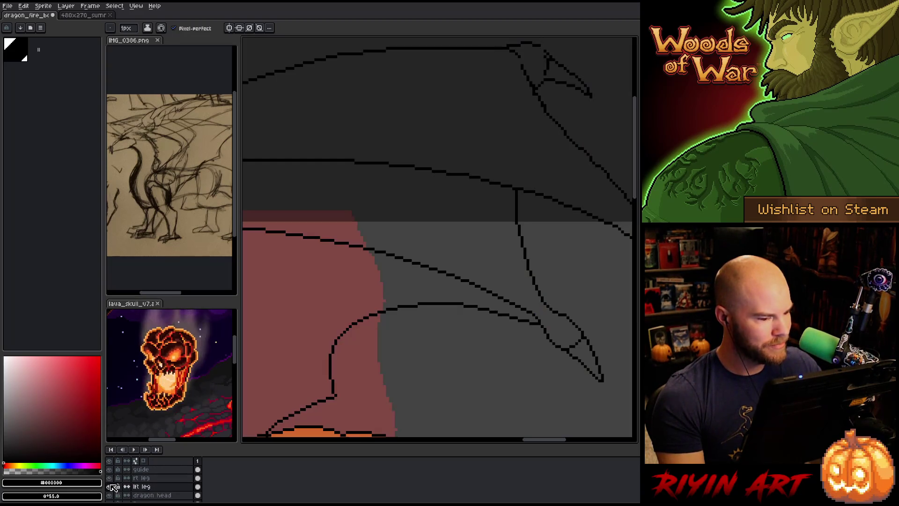
left_click(113, 487)
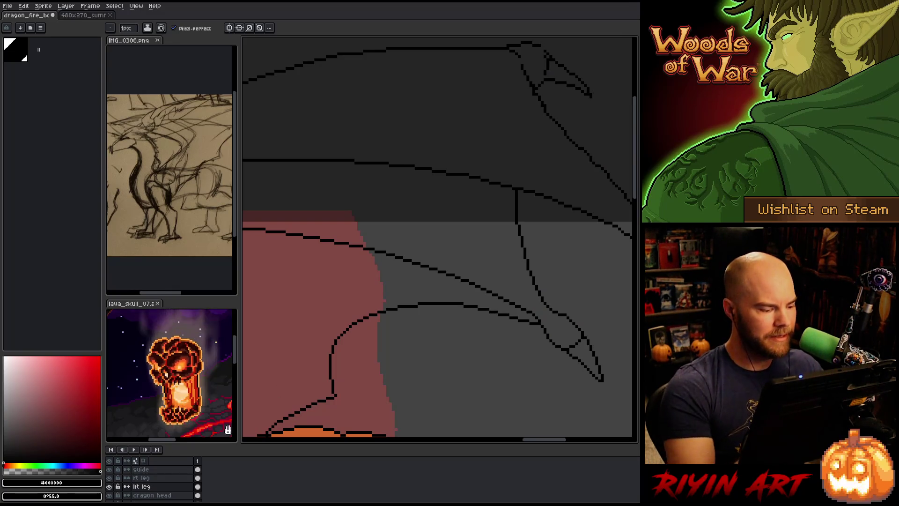
Compare with the lft leg layer hidden, adjust zoom, then hide the coloured fill layer
left_click(110, 486)
left_click(109, 486)
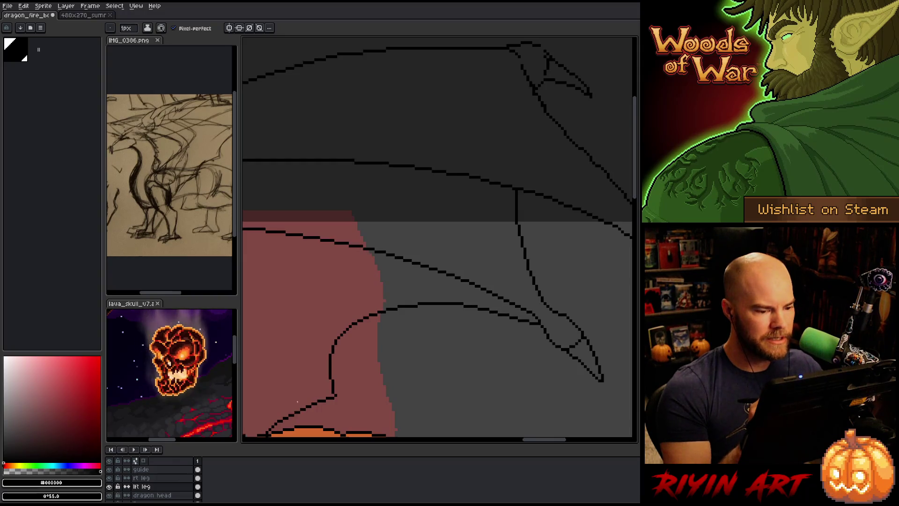
key("b")
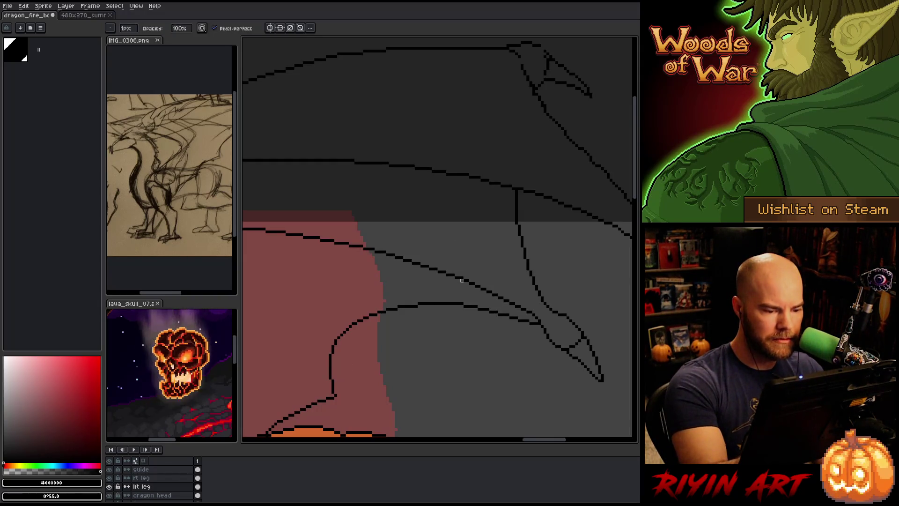
scroll(439, 329, "down", 2)
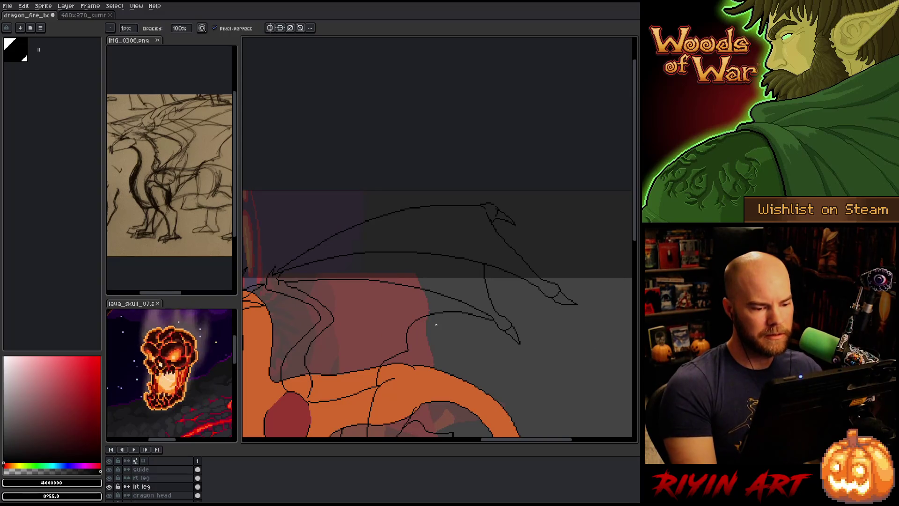
scroll(445, 324, "up", 1)
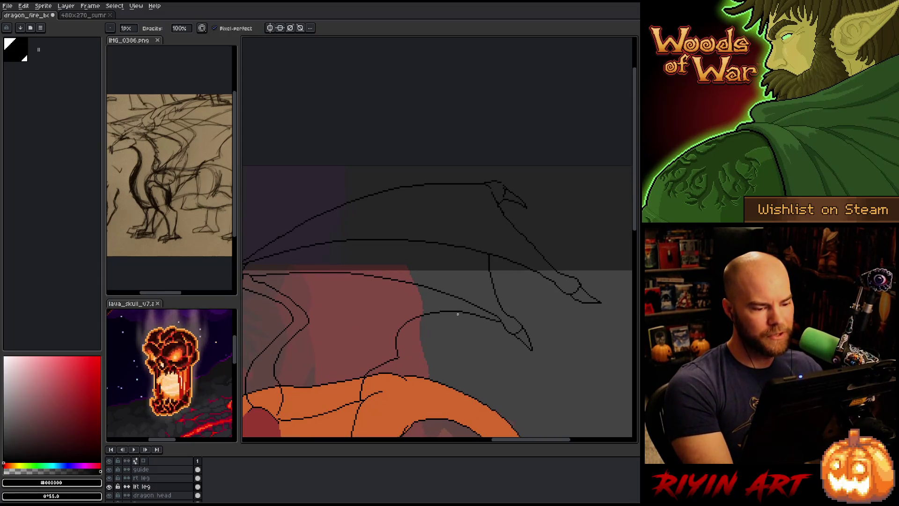
scroll(458, 314, "up", 1)
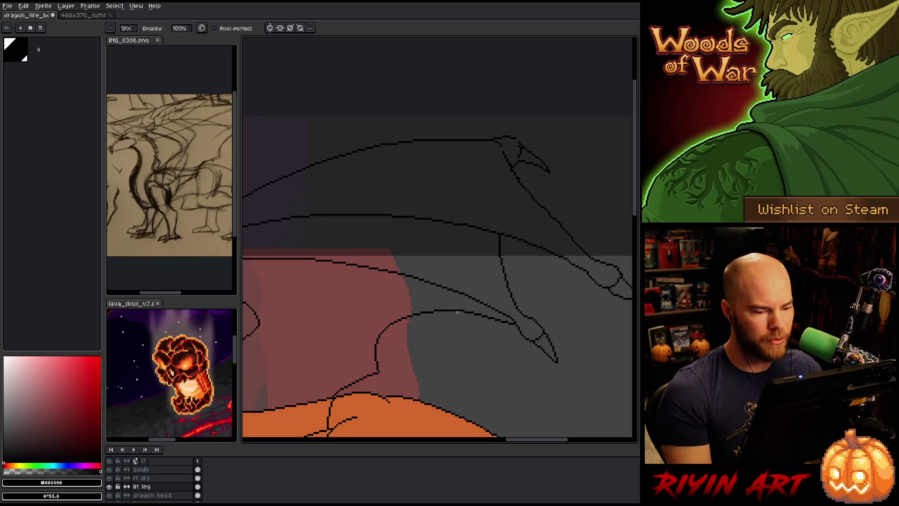
scroll(458, 308, "up", 1)
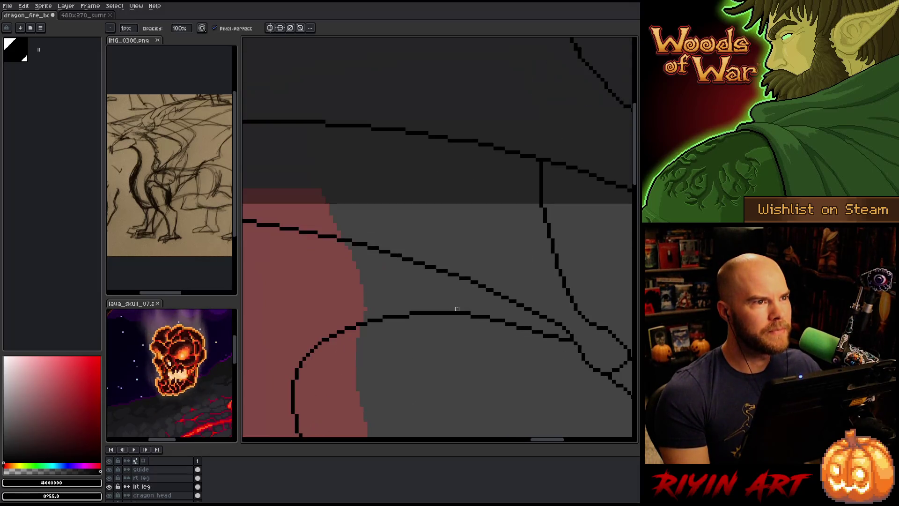
scroll(457, 305, "down", 1)
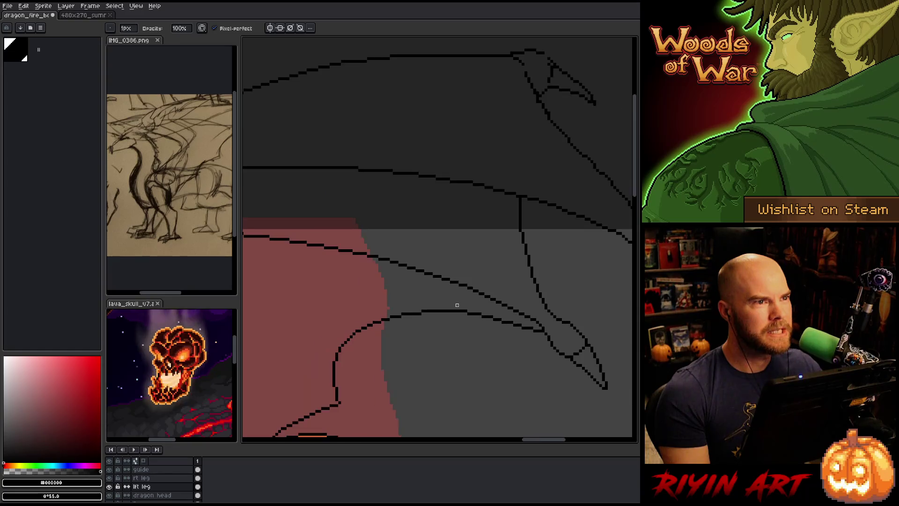
left_click(110, 487)
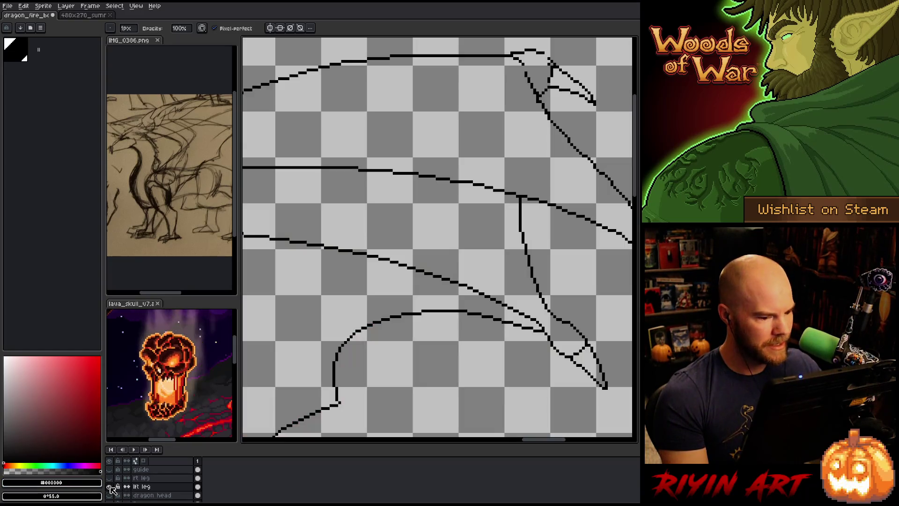
Bring the wing tips into view and save the drawing with Ctrl+S
key("space")
mouse_move(468, 290)
left_mouse_down()
mouse_move(491, 315)
mouse_move(449, 299)
mouse_move(363, 315)
mouse_move(327, 309)
mouse_move(407, 311)
mouse_move(468, 277)
mouse_move(425, 302)
mouse_move(389, 284)
left_mouse_up()
key("e")
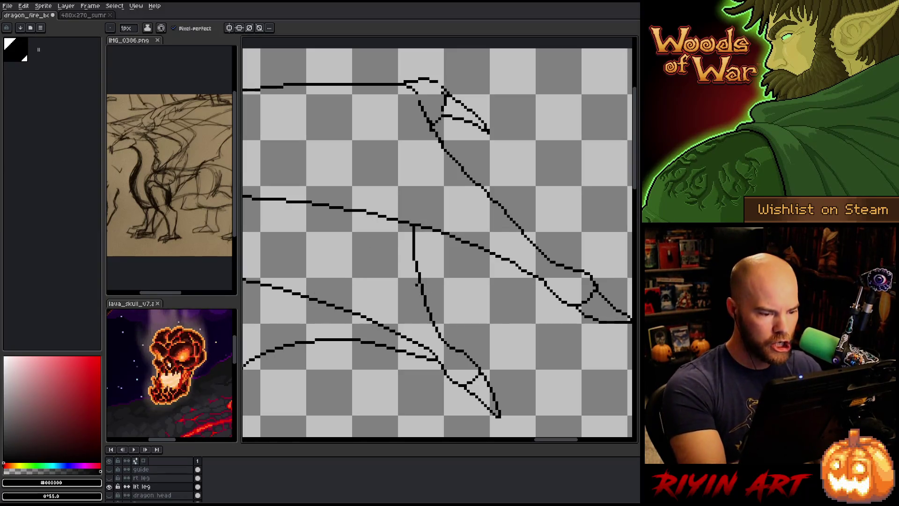
key("ctrl+s")
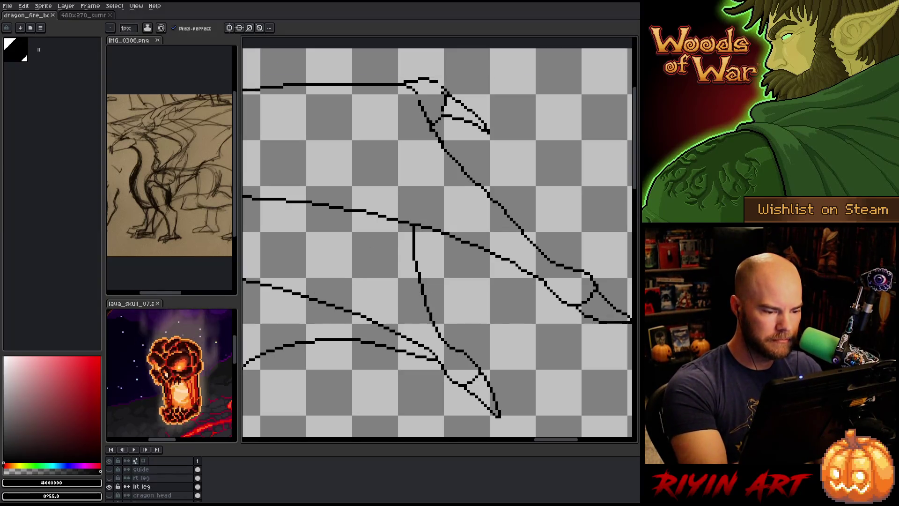
Add a short stroke along the vertical wing line
key("b")
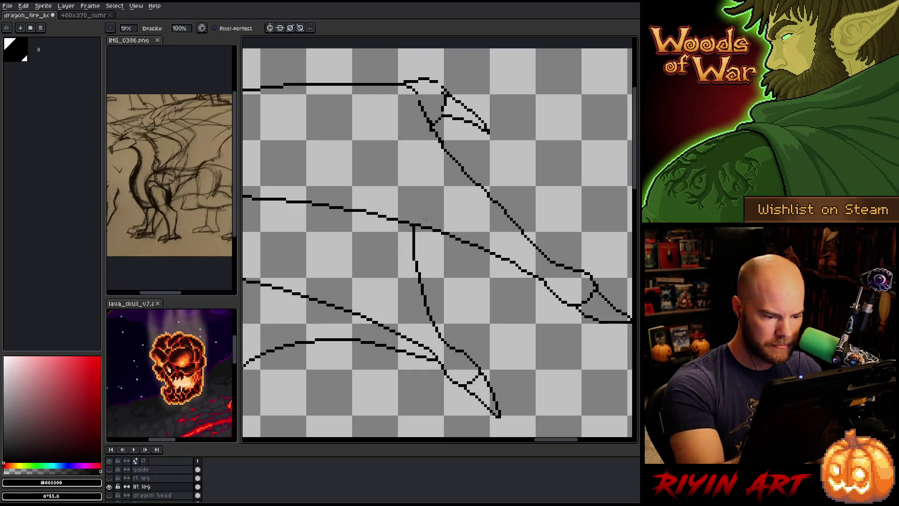
key("e")
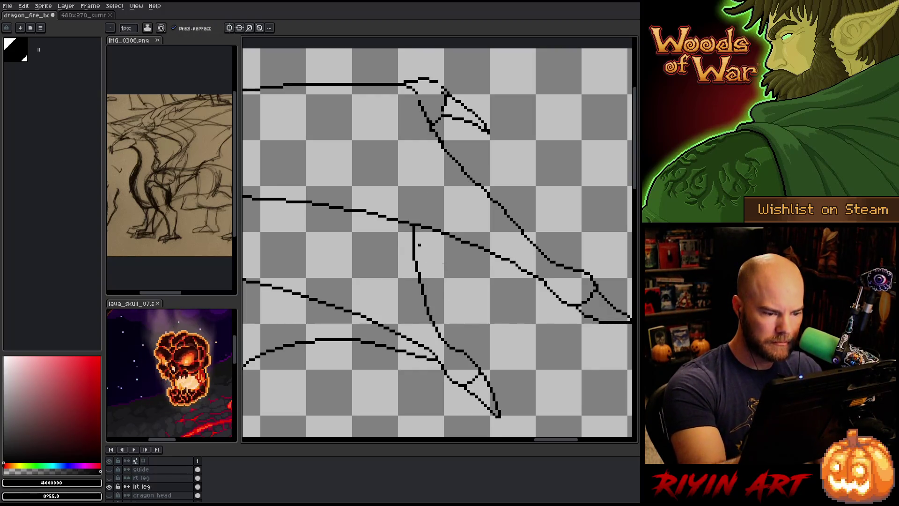
mouse_move(415, 252)
left_mouse_down()
mouse_move(420, 270)
mouse_move(348, 248)
left_mouse_up()
key("b")
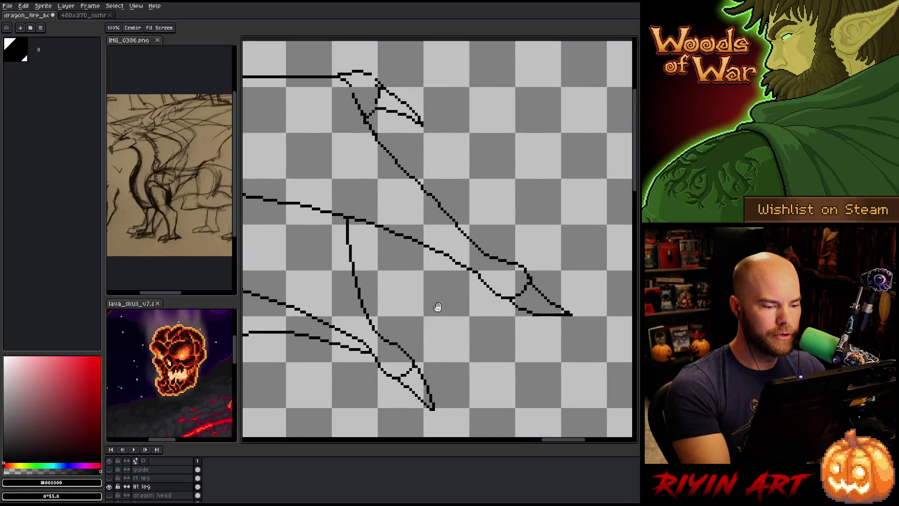
key("e")
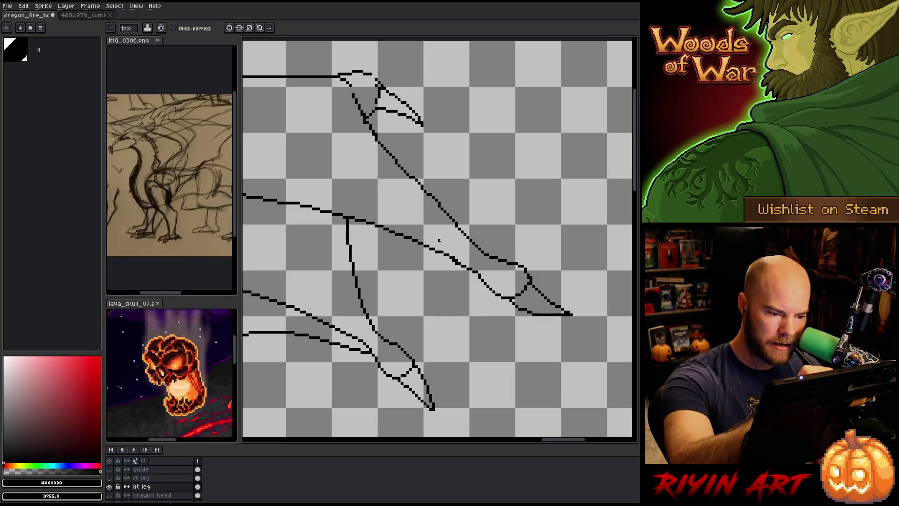
Erase a stray pixel from the claw line and fill the gap in it
key("e")
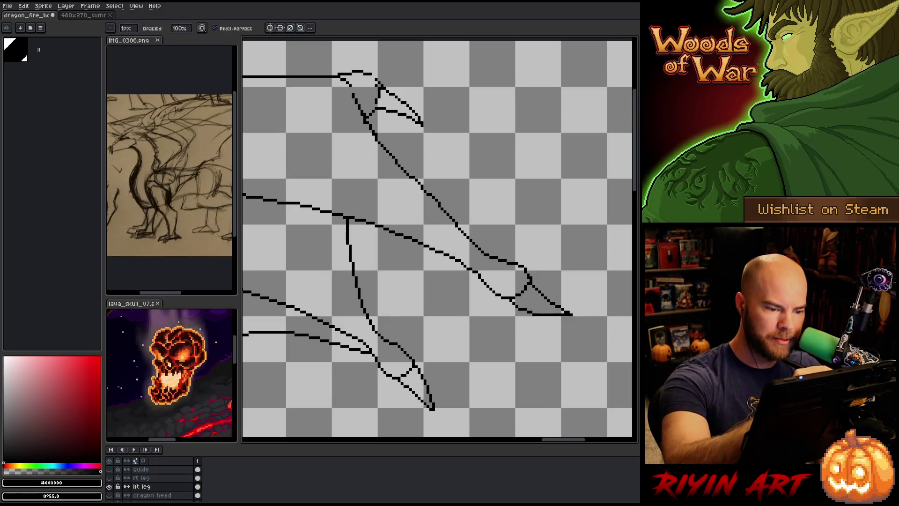
left_click(466, 267)
key("b")
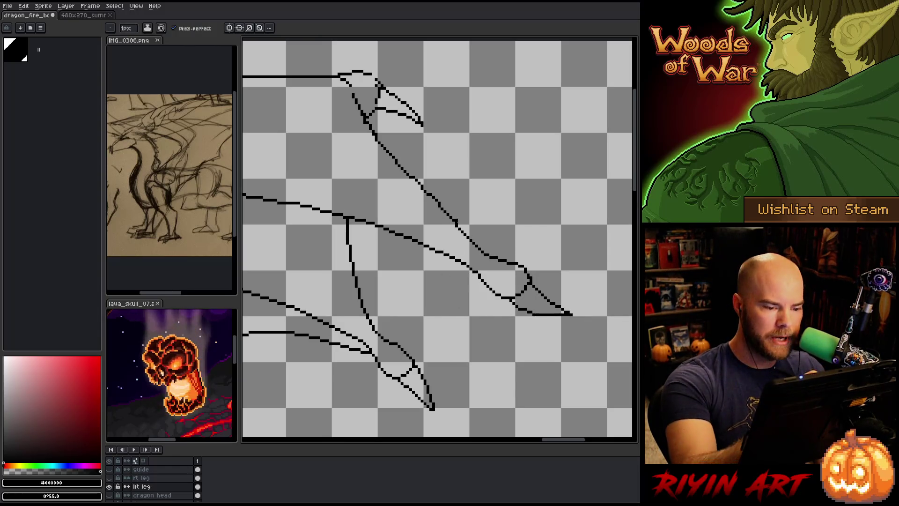
left_click(474, 271)
key("e")
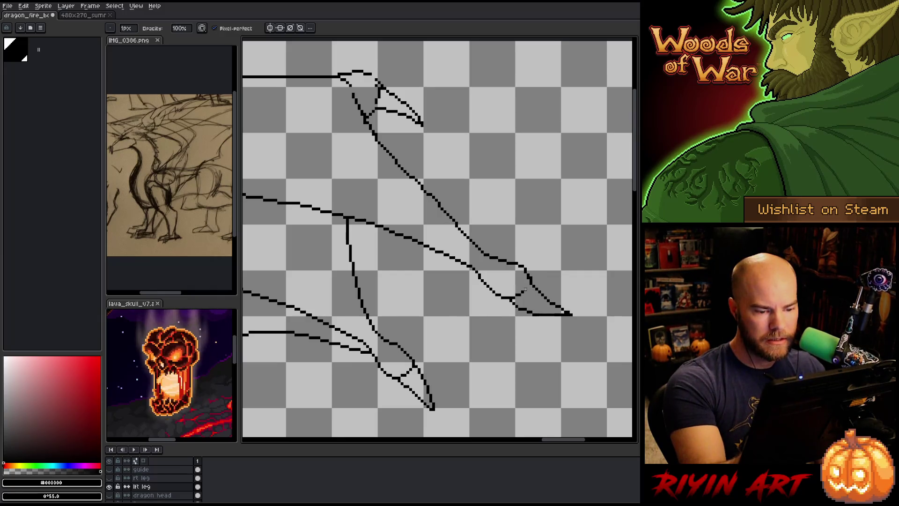
key("b")
key("e")
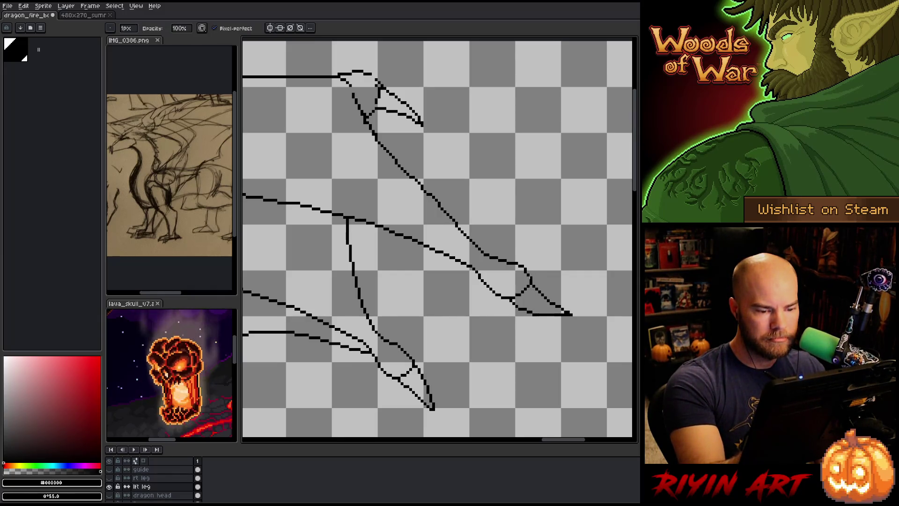
key("b")
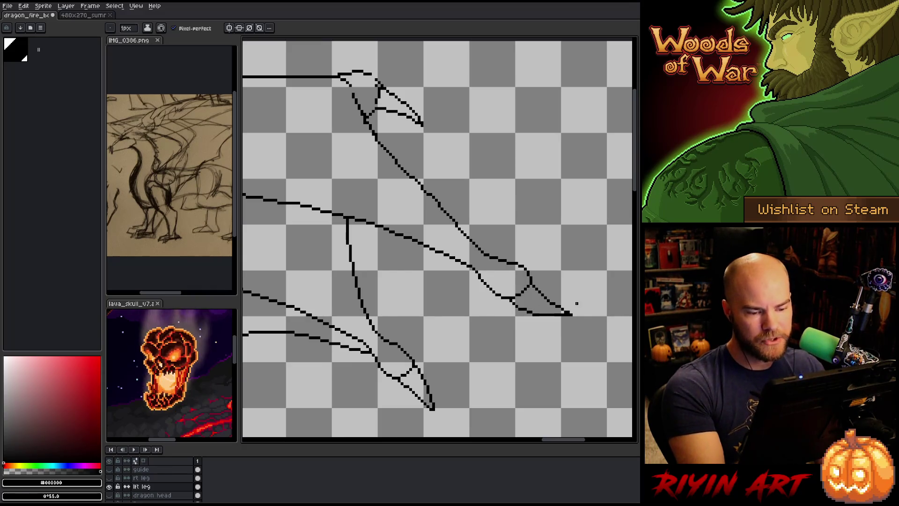
key("m")
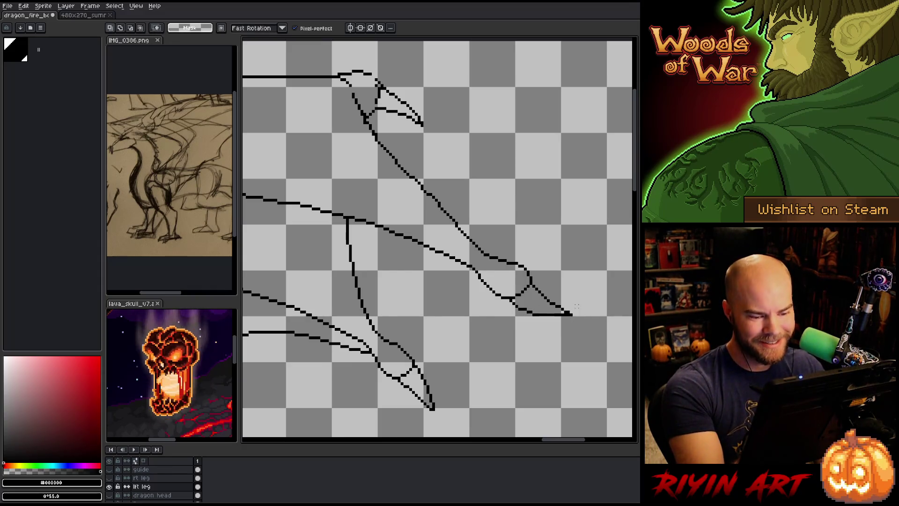
Redraw the lower edge of the lower-right claw tip and try a lasso transform on it
key("b")
mouse_move(540, 314)
left_mouse_down()
mouse_move(577, 322)
mouse_move(538, 283)
mouse_move(531, 294)
mouse_move(545, 309)
left_mouse_up()
key("q")
key("ctrl+t")
key("ctrl+d")
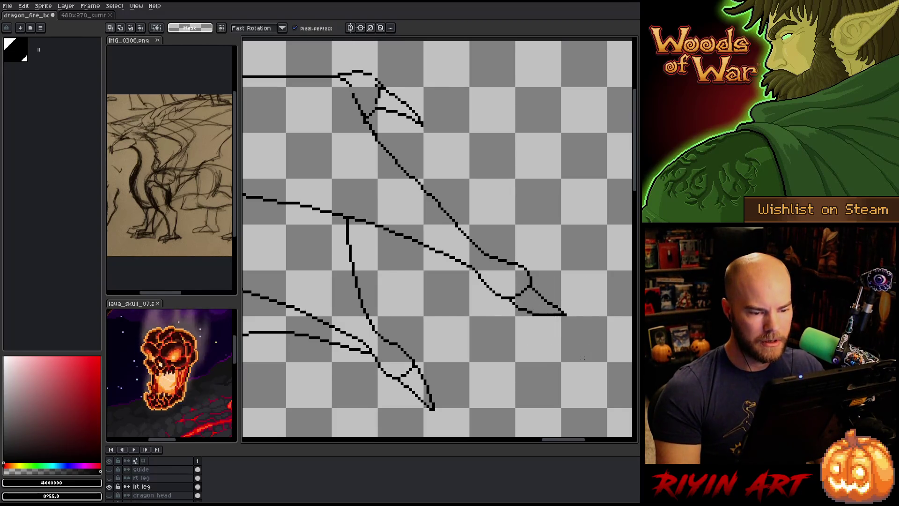
Tweak the lower claw tip's pixels, alternating pencil and eraser
key("b")
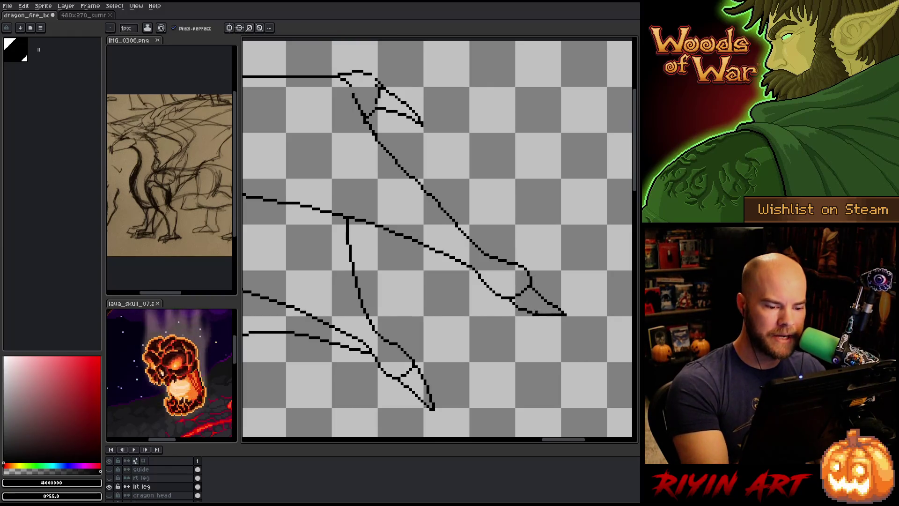
key("b")
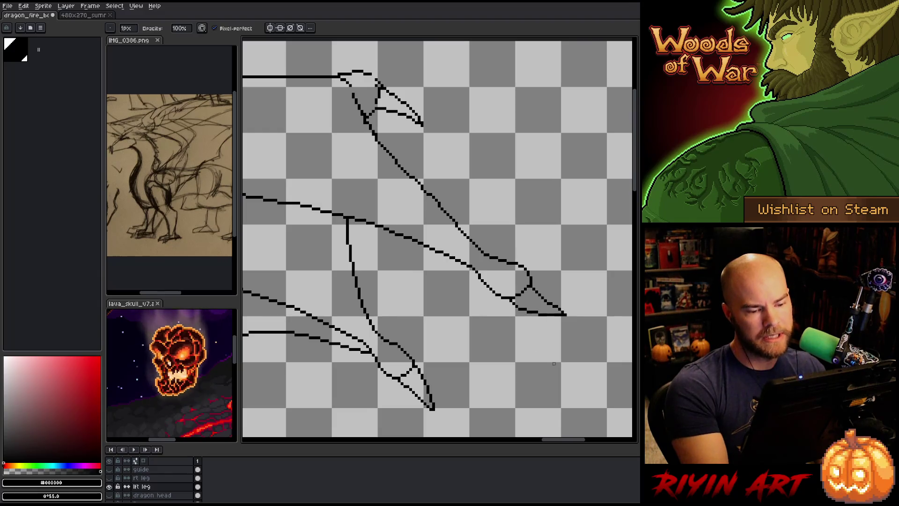
key("e")
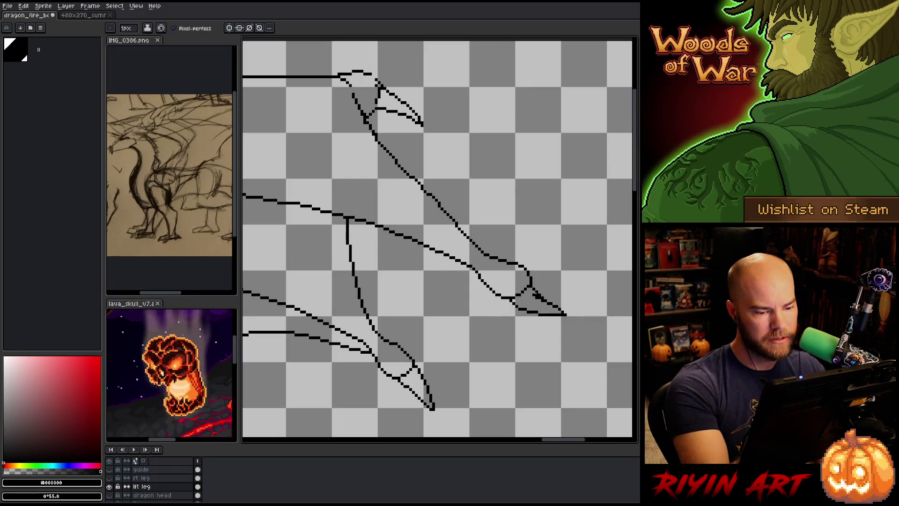
key("b")
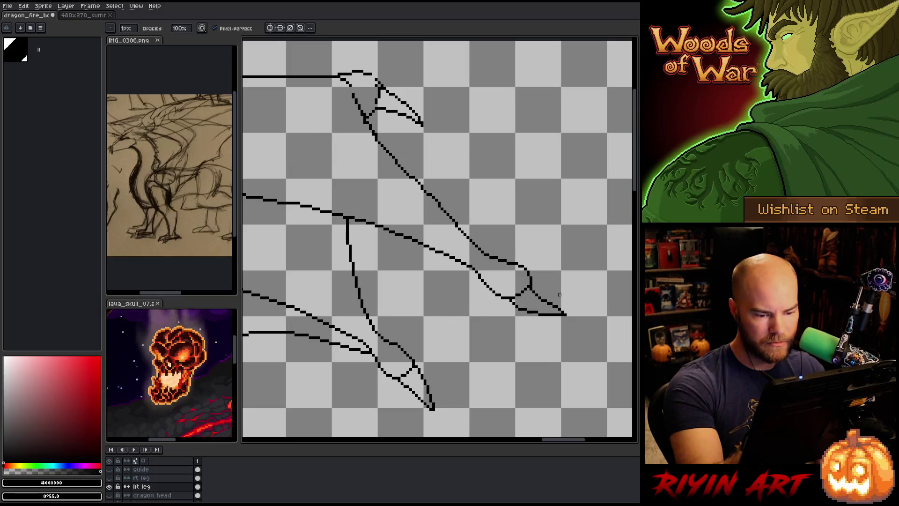
key("e")
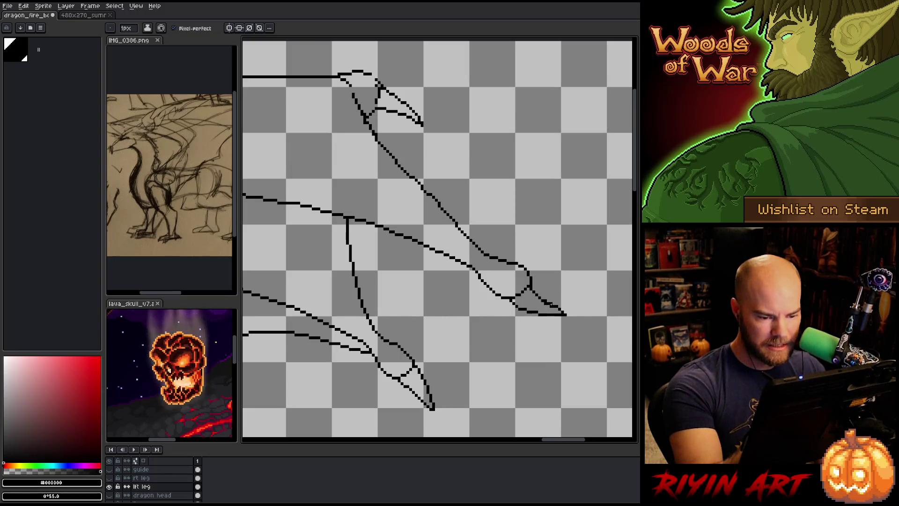
key("b")
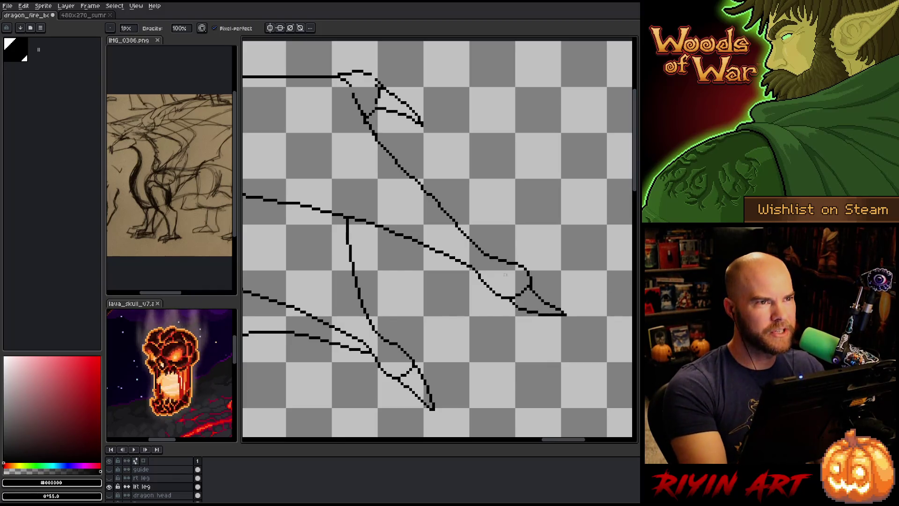
Reposition the view on the wing, undoing a trial erase of wing-line pixels
key("h")
left_click_drag(534, 299, 487, 317)
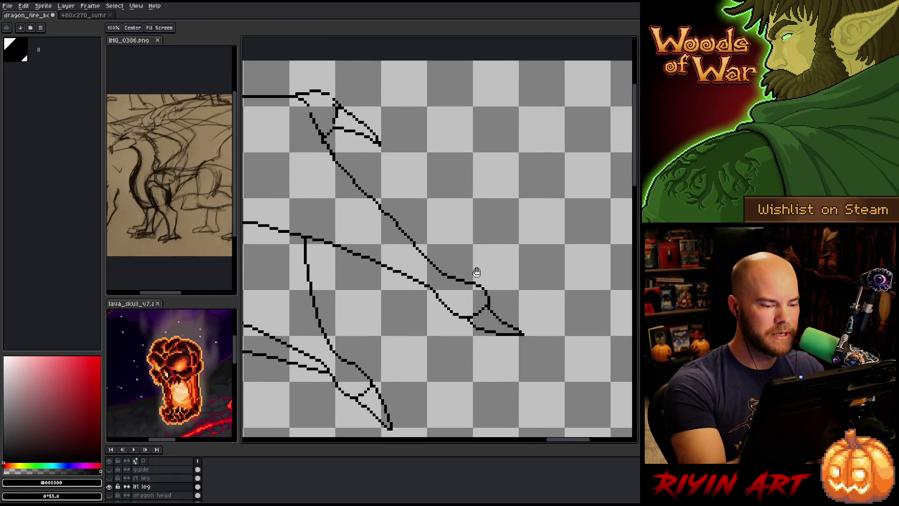
left_click_drag(478, 274, 506, 302)
key("b")
key("e")
left_click_drag(401, 233, 395, 228)
key("ctrl+z")
key("b")
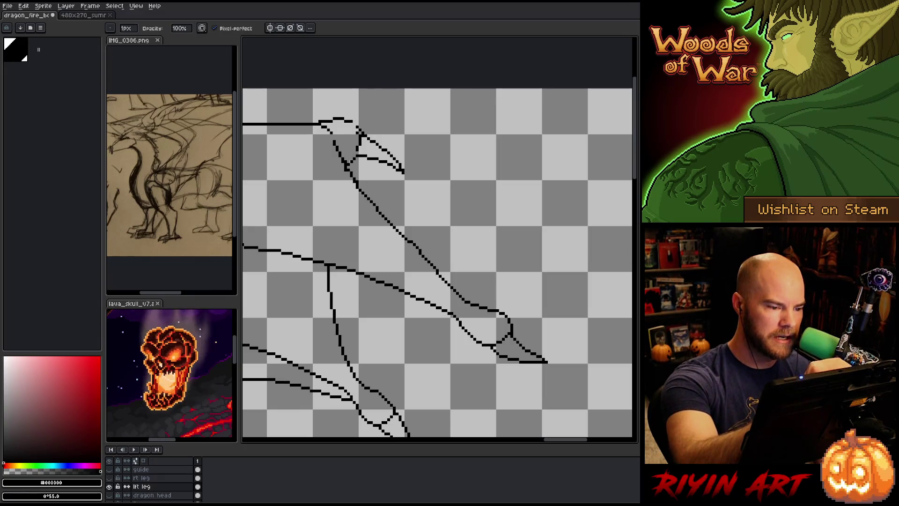
left_click_drag(345, 155, 389, 192)
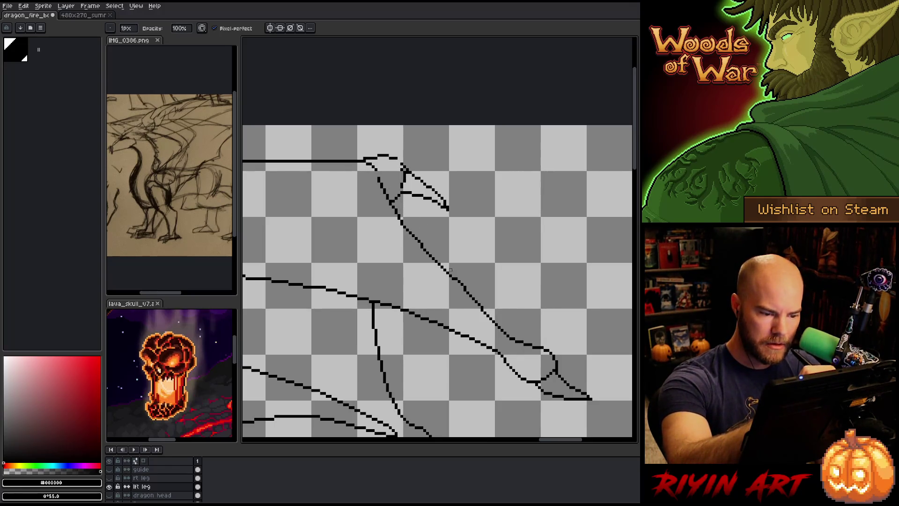
Redraw the diagonal claw line cleaner, erase its doubling pixels, and lasso the short tip line
key("e")
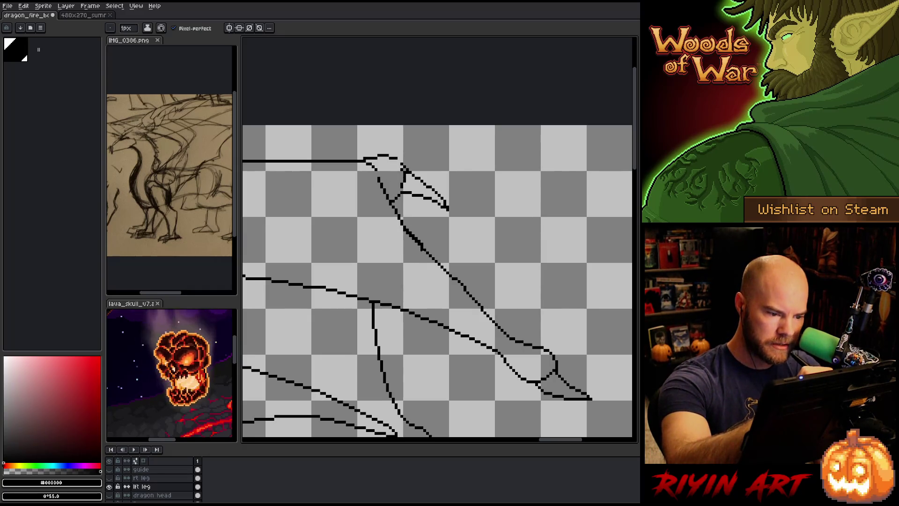
left_click_drag(423, 250, 448, 278)
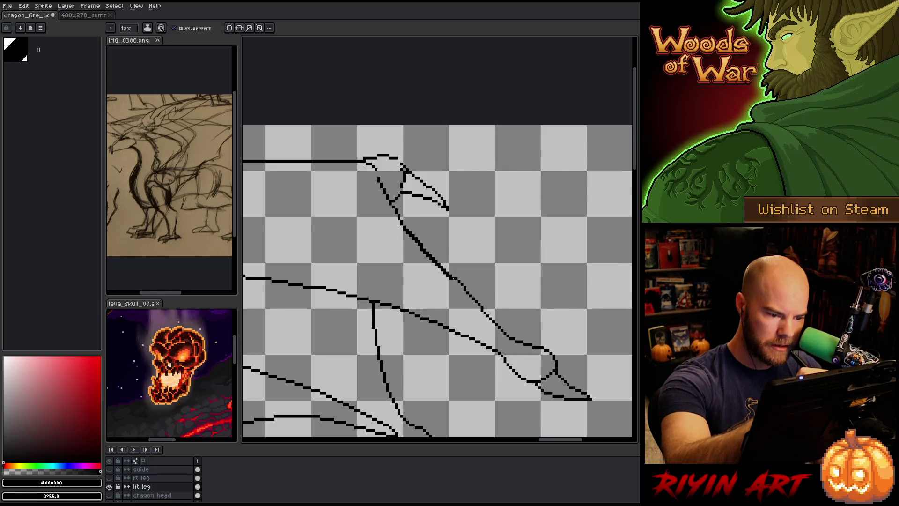
mouse_move(453, 280)
left_mouse_down()
mouse_move(463, 288)
mouse_move(453, 272)
left_mouse_up()
key("e")
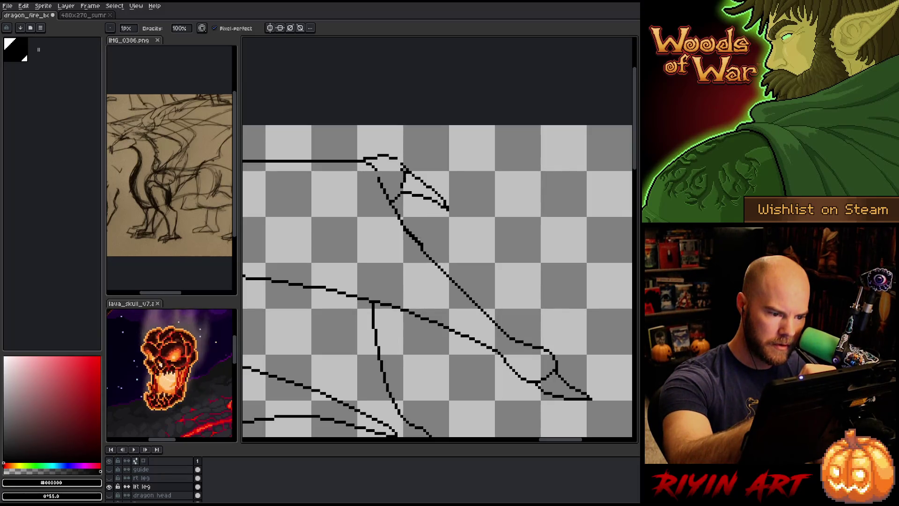
left_click_drag(423, 247, 407, 227)
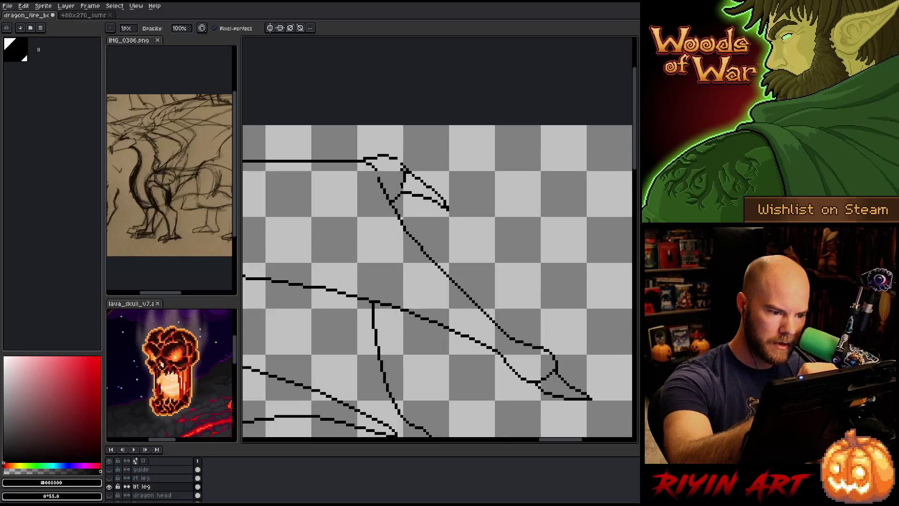
key("e")
key("b")
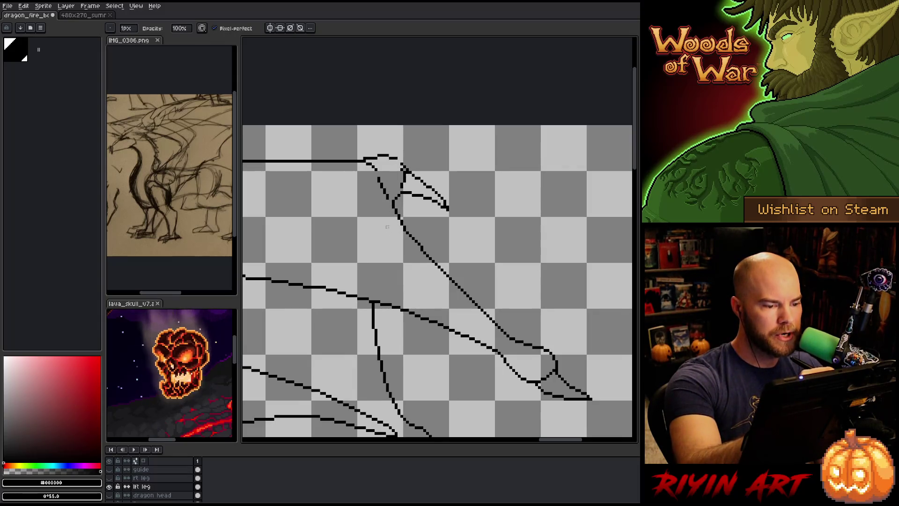
key("q")
mouse_move(378, 172)
left_mouse_down()
mouse_move(381, 221)
mouse_move(371, 216)
left_mouse_up()
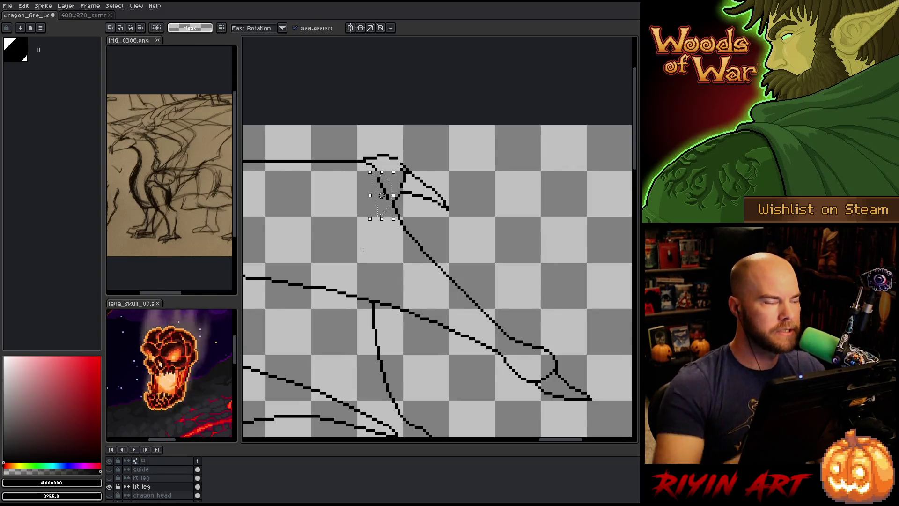
Nudge the selected short claw line one pixel right and commit it
key("Right")
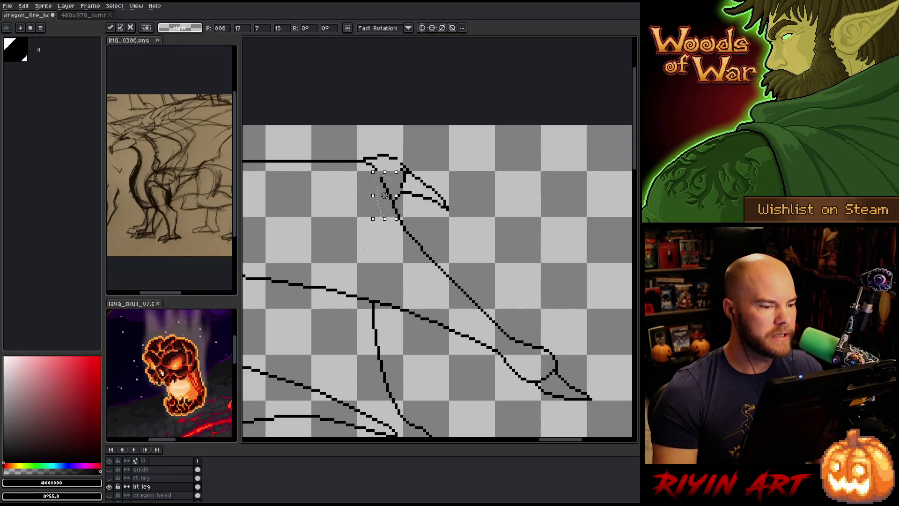
key("ctrl+d")
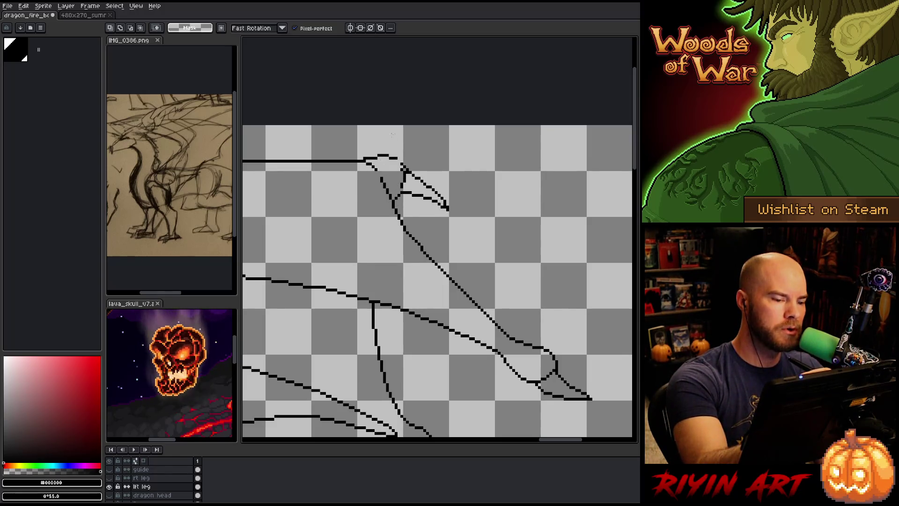
key("b")
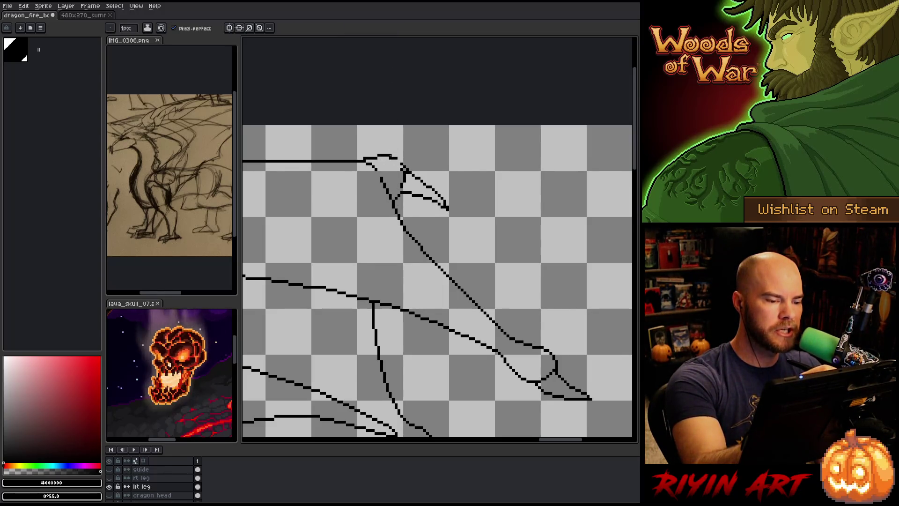
Erase the short stray stroke at the wing tip and add a few claw-line pixels
key("e")
left_click_drag(387, 196, 381, 178)
key("b")
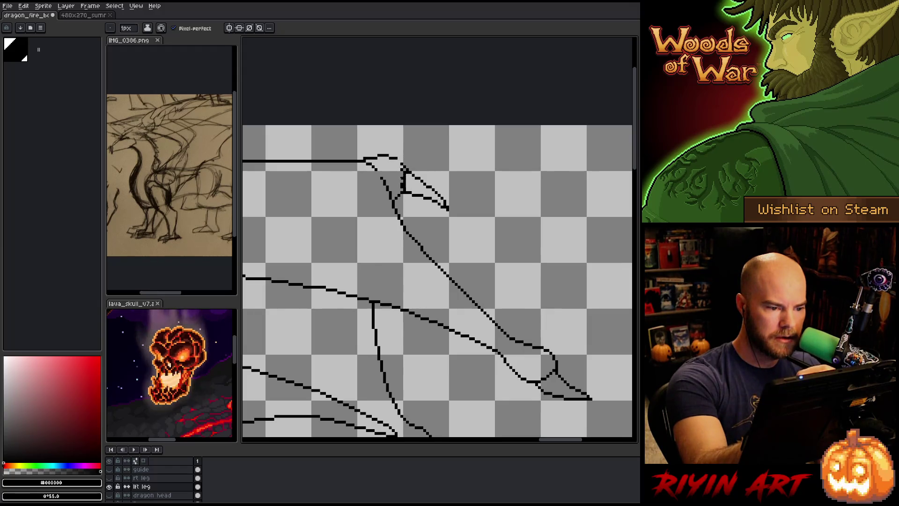
key("e")
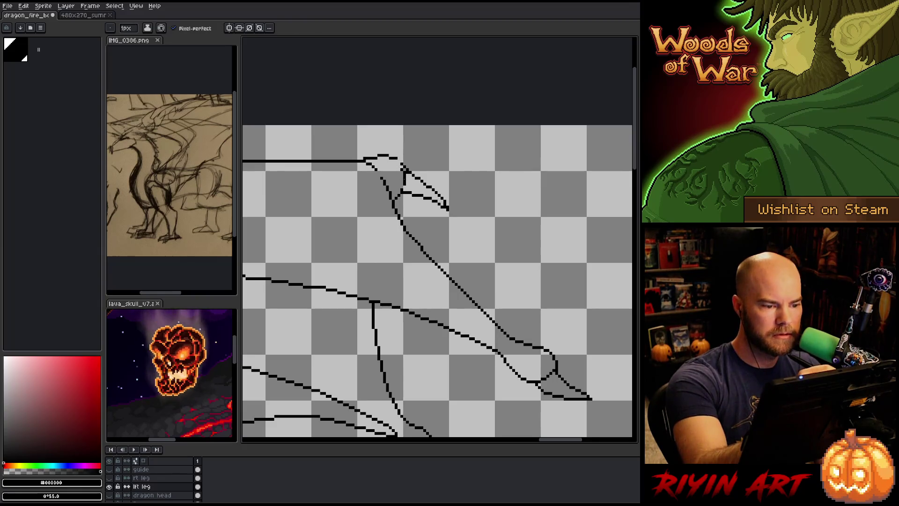
key("b")
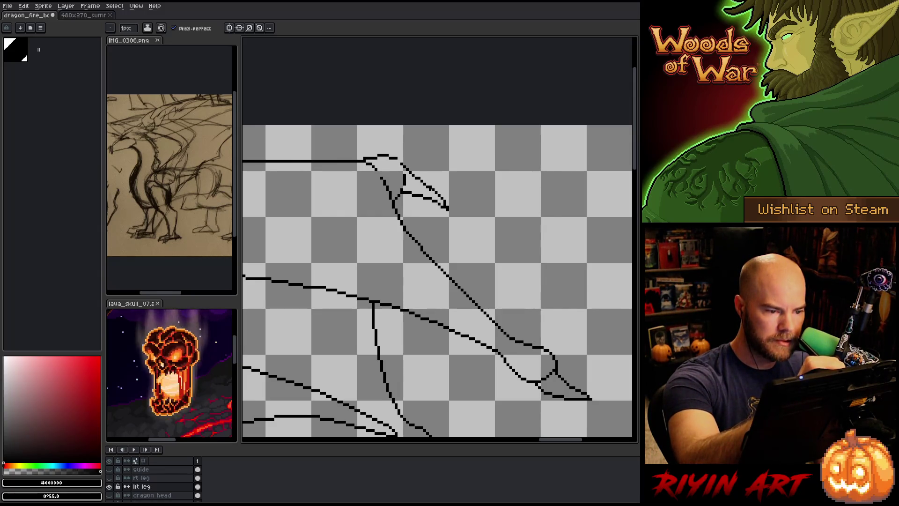
left_click(435, 195)
Erase stray pixels at the upper claw tip and add pixels to its point
key("e")
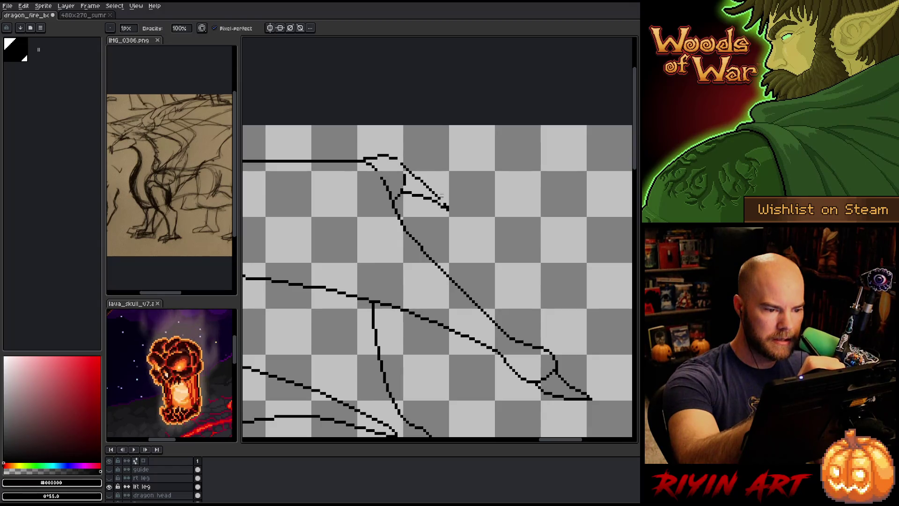
left_click_drag(441, 204, 448, 210)
key("b")
left_click(442, 201)
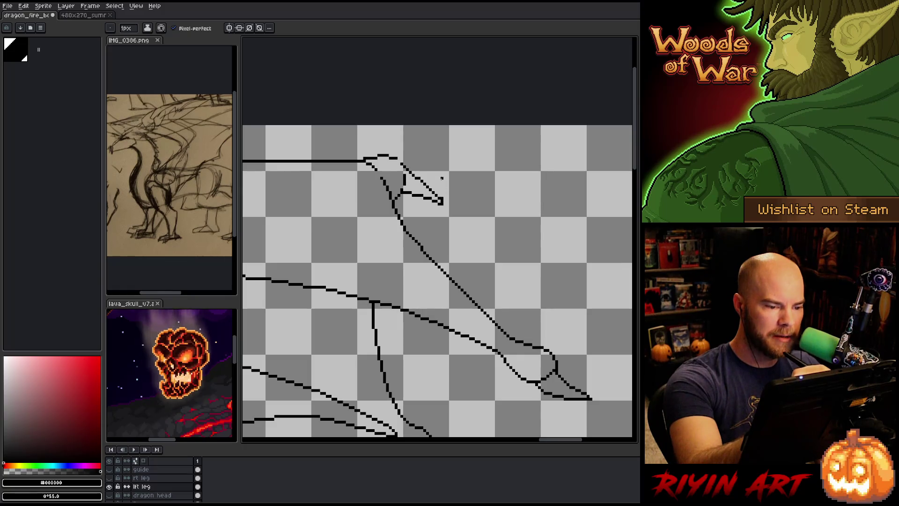
key("e")
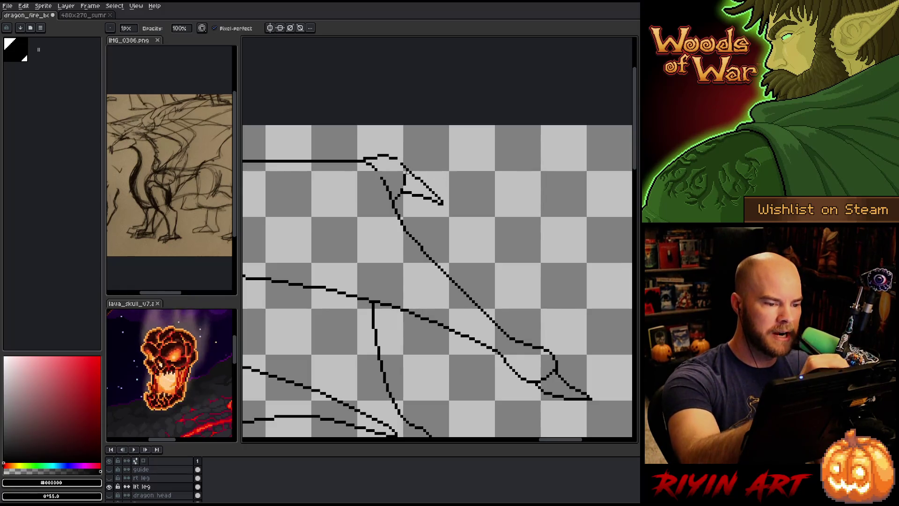
key("b")
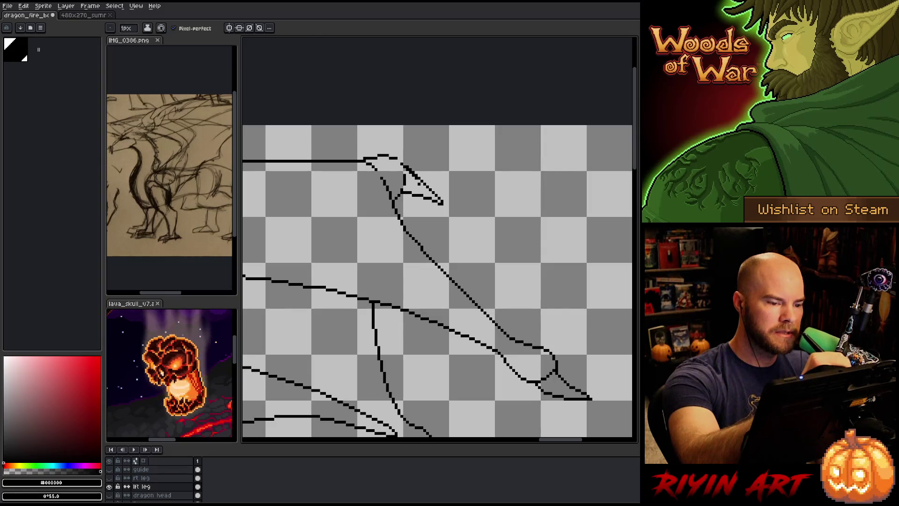
Redraw the claw's upper edge darker, clean it, and join the top of the curve
key("e")
left_click(414, 171)
key("b")
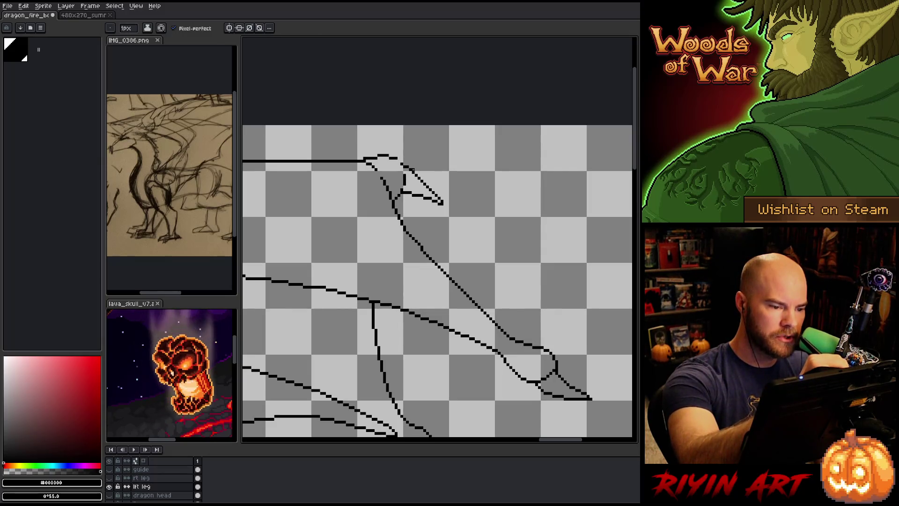
mouse_move(415, 170)
left_mouse_down()
mouse_move(436, 193)
mouse_move(418, 176)
mouse_move(429, 191)
left_mouse_up()
key("e")
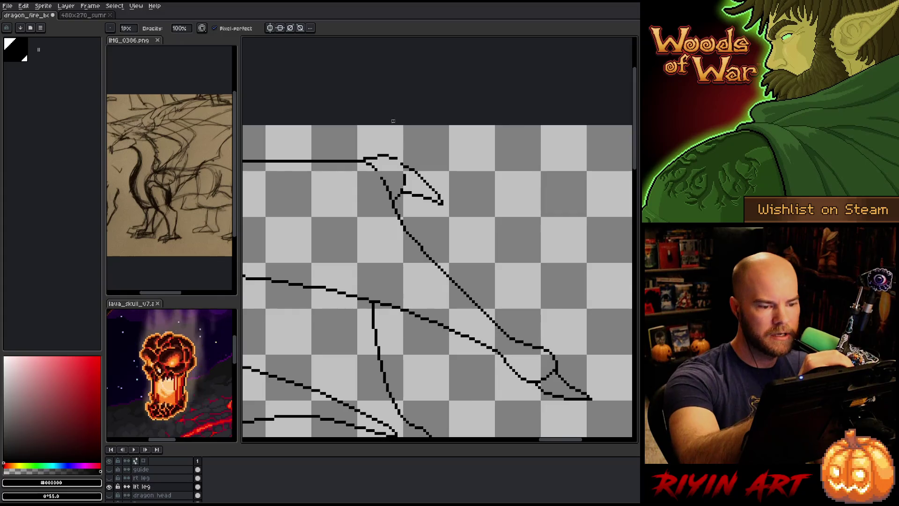
key("b")
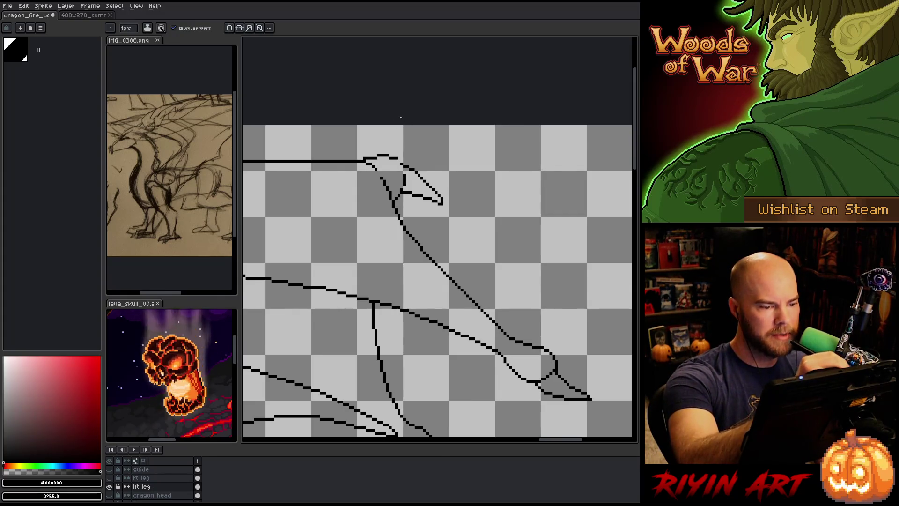
left_click_drag(399, 154, 402, 163)
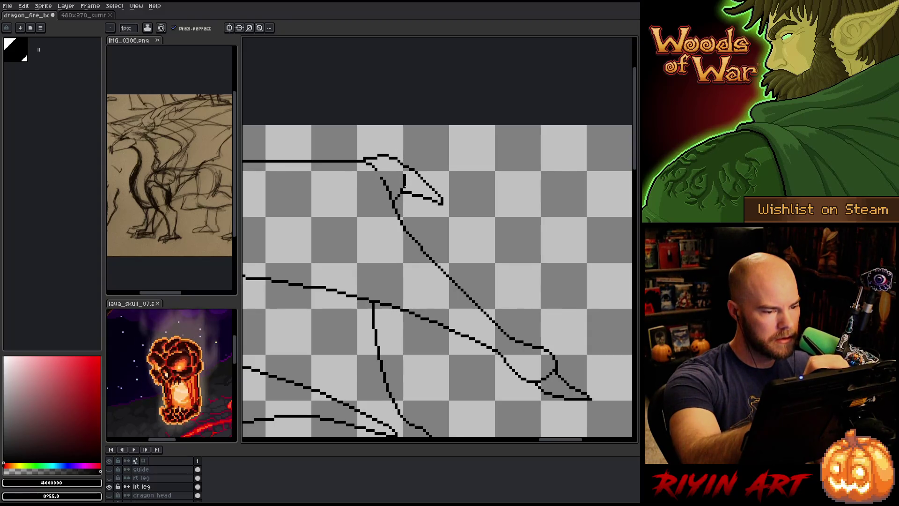
Recentre the canvas on the upper claw and touch up its pixels
left_click_drag(373, 141, 428, 152)
key("b")
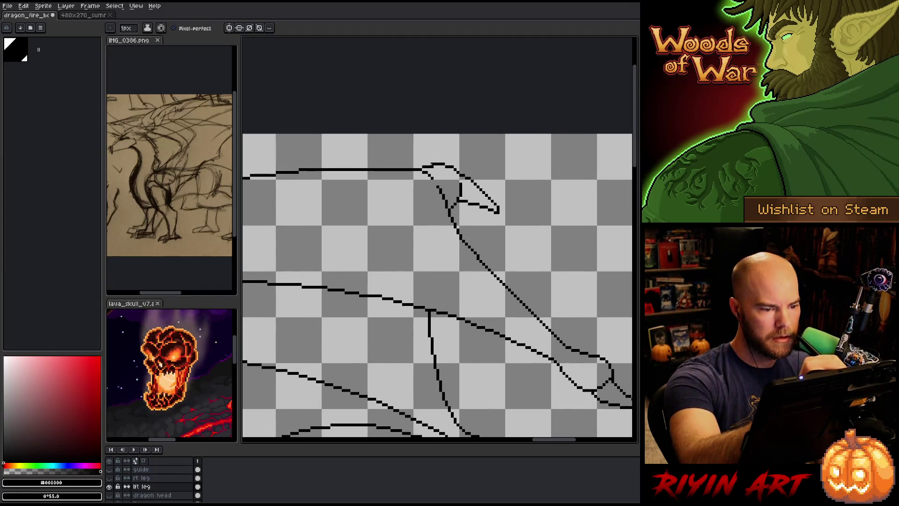
key("e")
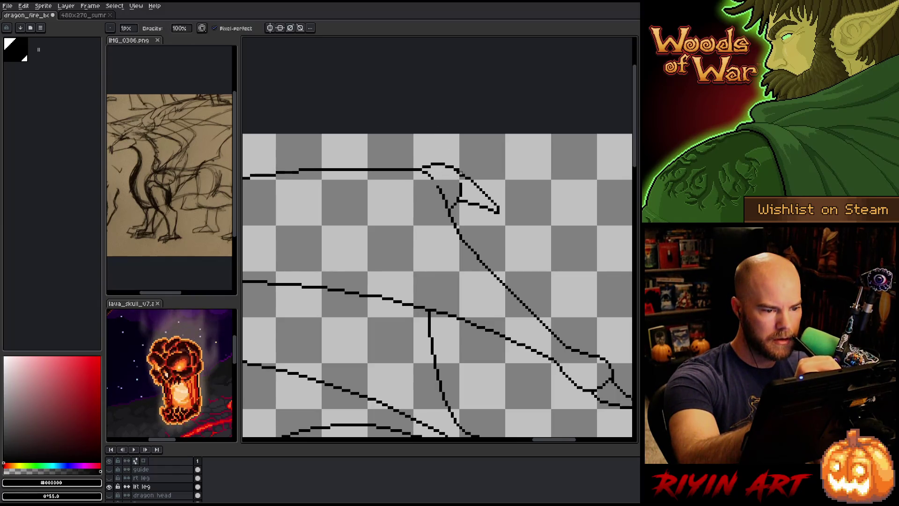
key("b")
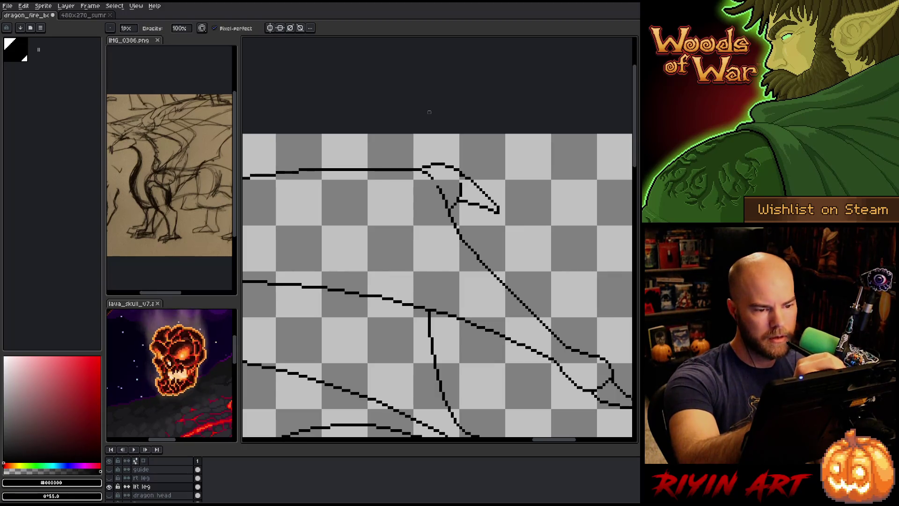
key("e")
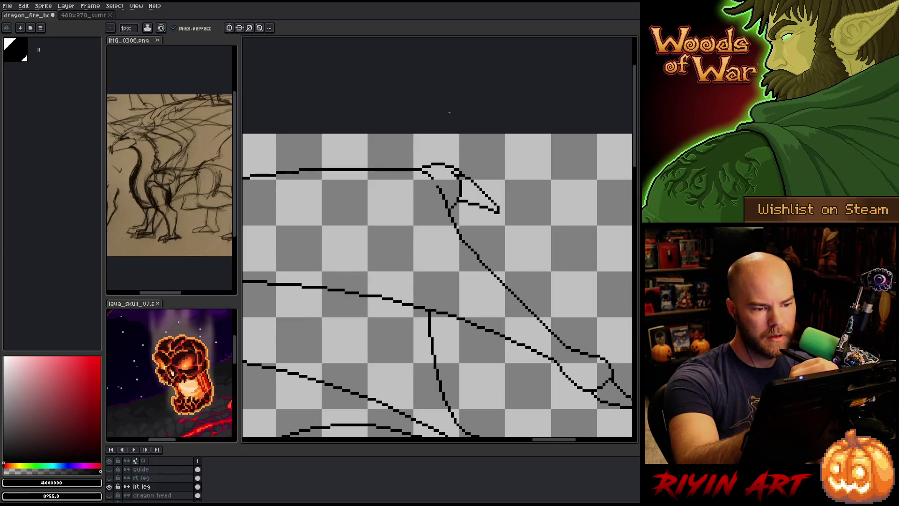
key("e")
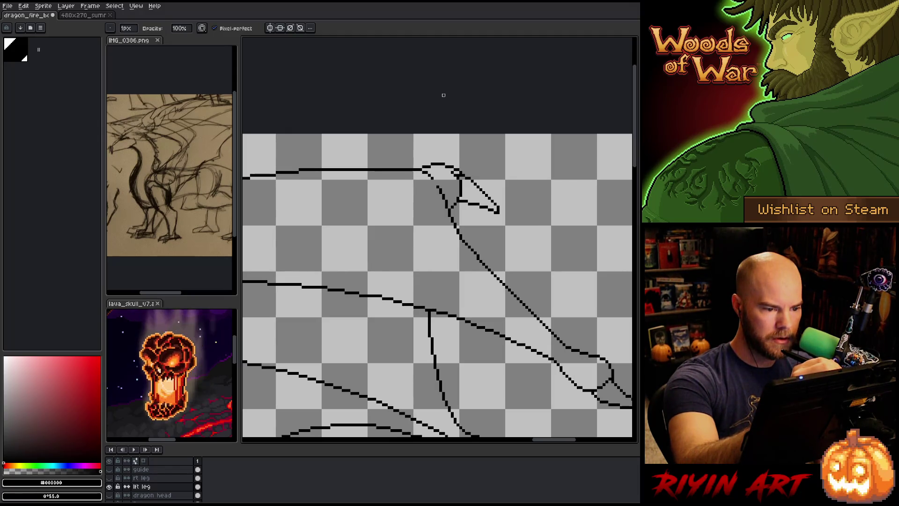
Lasso the upper claw and shift it slightly left, closer to the wing line
key("m")
key("ctrl+z")
mouse_move(444, 176)
left_mouse_down()
mouse_move(473, 221)
mouse_move(475, 192)
left_mouse_up()
key("ctrl+d")
key("b")
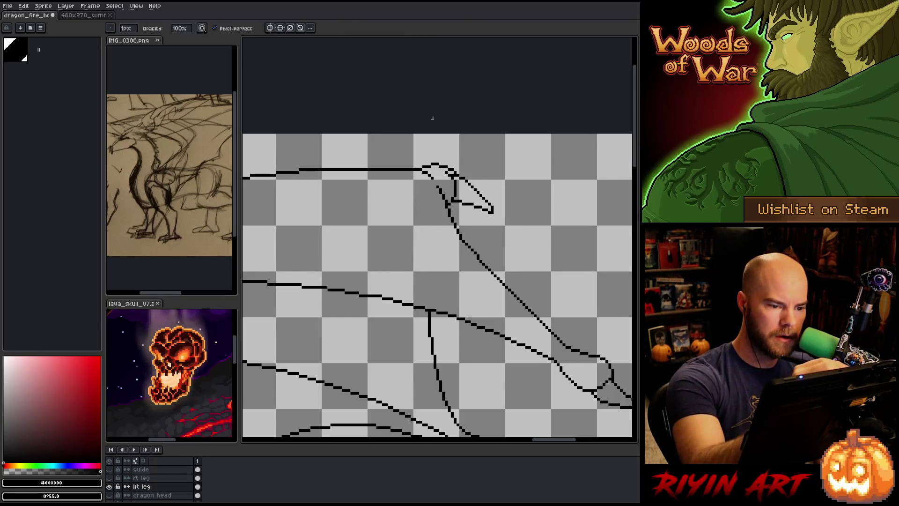
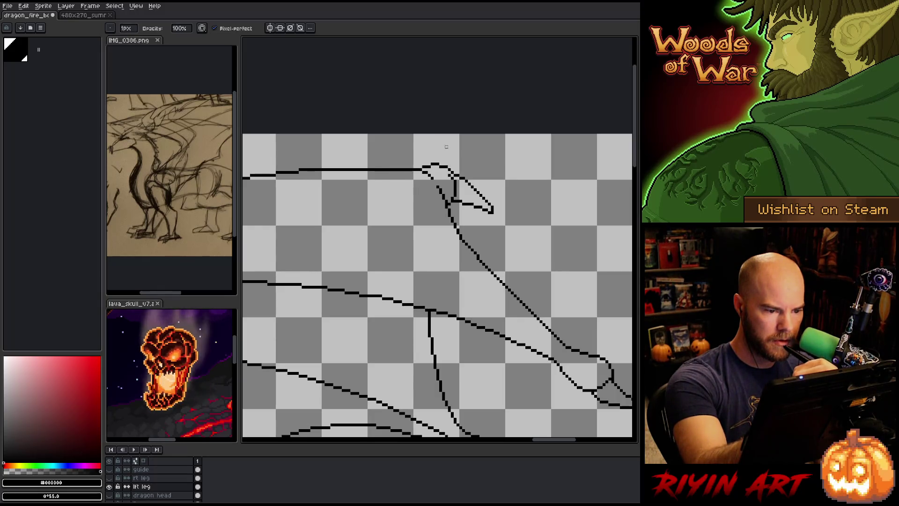
Erase two stray pixels from the head's top outline, then return to the Pencil
key("e")
left_click(446, 174)
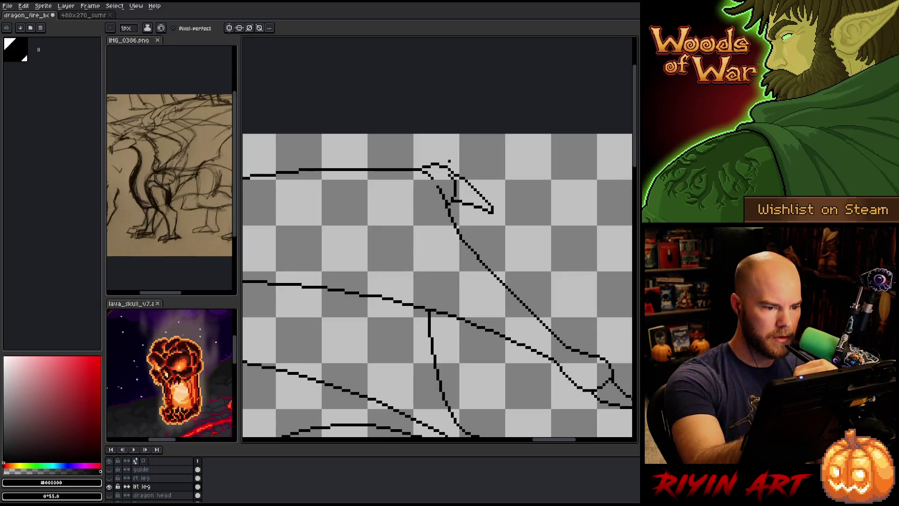
left_click(451, 167)
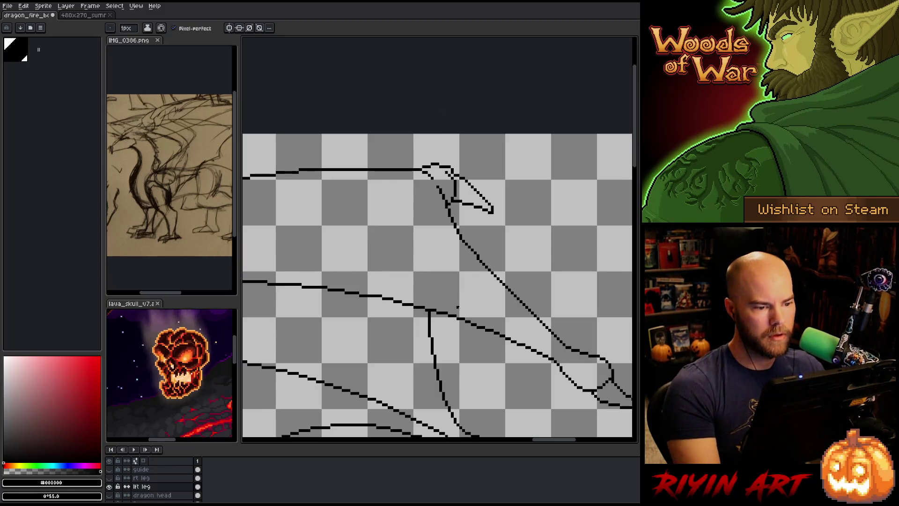
key("b")
mouse_move(428, 126)
left_mouse_down()
mouse_move(550, 118)
mouse_move(532, 207)
mouse_move(494, 166)
left_mouse_up()
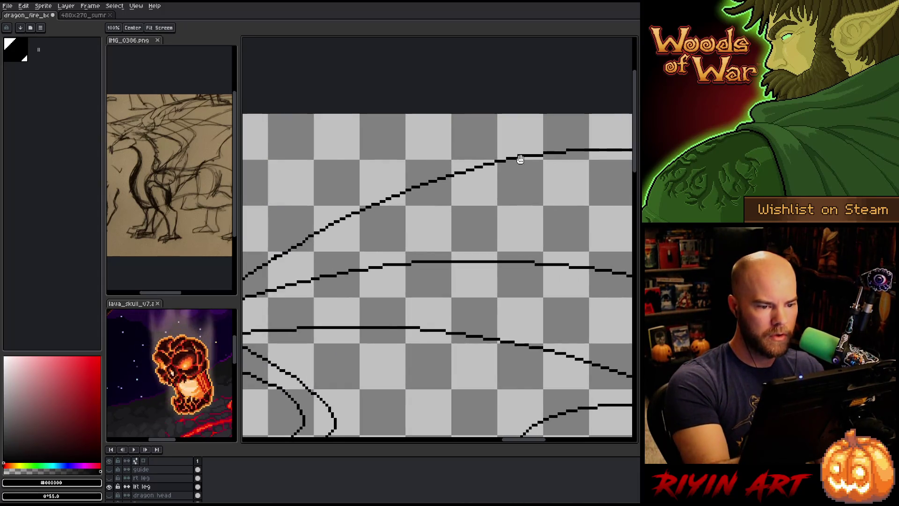
Pan the view toward the wing's clawed wrist joint
key("e")
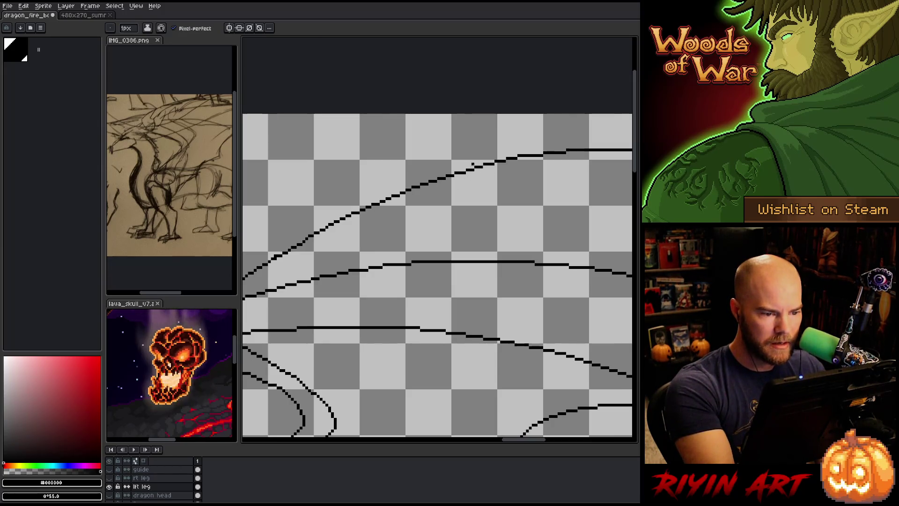
key("b")
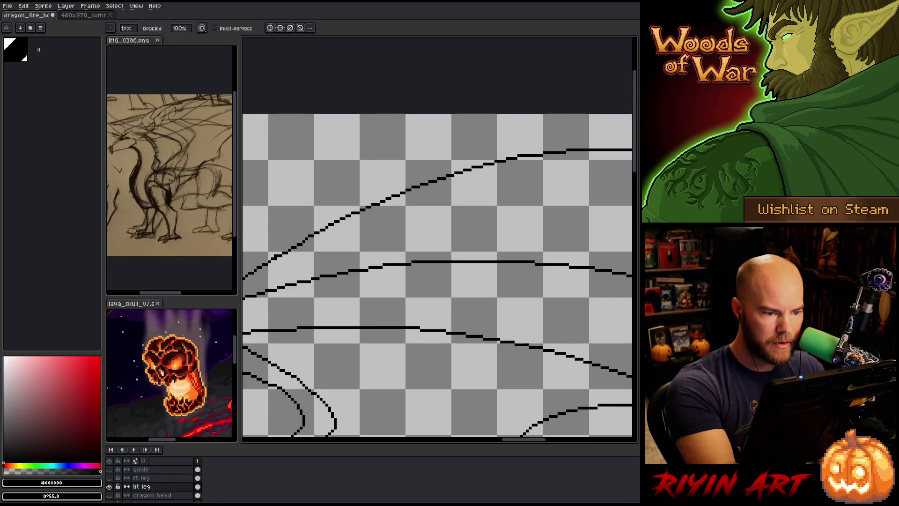
key("e")
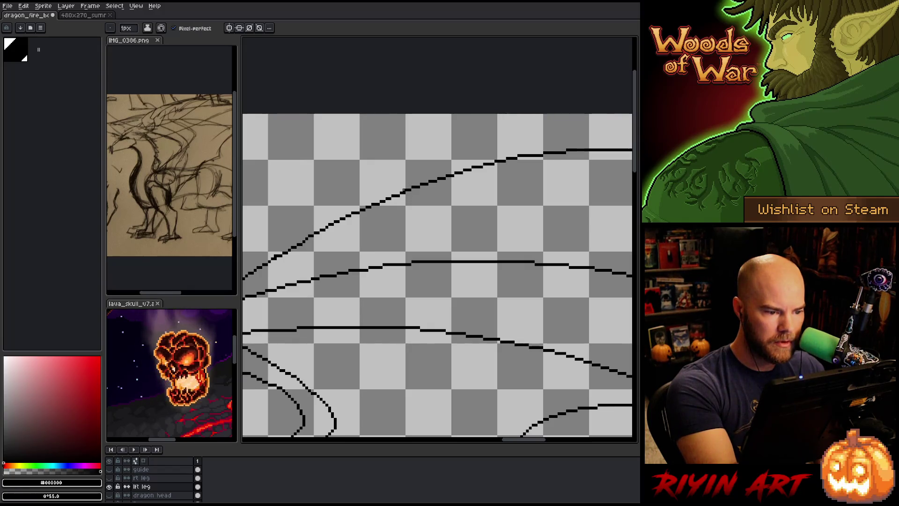
key("b")
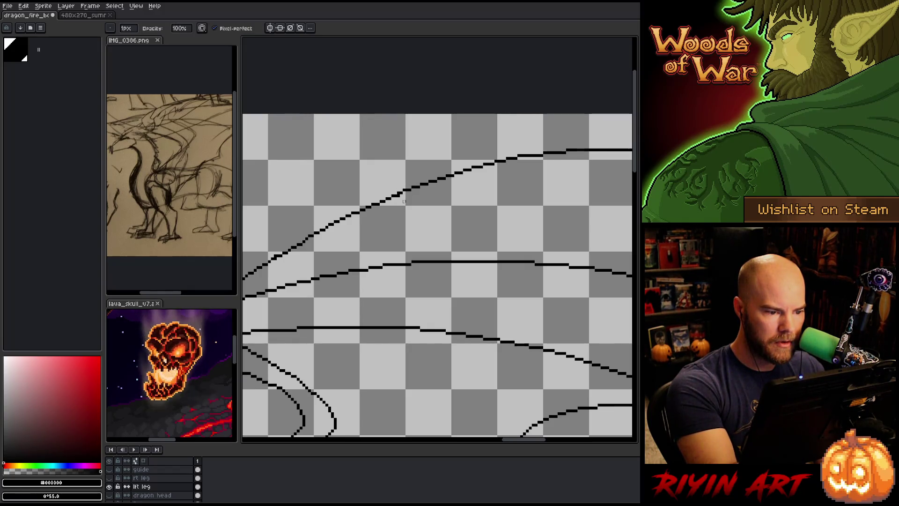
left_click_drag(396, 213, 446, 207)
key("e")
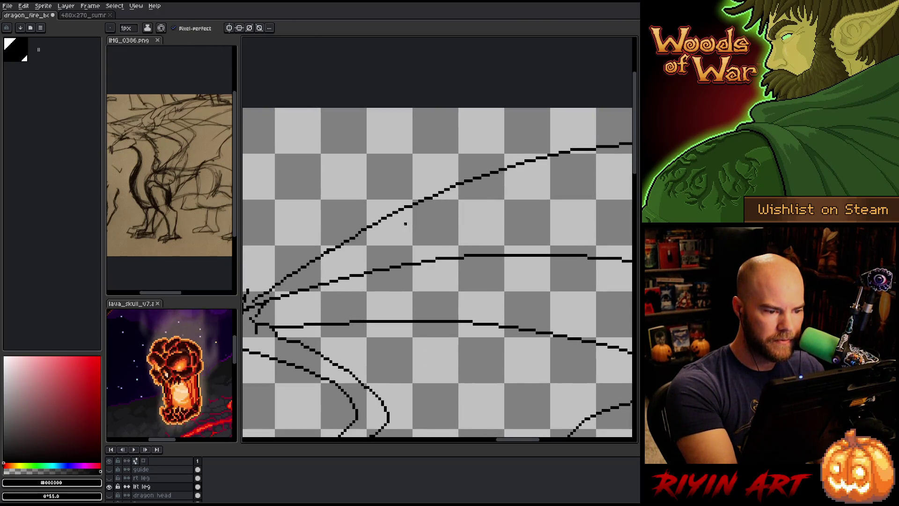
key("b")
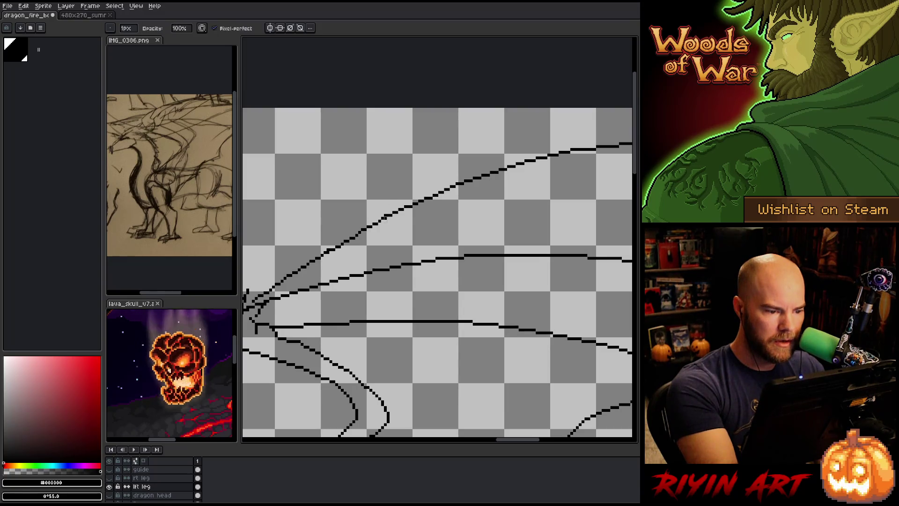
left_click_drag(383, 238, 445, 237)
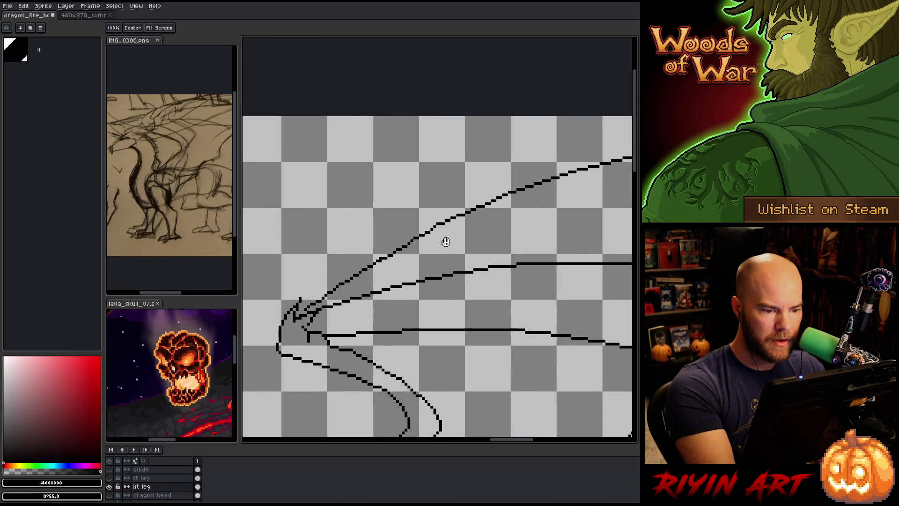
key("b")
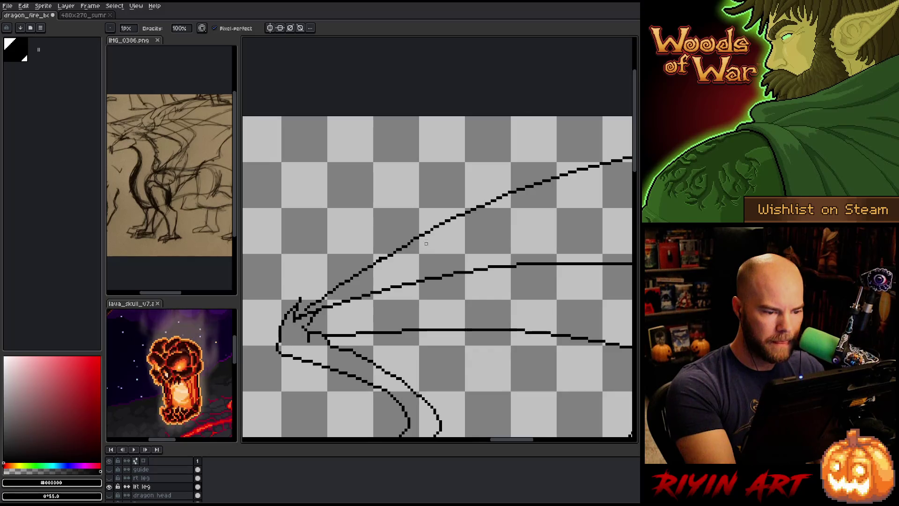
Shift the view across the wing lines, settling slightly left
key("e")
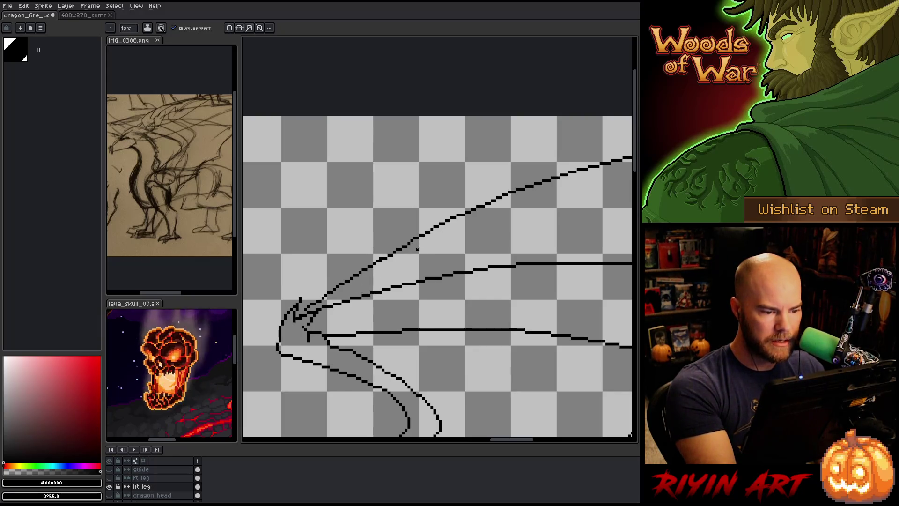
key("b")
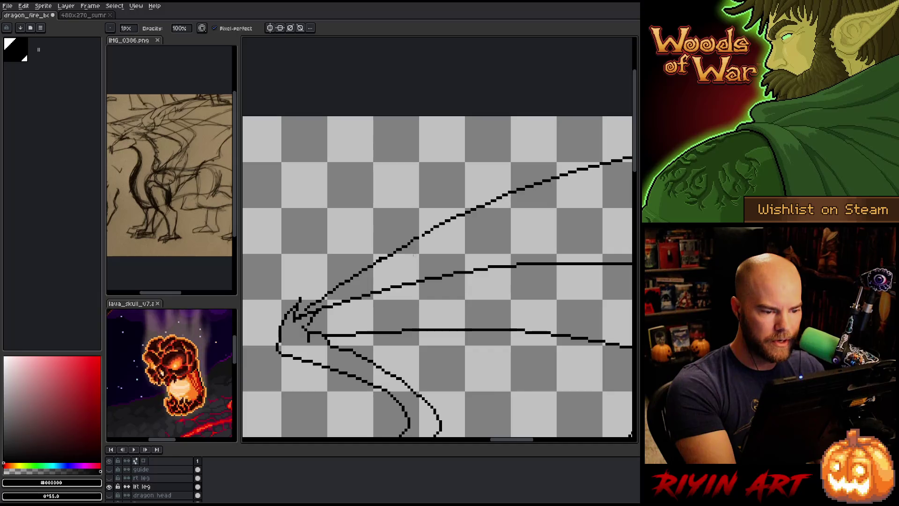
key("e")
key("b")
key("e")
key("b")
key("e")
key("b")
key("e")
key("b")
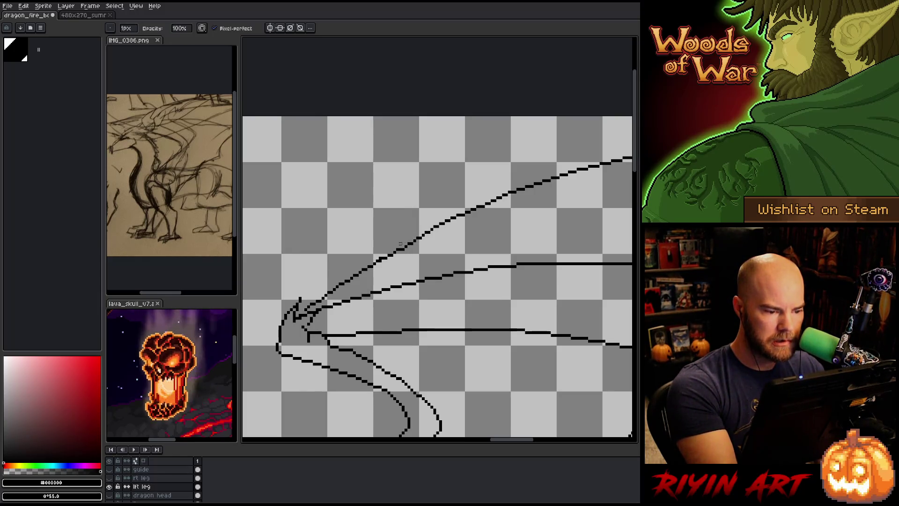
key("e")
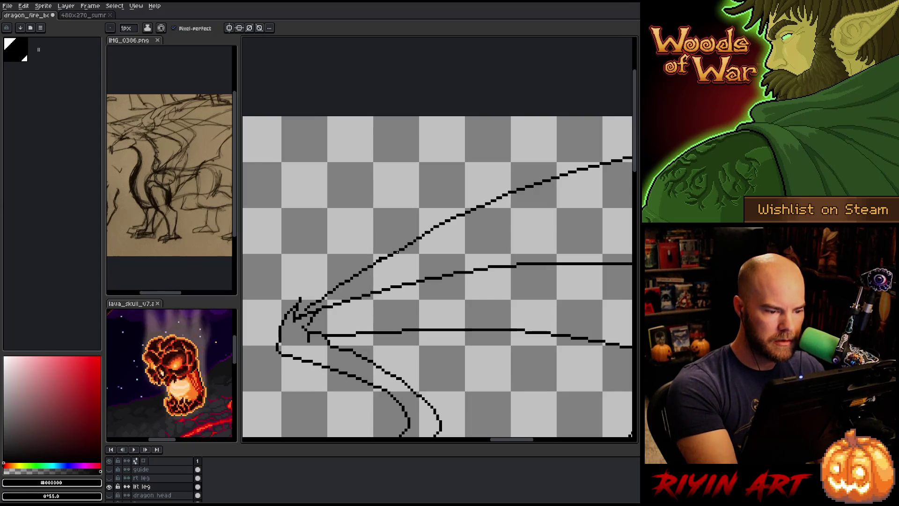
key("b")
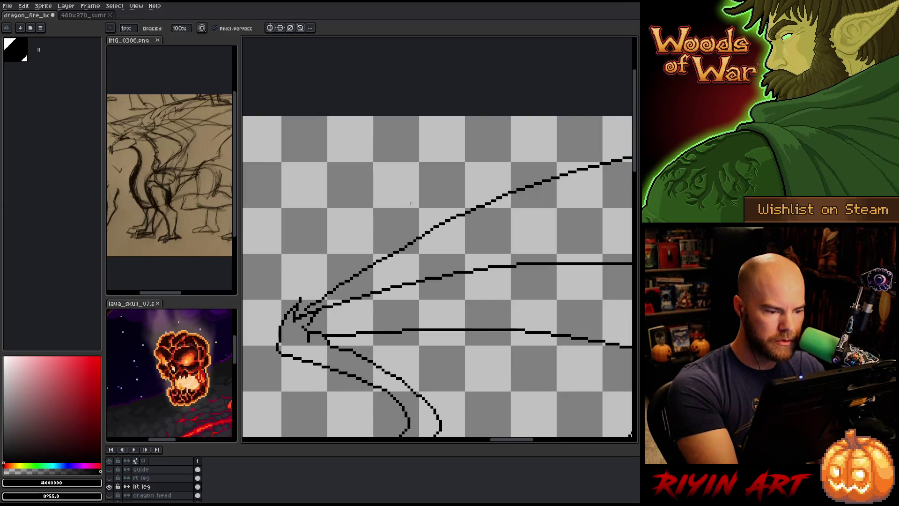
key("space")
left_click_drag(369, 290, 393, 267)
left_click_drag(458, 277, 431, 287)
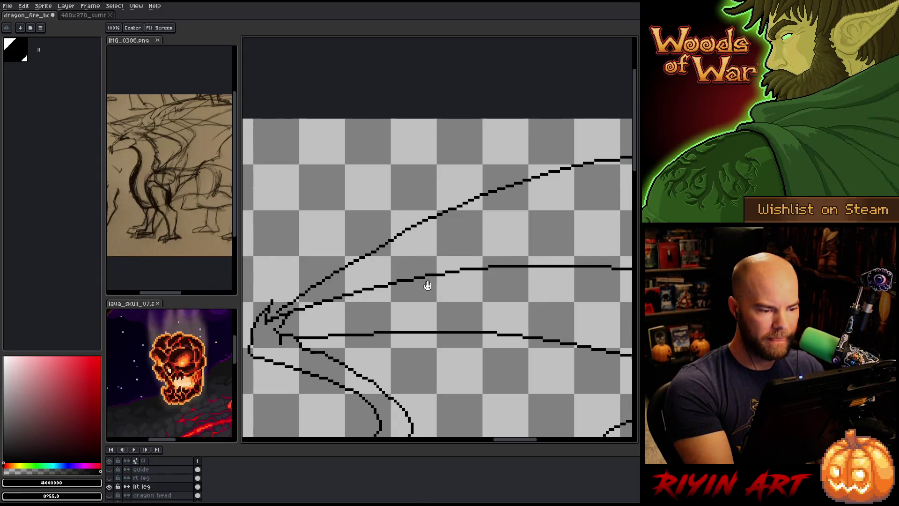
Try lasso selections around the wing line's lower-left end, then deselect
key("b")
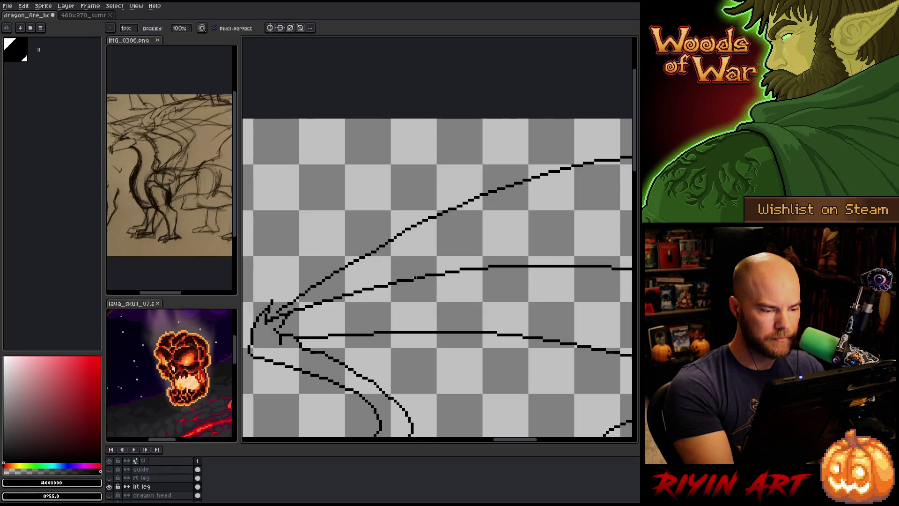
key("m")
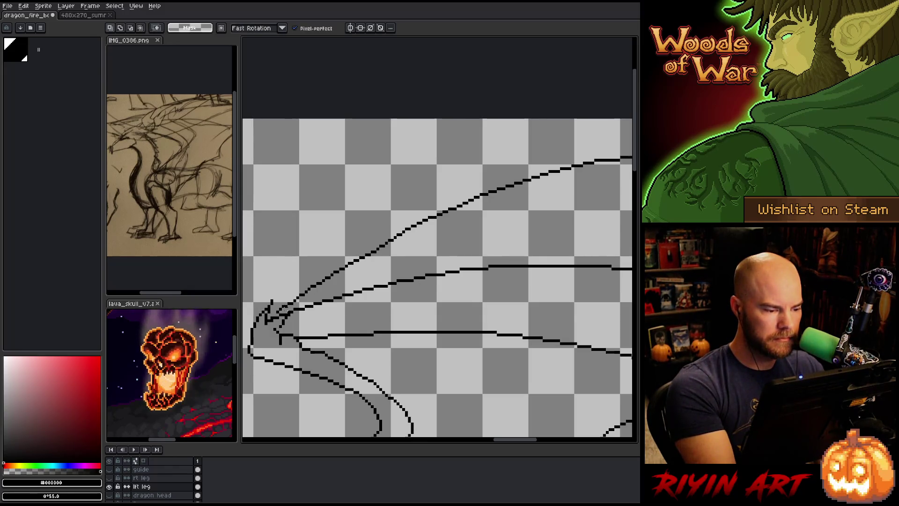
mouse_move(284, 307)
left_mouse_down()
mouse_move(372, 245)
mouse_move(412, 230)
mouse_move(424, 251)
left_mouse_up()
key("ctrl+d")
mouse_move(424, 248)
left_mouse_down()
mouse_move(427, 224)
mouse_move(406, 227)
left_mouse_up()
key("ctrl+d")
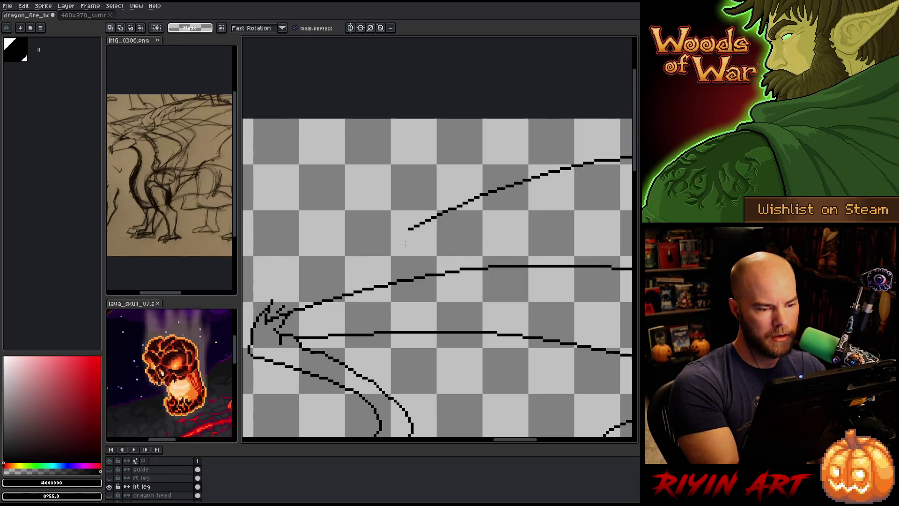
Extend the wing line a few pixels down-left from the joint, redoing a shorter extension
key("b")
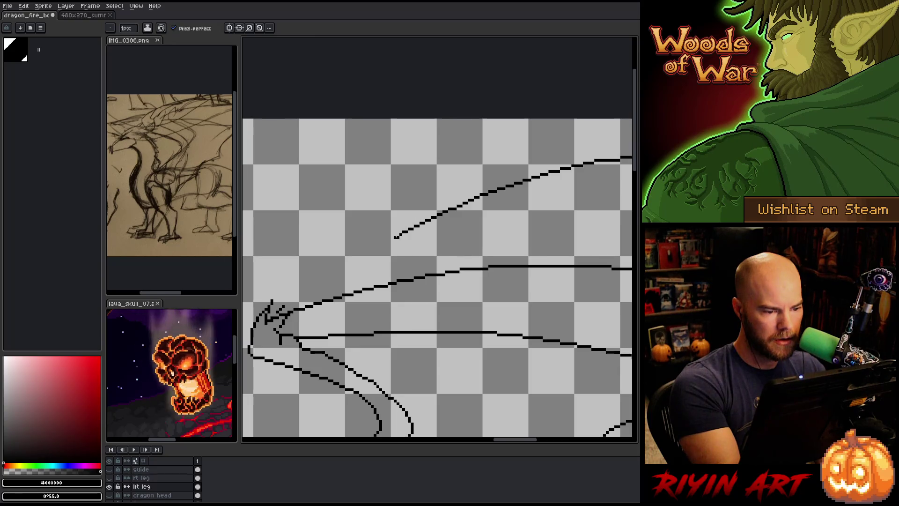
left_click(401, 234)
left_click_drag(400, 234, 392, 237)
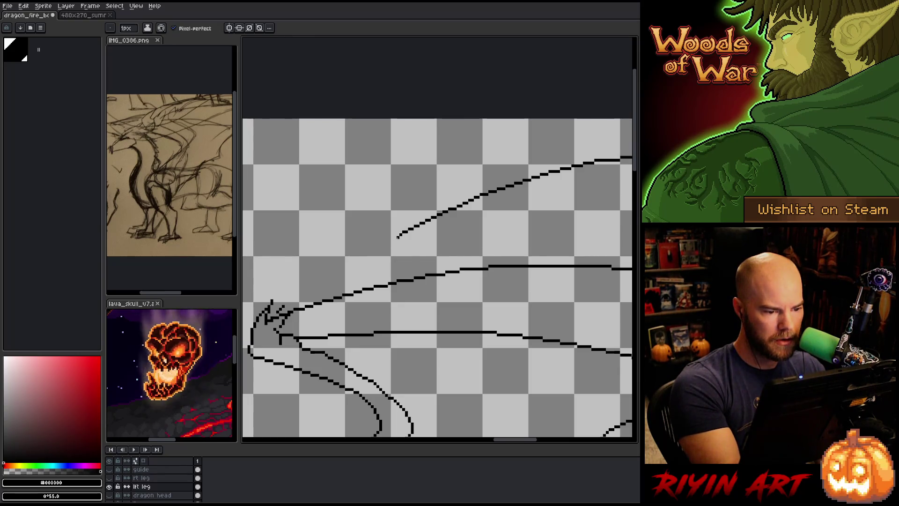
left_click(391, 239)
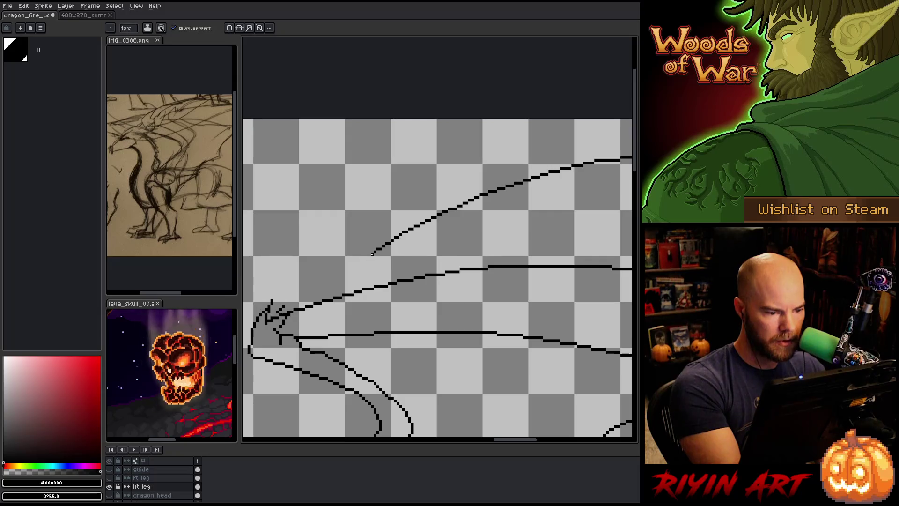
left_click_drag(372, 252, 360, 263)
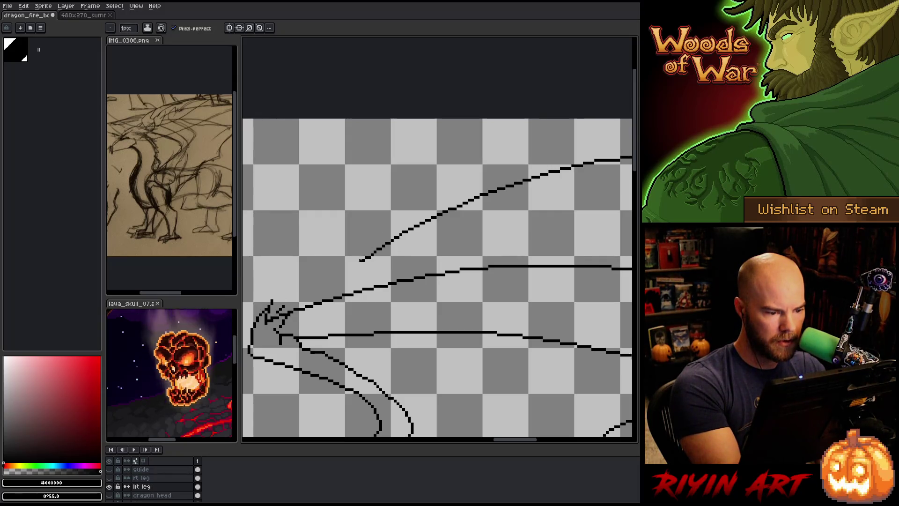
key("ctrl+z")
key("ctrl+z")
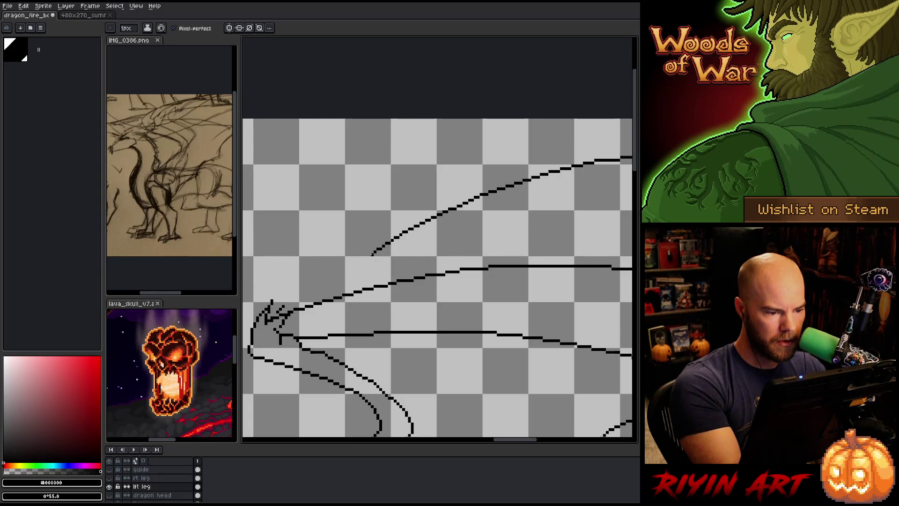
left_click_drag(368, 255, 363, 261)
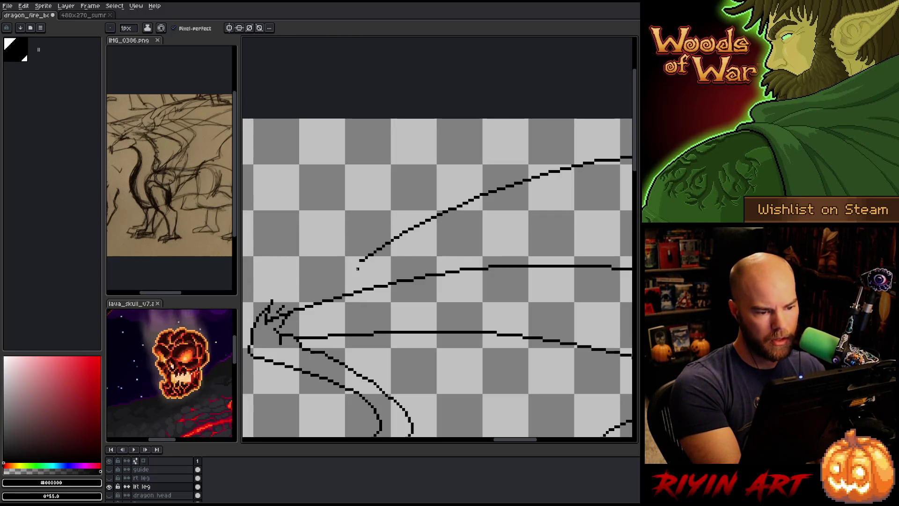
Move the wing line's lower-left end down-left, reconnect it, and extend its tip
key("q")
left_click_drag(349, 269, 407, 237)
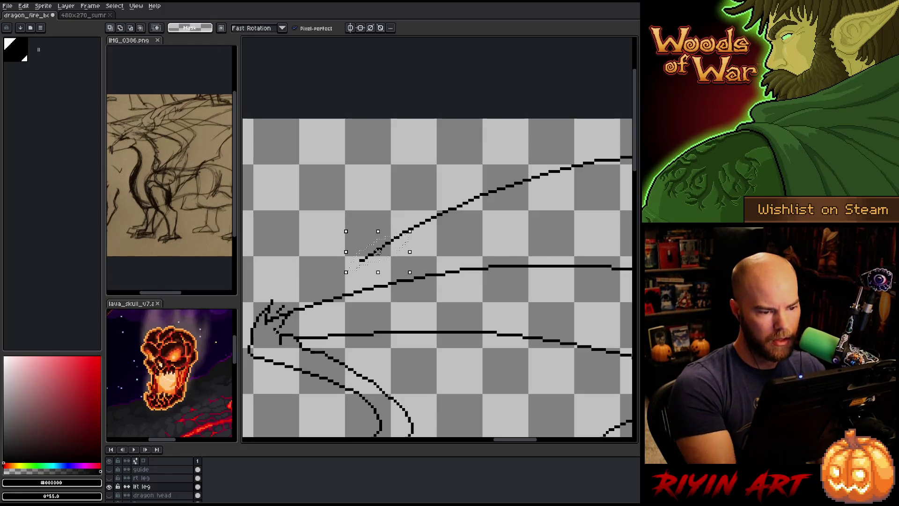
key("ctrl+t")
left_click_drag(375, 251, 349, 265)
key("Return")
key("b")
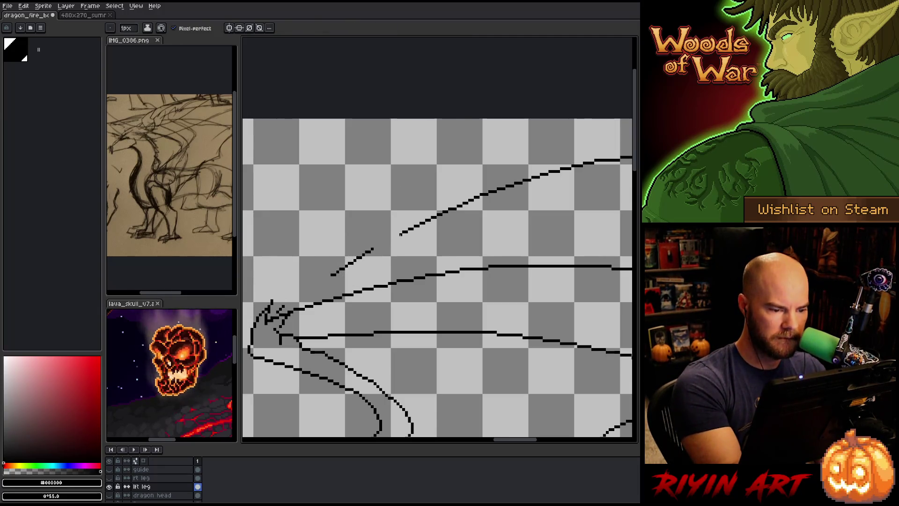
left_click_drag(395, 237, 387, 240)
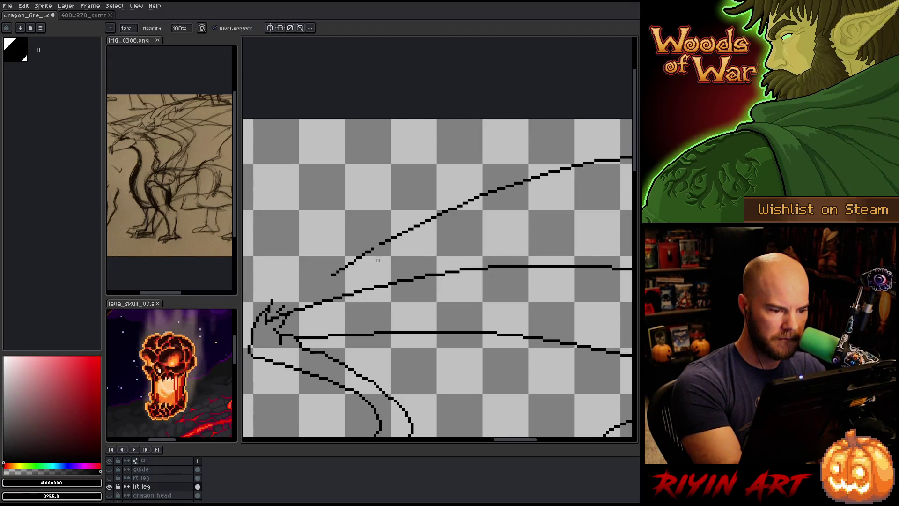
left_click_drag(392, 212, 429, 203)
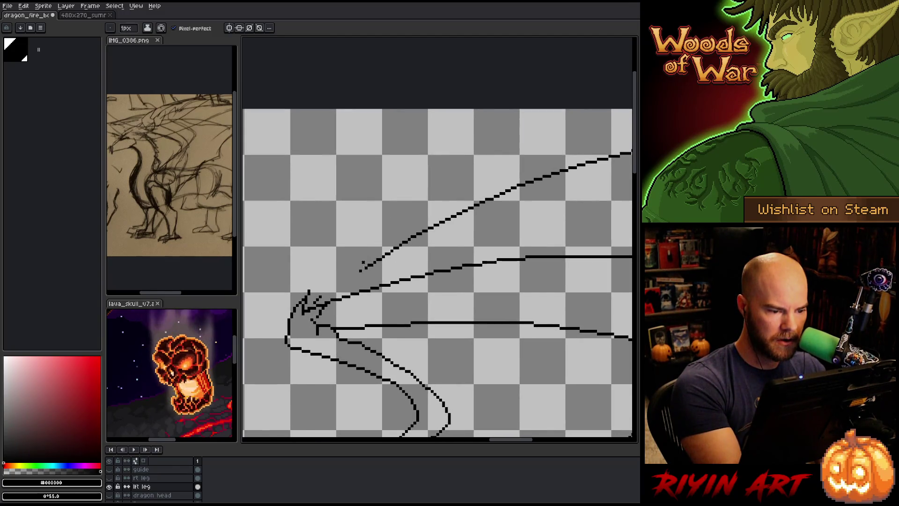
left_click_drag(360, 270, 356, 274)
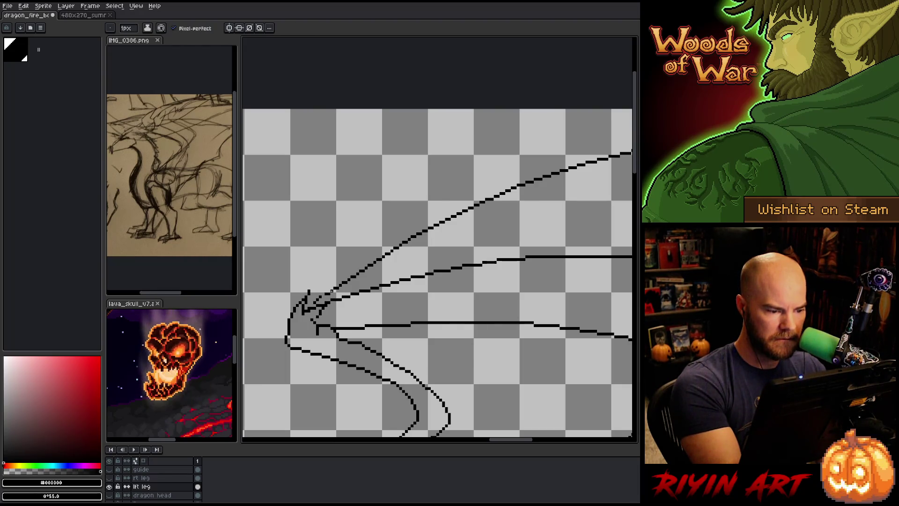
Select the wing line stretch near the joint, deselect, and review the joint
key("m")
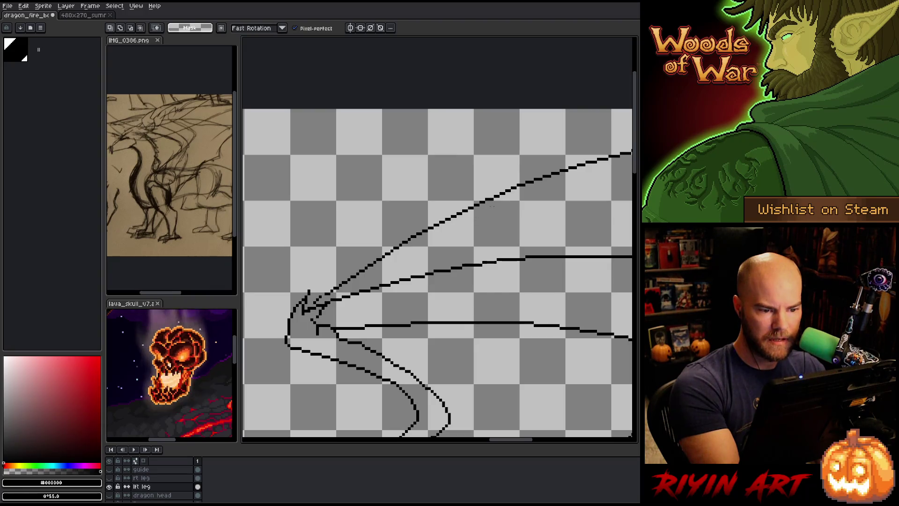
mouse_move(488, 196)
left_mouse_down()
mouse_move(442, 243)
mouse_move(322, 300)
left_mouse_up()
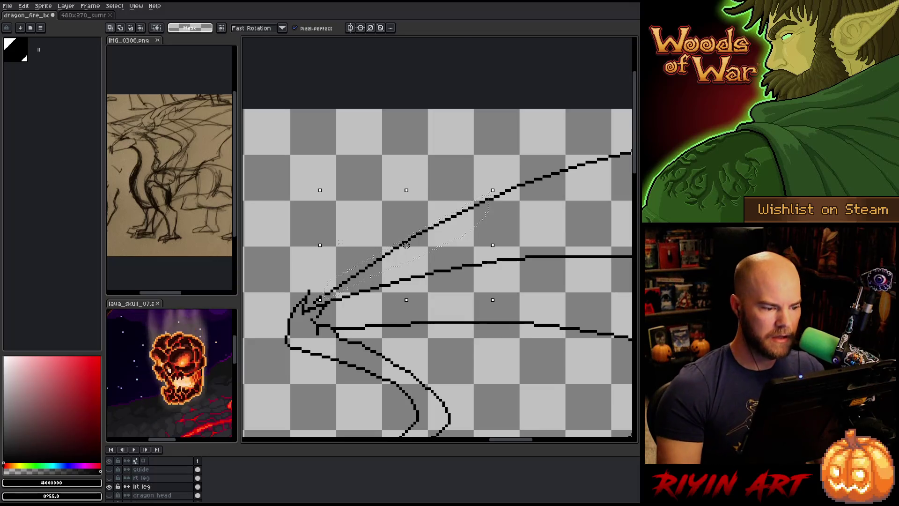
key("ctrl+d")
key("b")
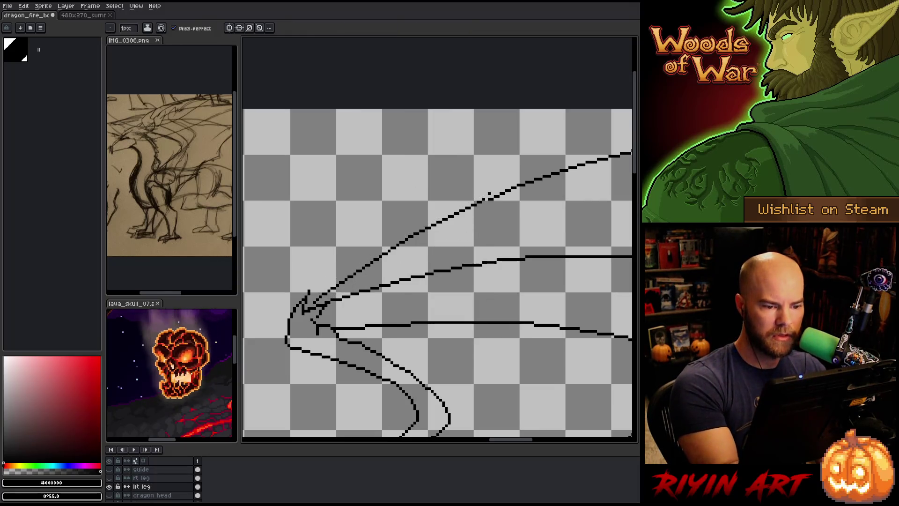
key("e")
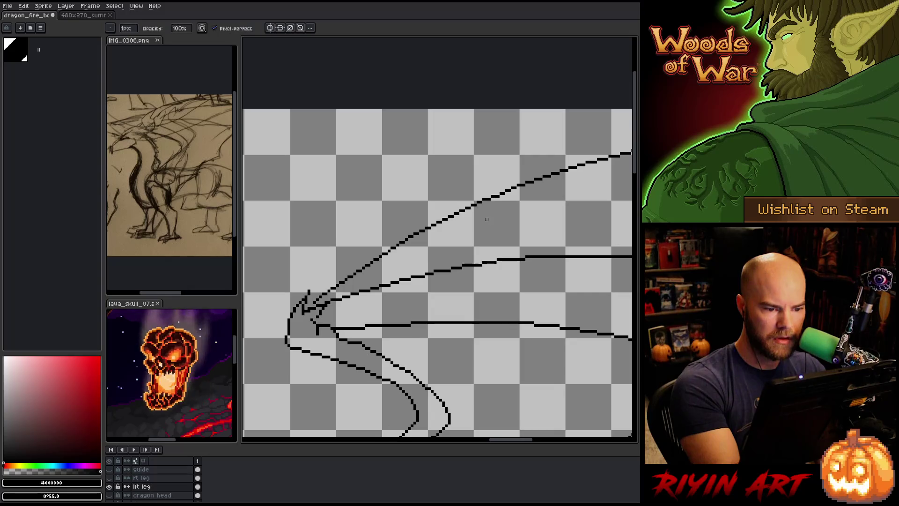
mouse_move(478, 245)
left_mouse_down()
mouse_move(443, 245)
mouse_move(446, 229)
left_mouse_up()
key("b")
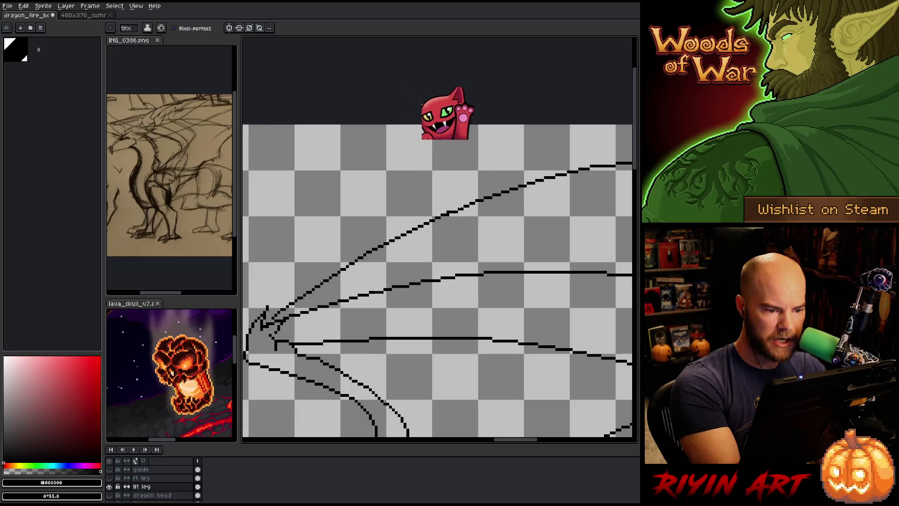
key("e")
key("b")
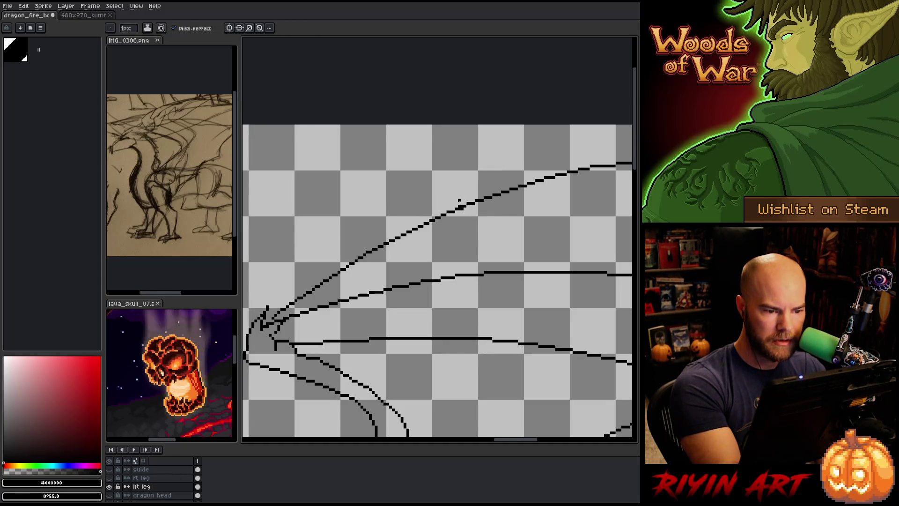
key("e")
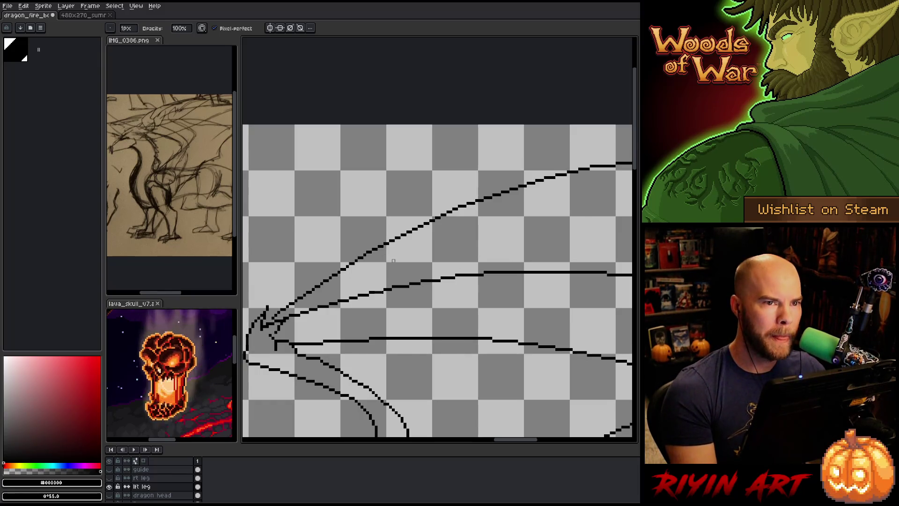
Erase and redraw a stretch of the wing's top contour near the tip
scroll(393, 260, "down", 2)
left_click_drag(447, 302, 371, 244)
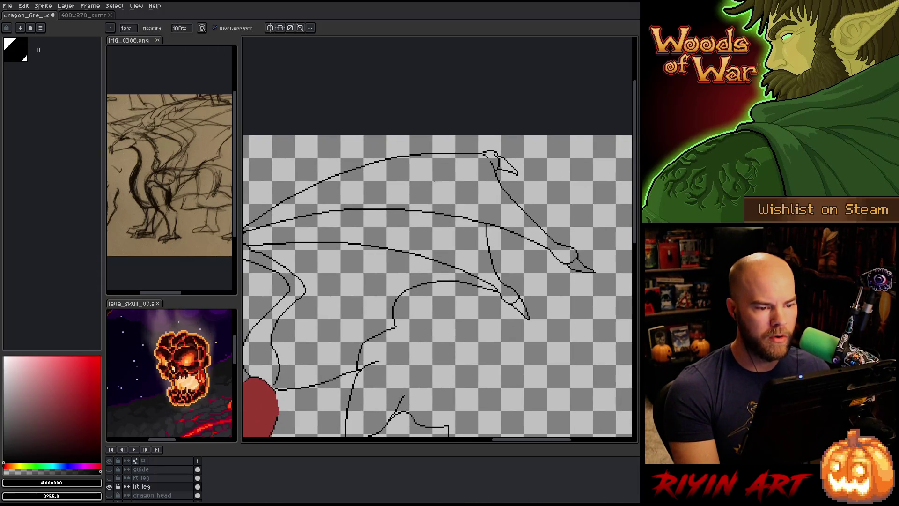
scroll(446, 164, "up", 2)
scroll(488, 187, "up", 2)
left_click_drag(488, 177, 568, 192)
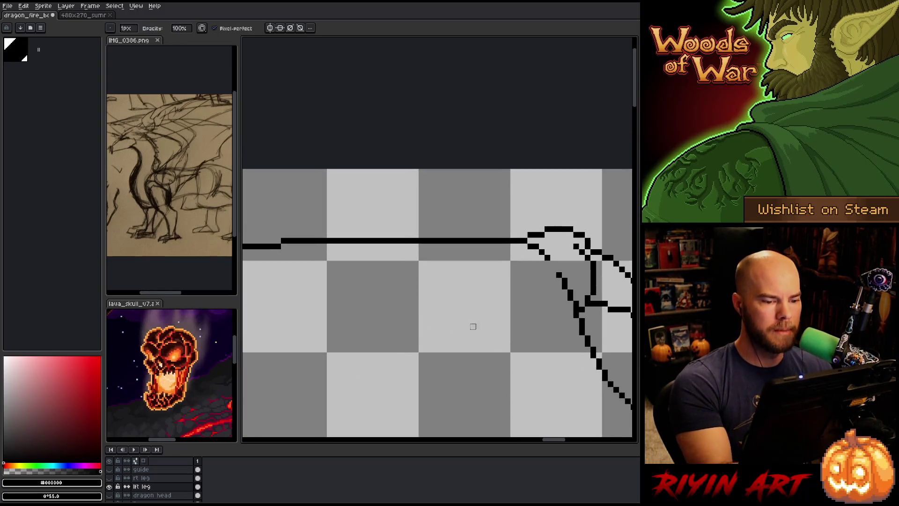
scroll(517, 273, "down", 1)
left_click_drag(519, 255, 460, 252)
key("b")
left_click_drag(518, 248, 434, 252)
Zoom out to view the whole wing and touch up pixels at the wing joint
key("b")
key("e")
key("e")
key("b")
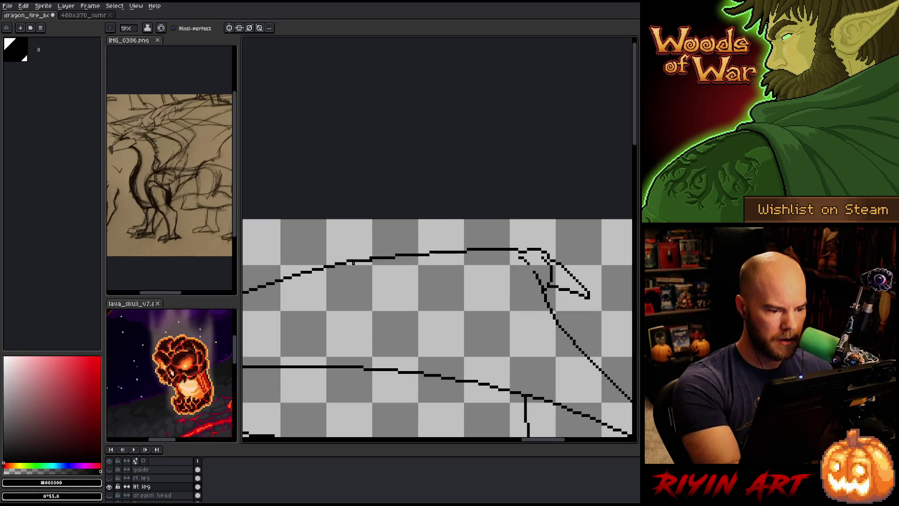
key("e")
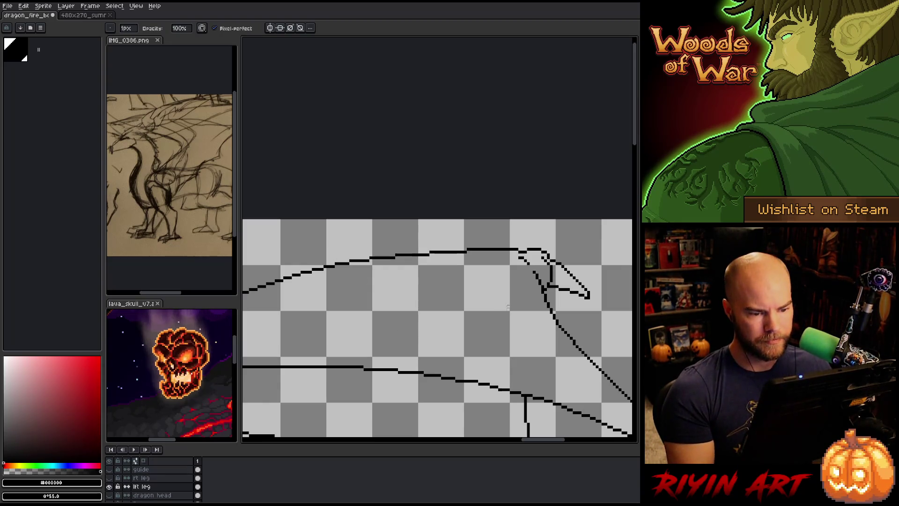
scroll(508, 309, "down", 3)
left_click_drag(477, 265, 482, 257)
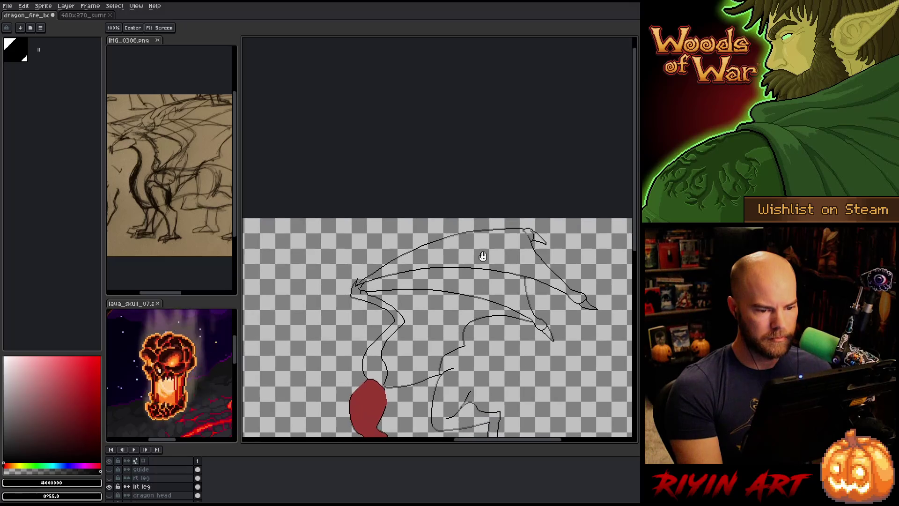
scroll(539, 244, "up", 3)
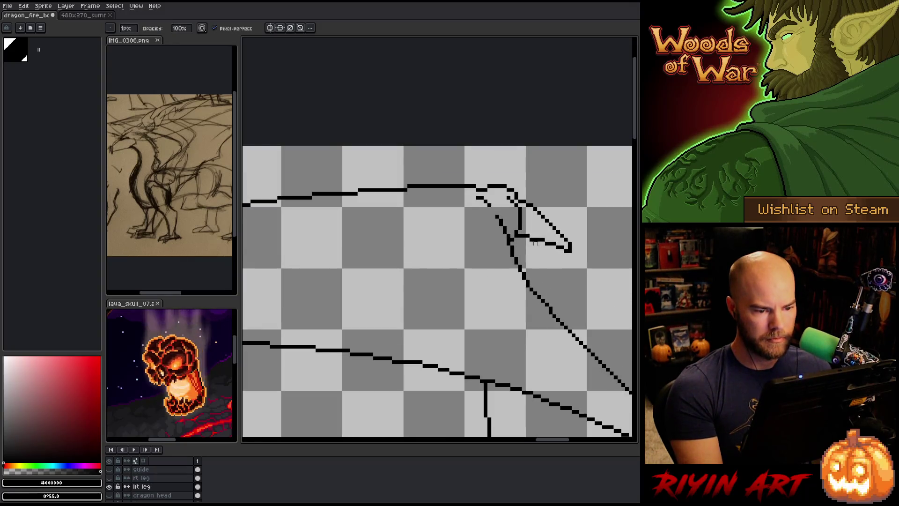
scroll(539, 243, "down", 3)
left_click_drag(468, 309, 484, 281)
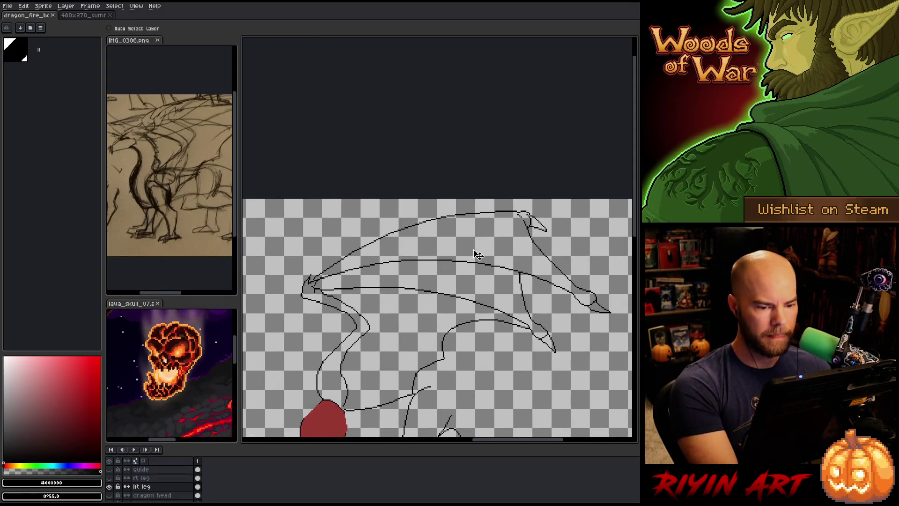
scroll(461, 255, "down", 1)
scroll(361, 245, "up", 4)
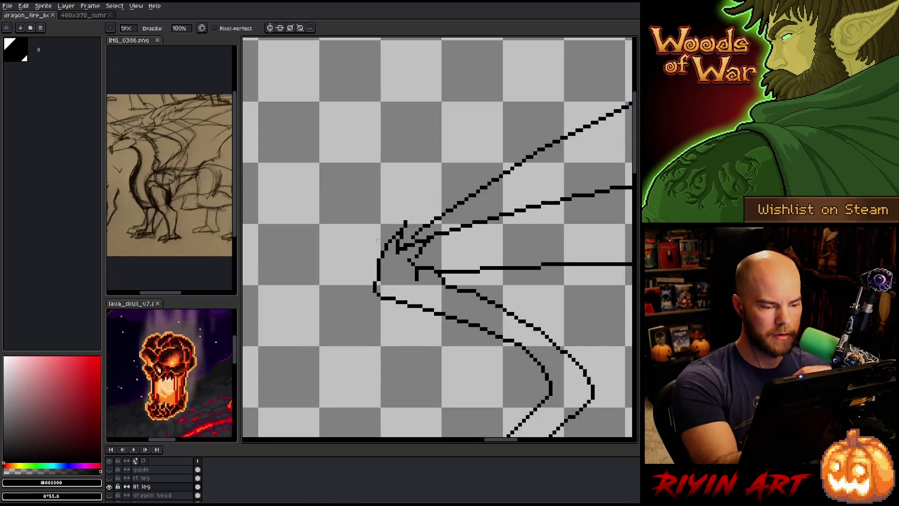
left_click(400, 232)
Try several trial lines out from the wing joint, undoing each one
key("e")
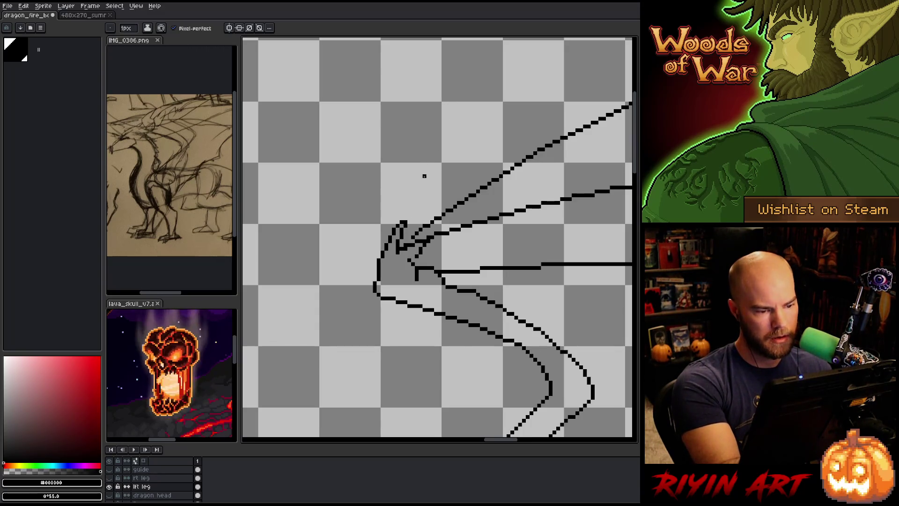
key("b")
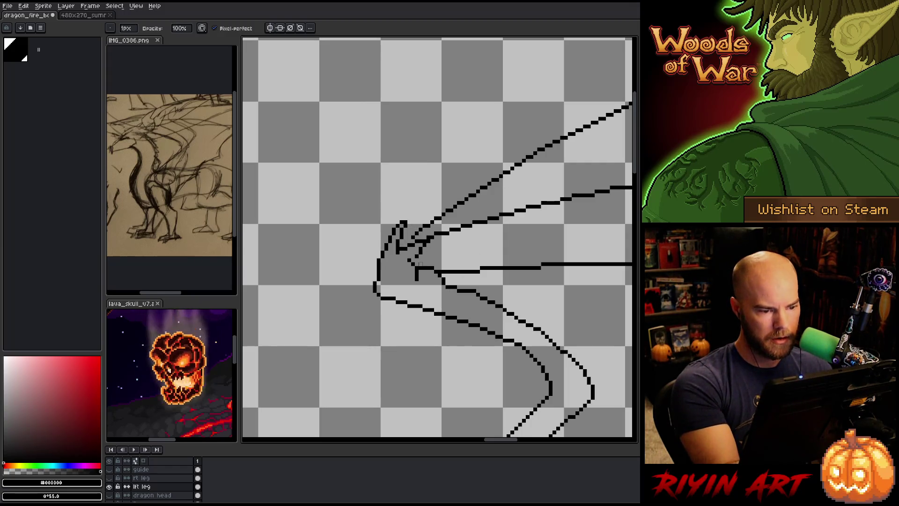
key("e")
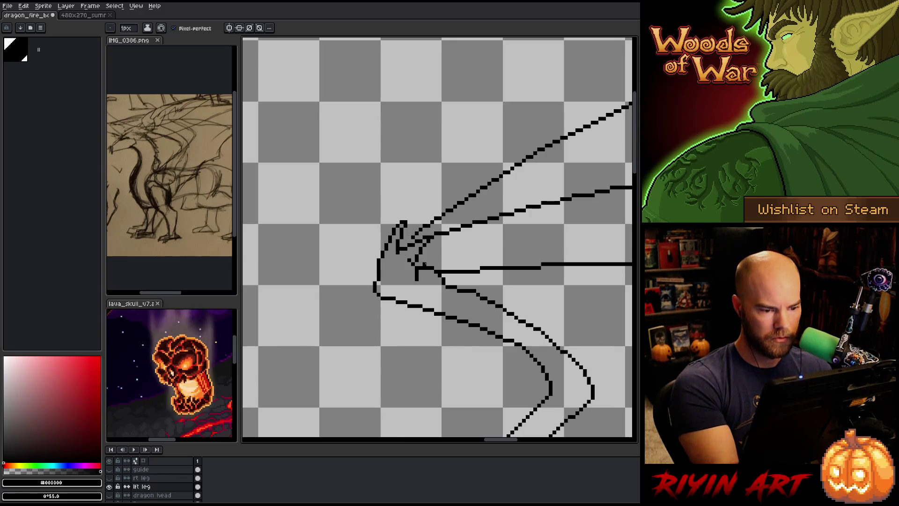
mouse_move(428, 259)
left_mouse_down()
mouse_move(465, 256)
mouse_move(485, 266)
left_mouse_up()
key("ctrl+z")
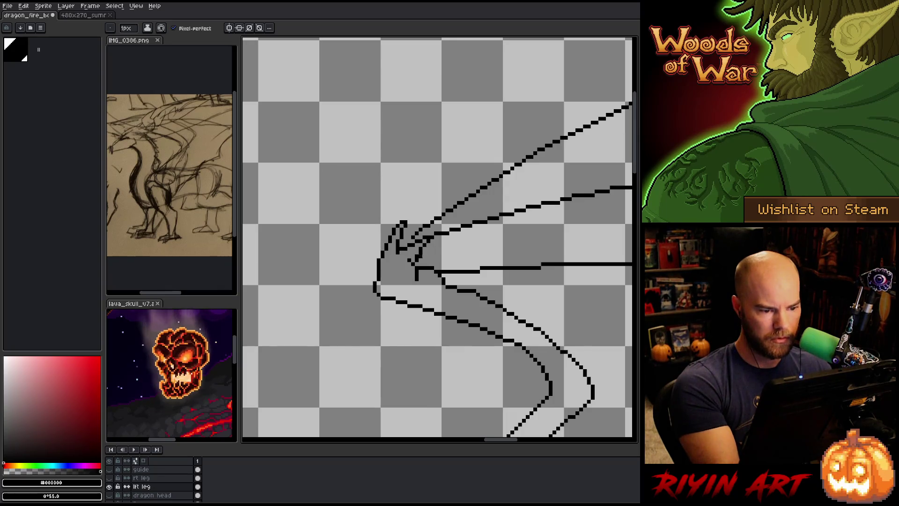
mouse_move(470, 256)
left_mouse_down()
mouse_move(443, 245)
mouse_move(424, 253)
mouse_move(506, 260)
left_mouse_up()
key("ctrl+z")
mouse_move(424, 252)
left_mouse_down()
mouse_move(534, 265)
mouse_move(453, 248)
mouse_move(420, 253)
left_mouse_up()
key("ctrl+z")
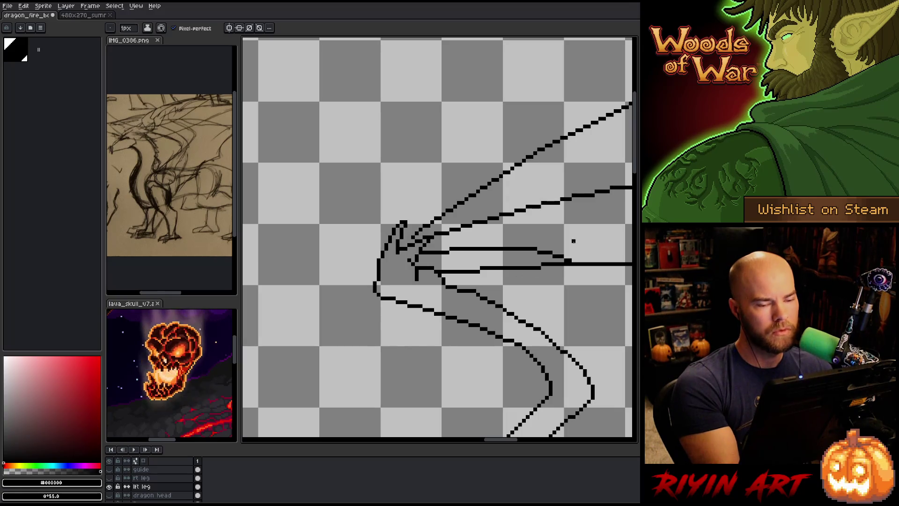
key("ctrl+z")
Draw wing finger lines from the joint: one horizontal and one rising up-right
left_click_drag(532, 260, 419, 256)
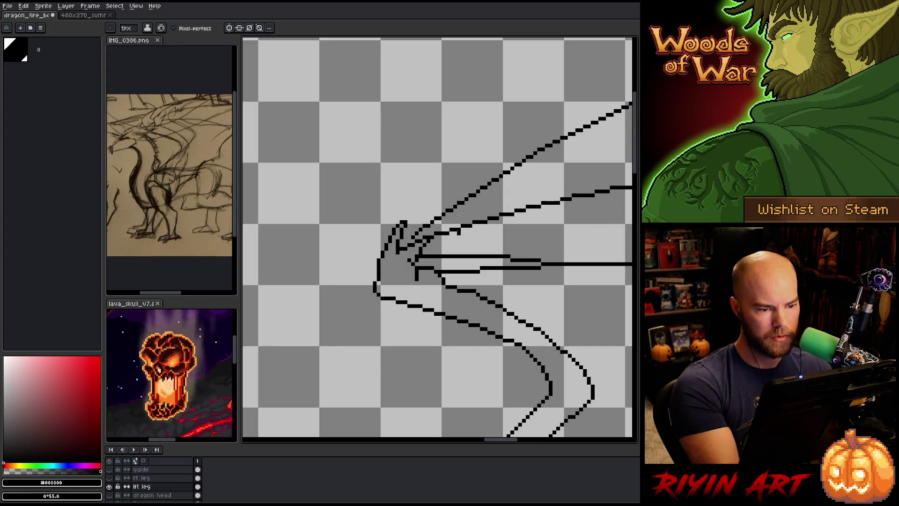
left_click_drag(432, 243, 503, 216)
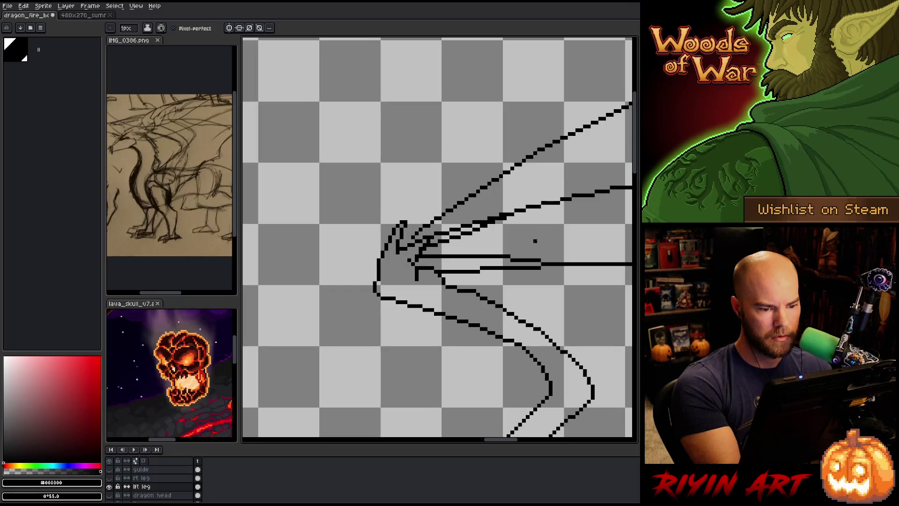
left_click_drag(420, 259, 512, 256)
key("ctrl+z")
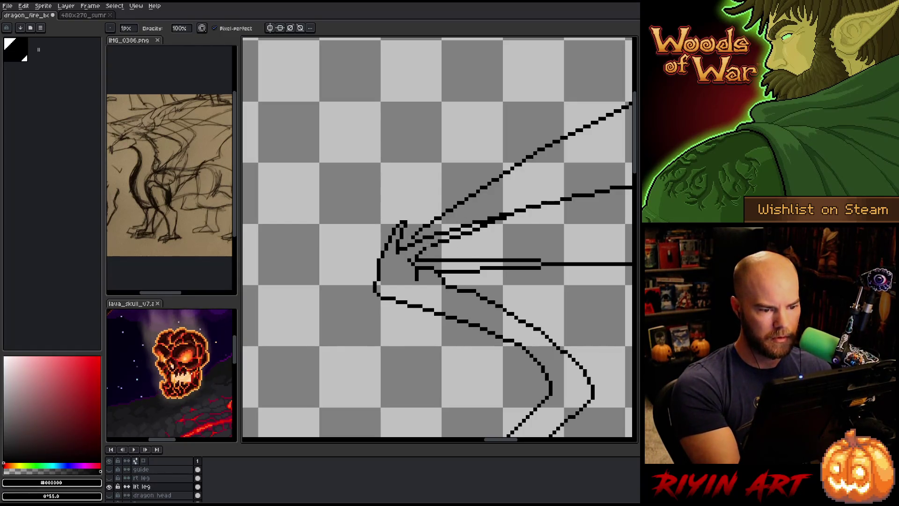
key("e")
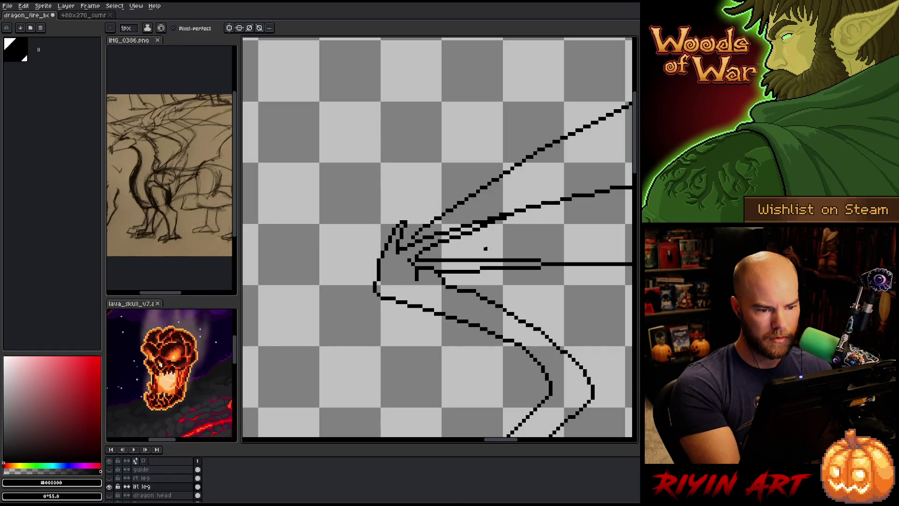
key("b")
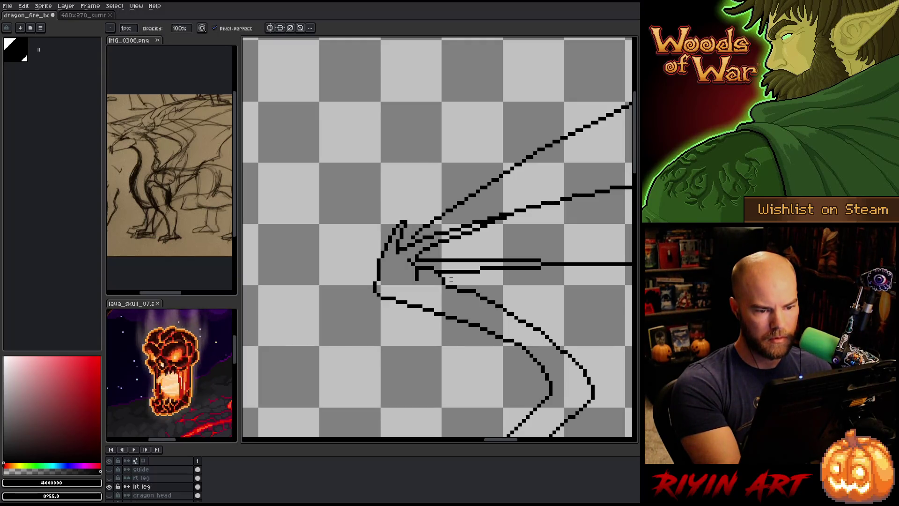
key("e")
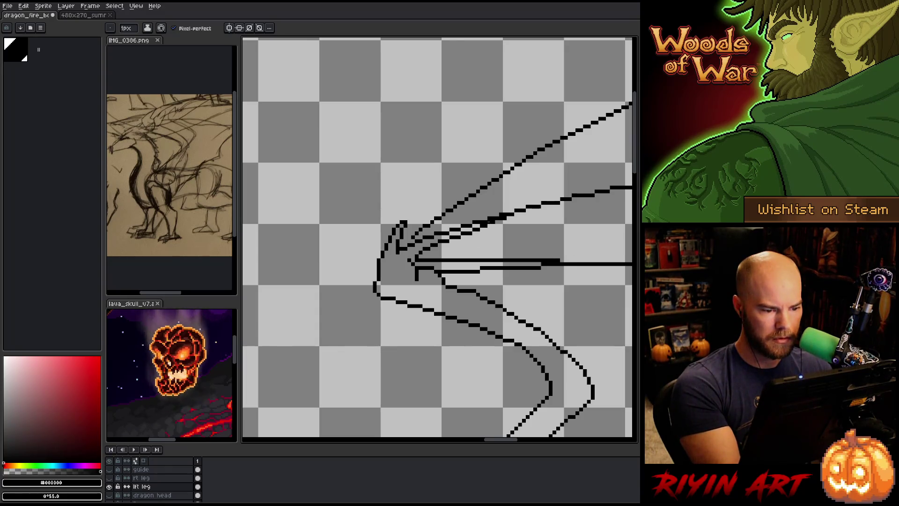
key("b")
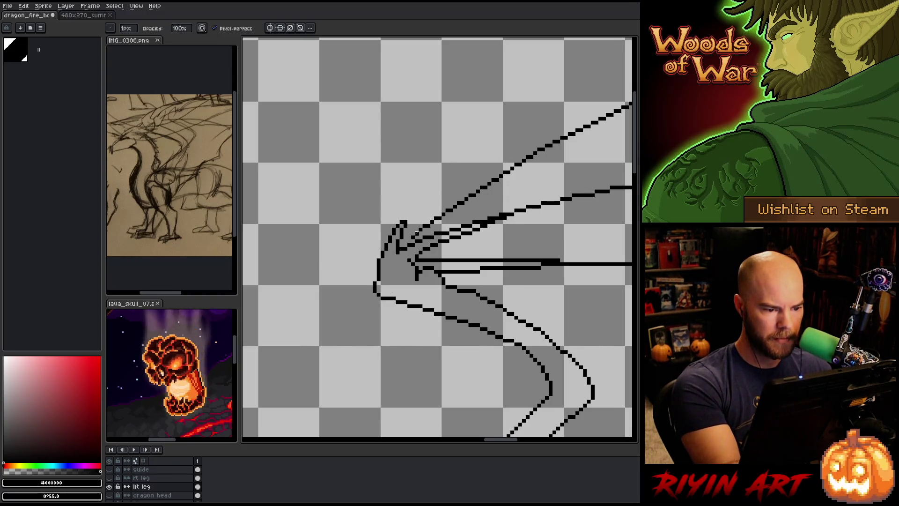
key("e")
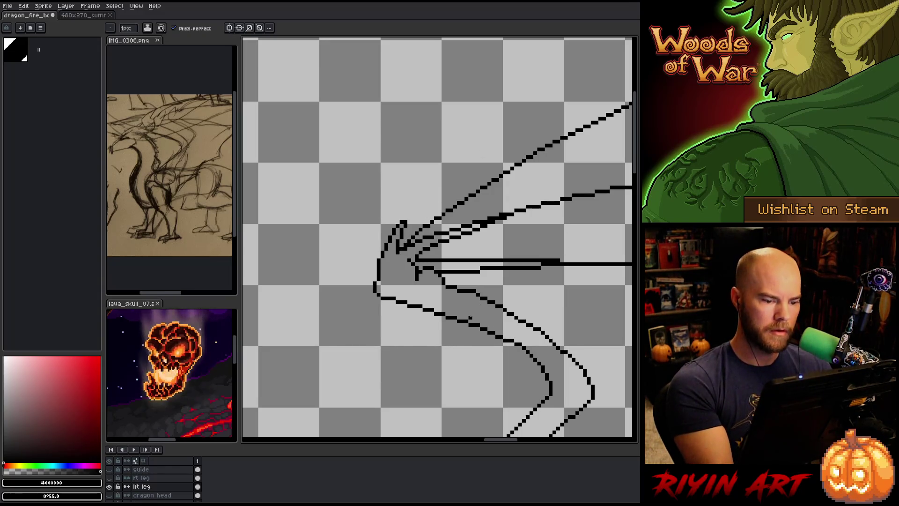
scroll(469, 328, "down", 3)
Draw a short stroke along the upper wing line near the joint, replacing a longer attempt
scroll(462, 305, "up", 3)
mouse_move(462, 305)
left_mouse_down()
mouse_move(381, 336)
mouse_move(446, 276)
left_mouse_up()
key("b")
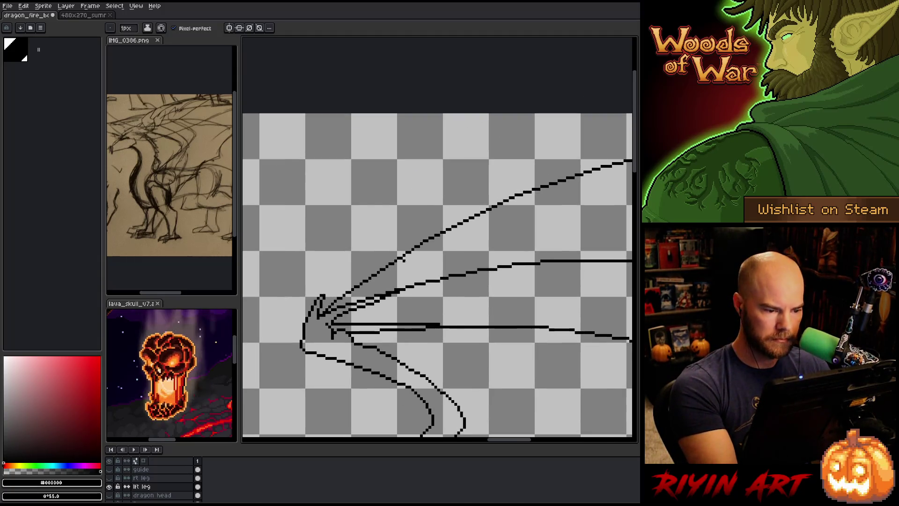
left_click_drag(409, 254, 357, 295)
key("ctrl+z")
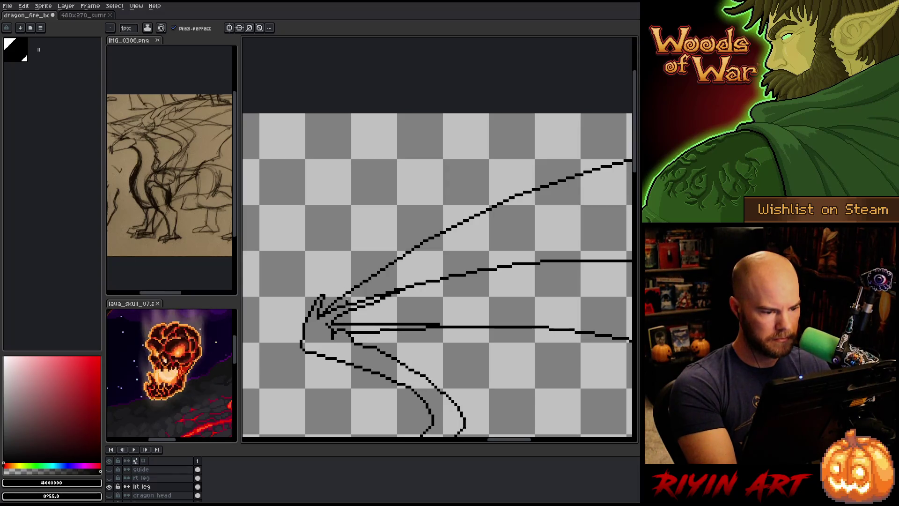
left_click_drag(350, 300, 398, 263)
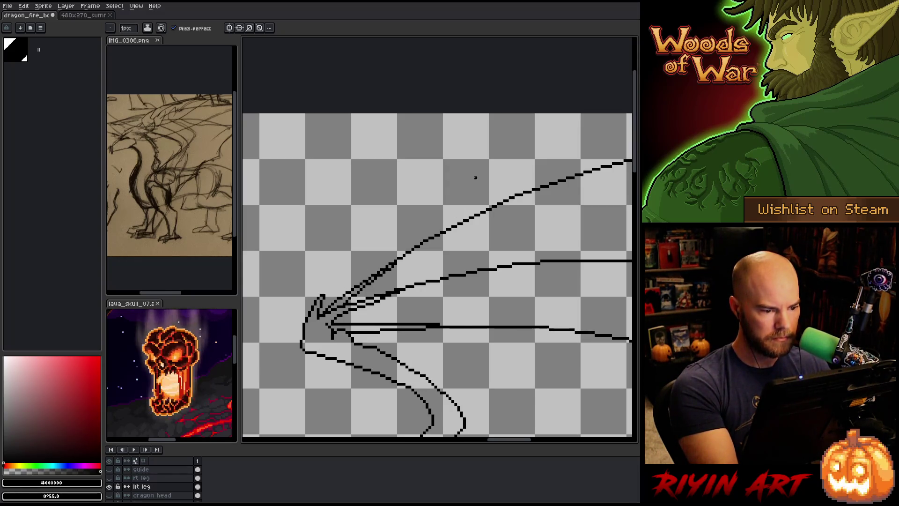
Zoom out to view the whole dragon
key("b")
key("e")
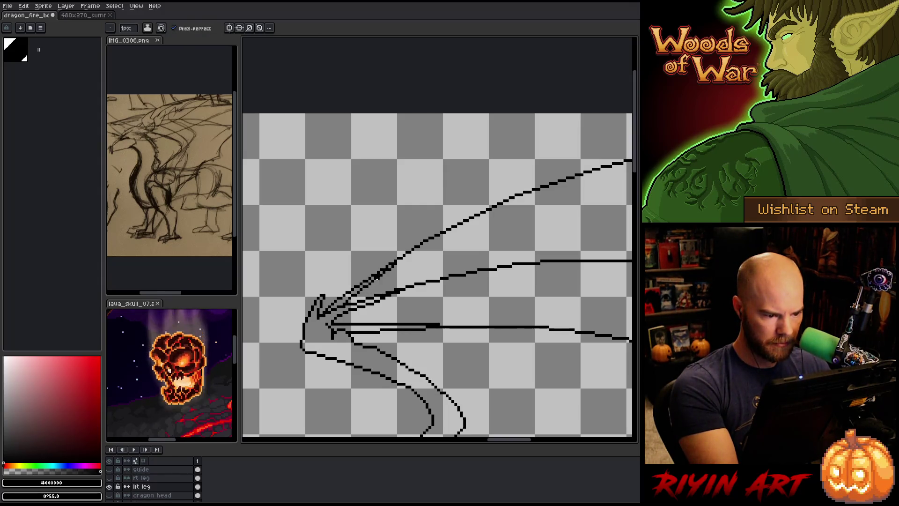
key("b")
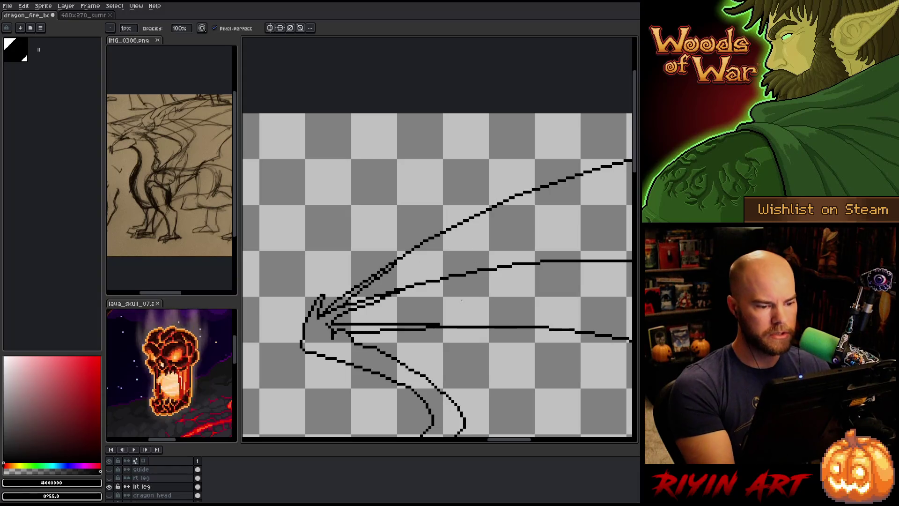
key("minus")
key("minus")
key("minus")
scroll(437, 299, "up", 3)
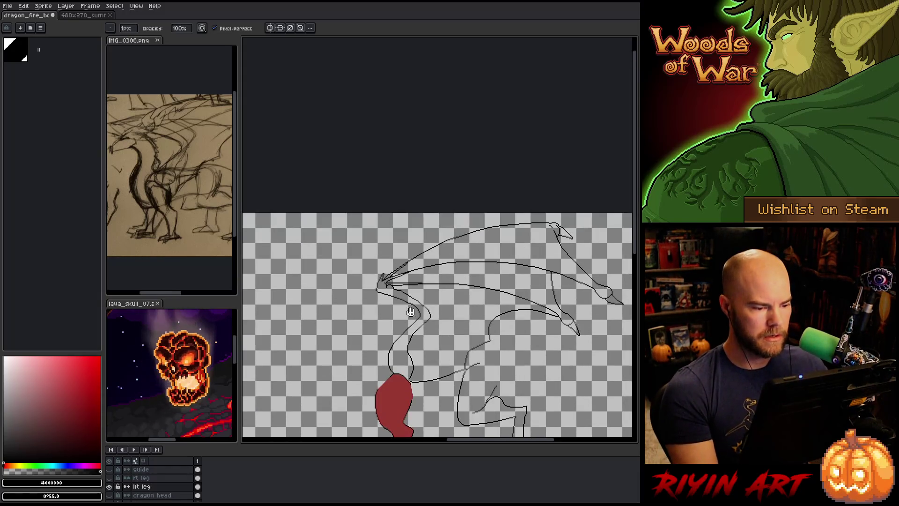
scroll(375, 225, "up", 3)
scroll(375, 225, "down", 3)
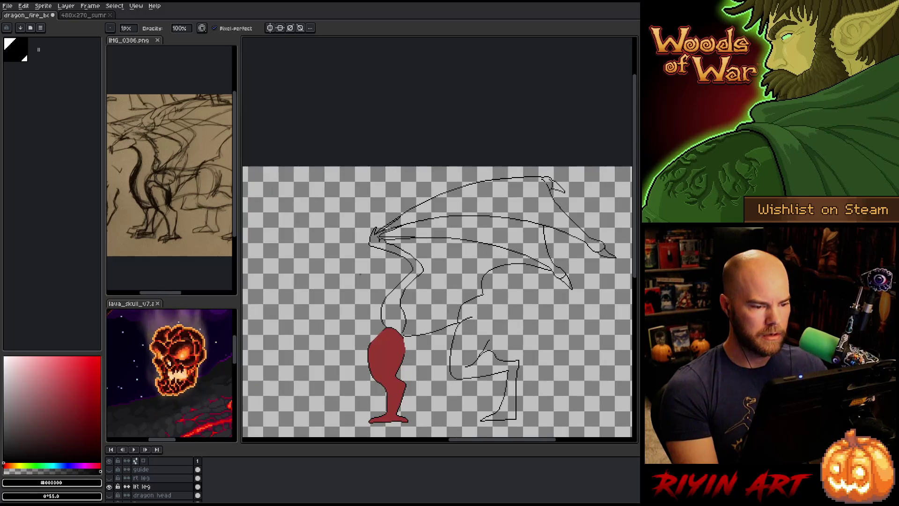
scroll(348, 267, "down", 1)
scroll(355, 262, "up", 2)
scroll(365, 253, "down", 1)
scroll(375, 243, "up", 2)
scroll(387, 230, "down", 1)
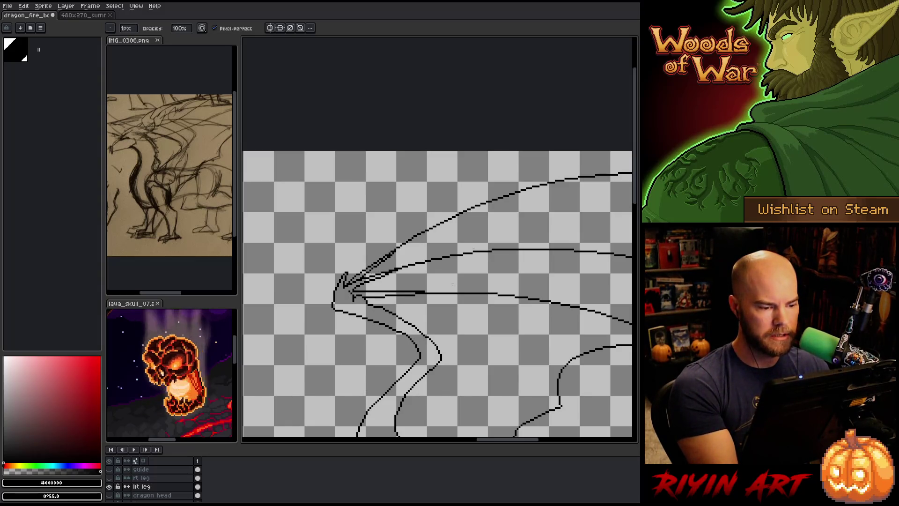
key("m")
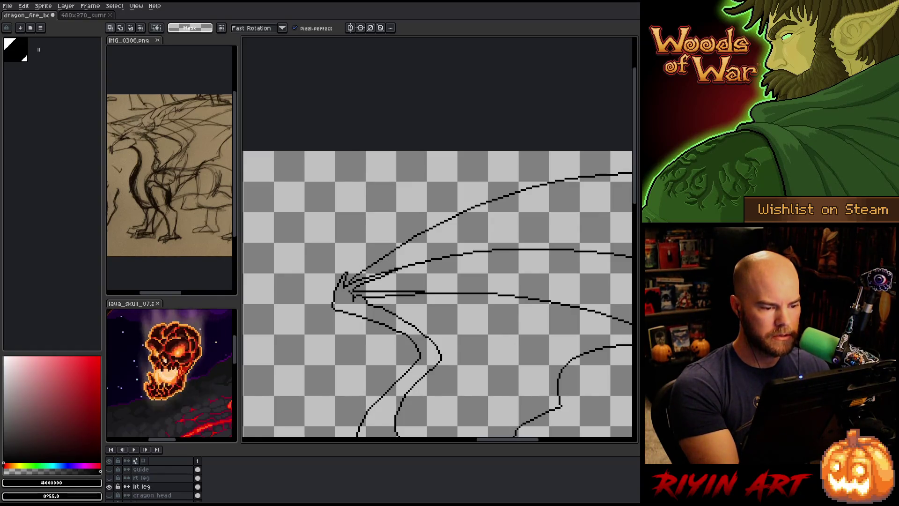
Delete the extra strokes beside the upper wing line and nudge the view of the joint
key("Delete")
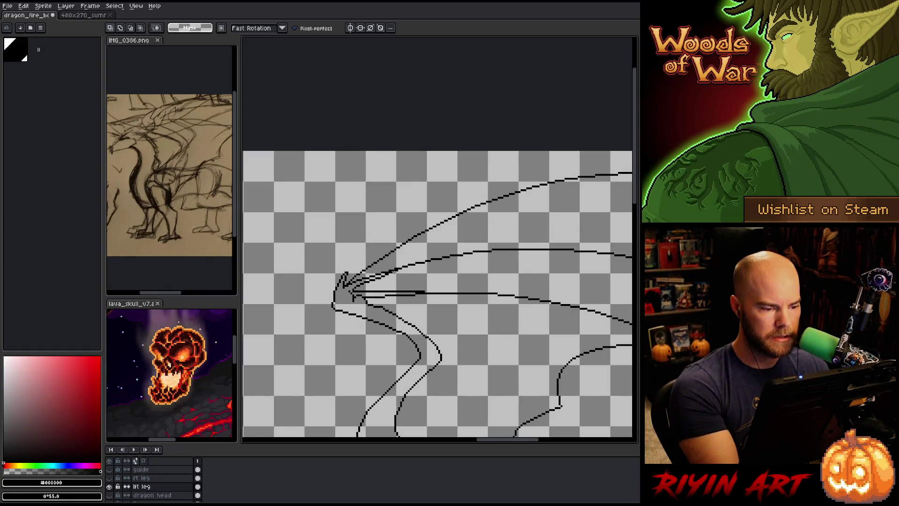
key("h")
left_click_drag(455, 307, 416, 299)
key("m")
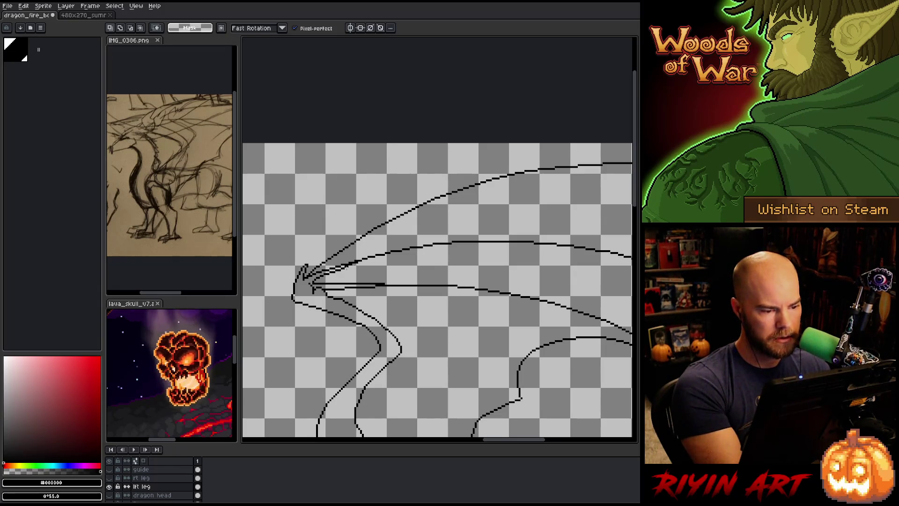
key("b")
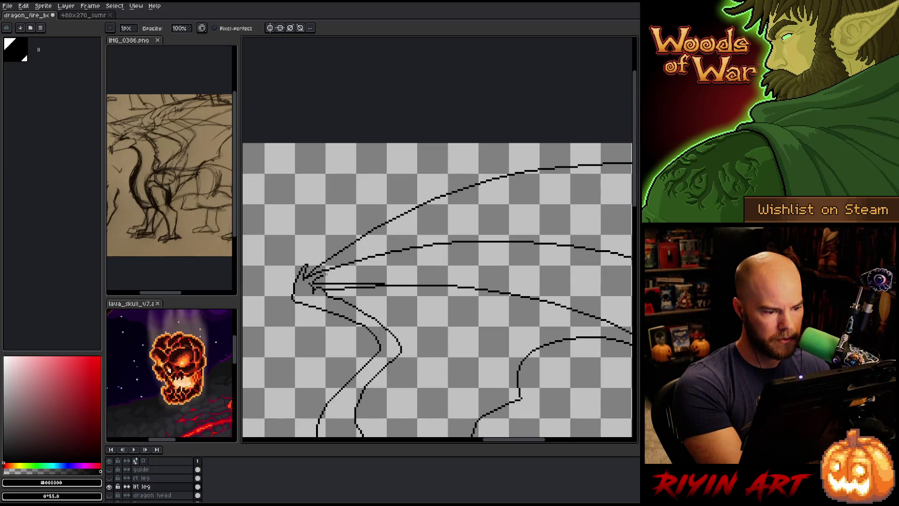
Draw a long line rightward from the wing joint along the upper membrane edge
key("e")
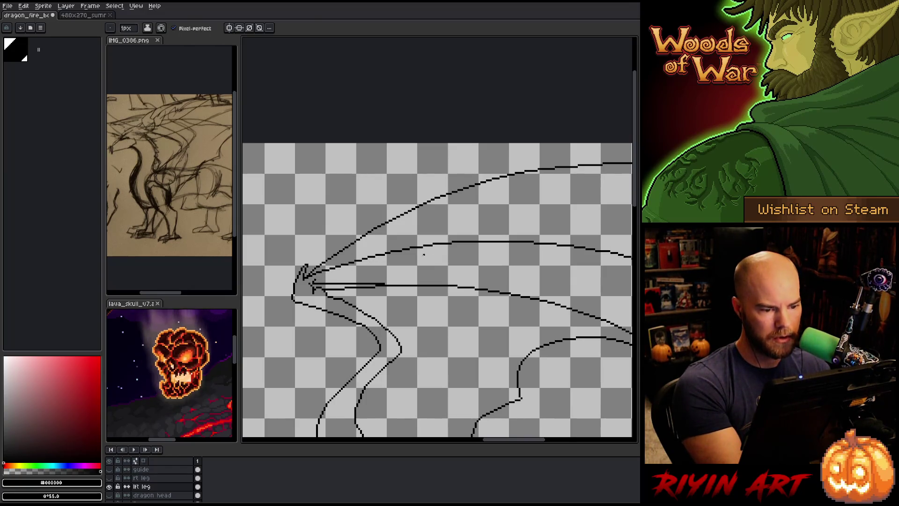
left_click_drag(319, 276, 498, 242)
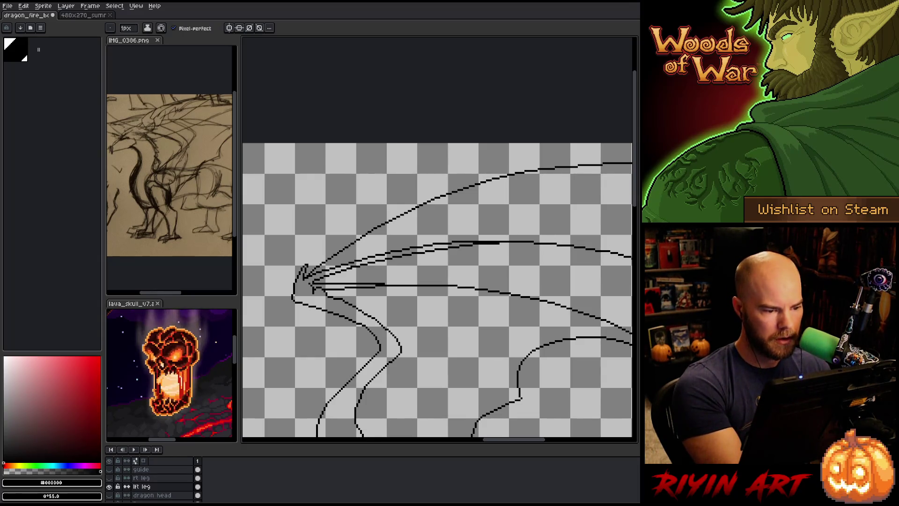
key("b")
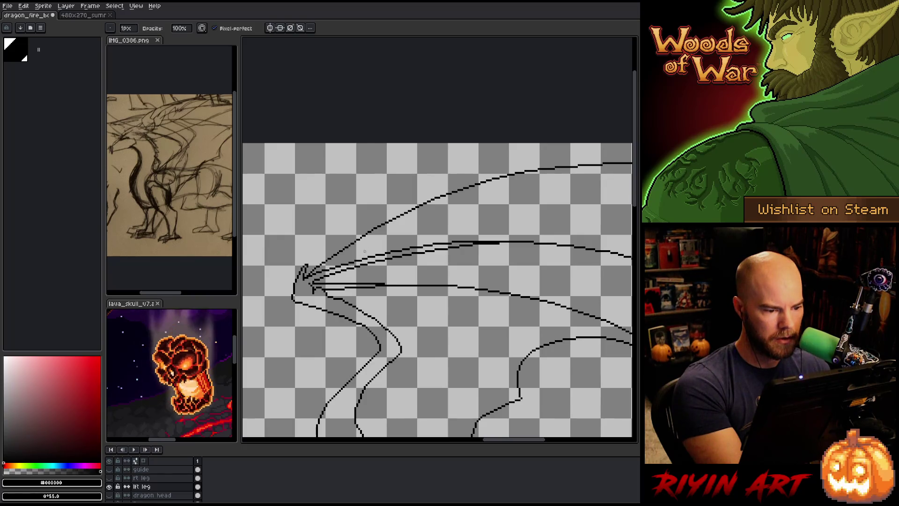
key("e")
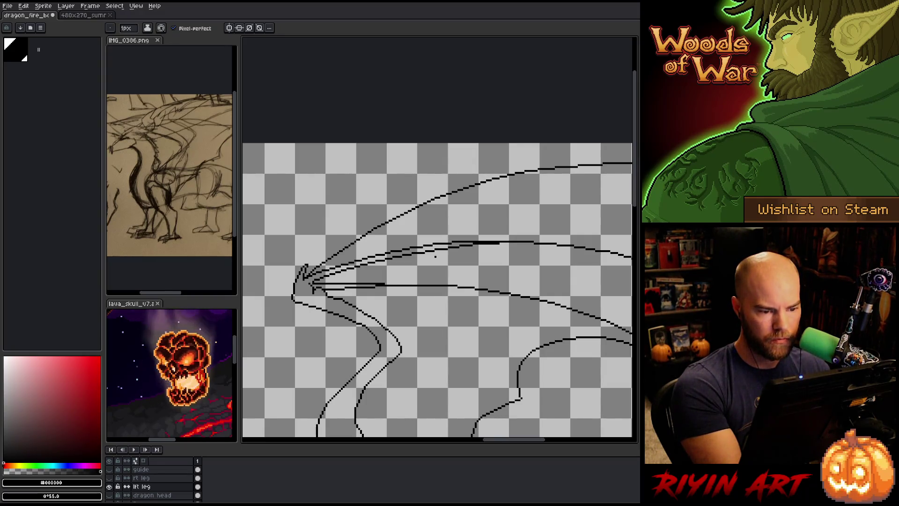
key("e")
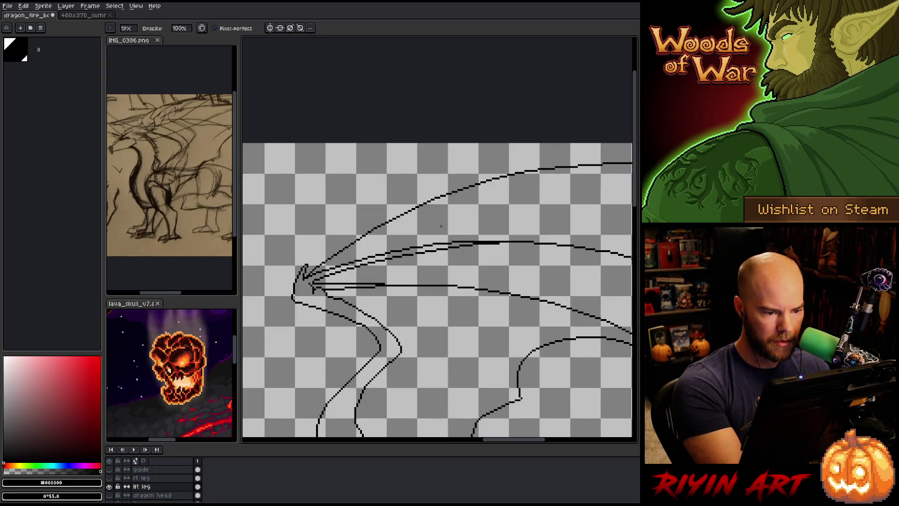
key("b")
key("e")
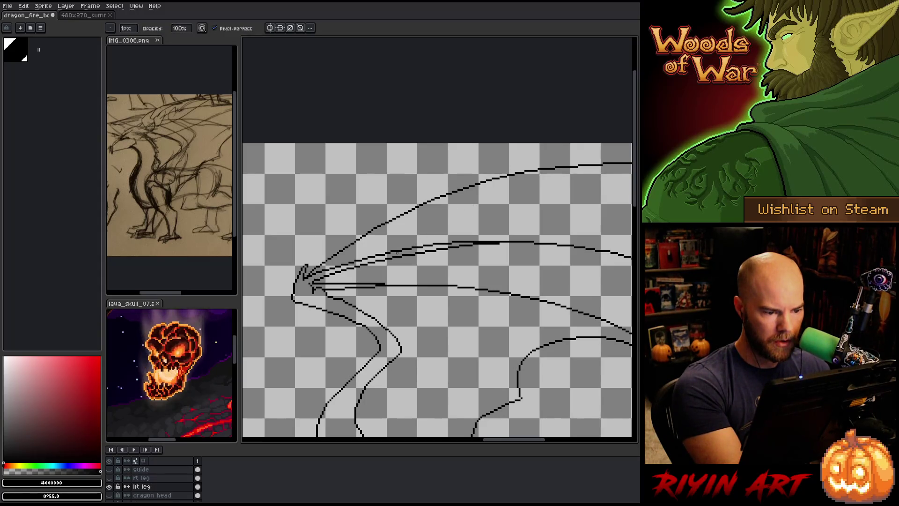
key("b")
key("e")
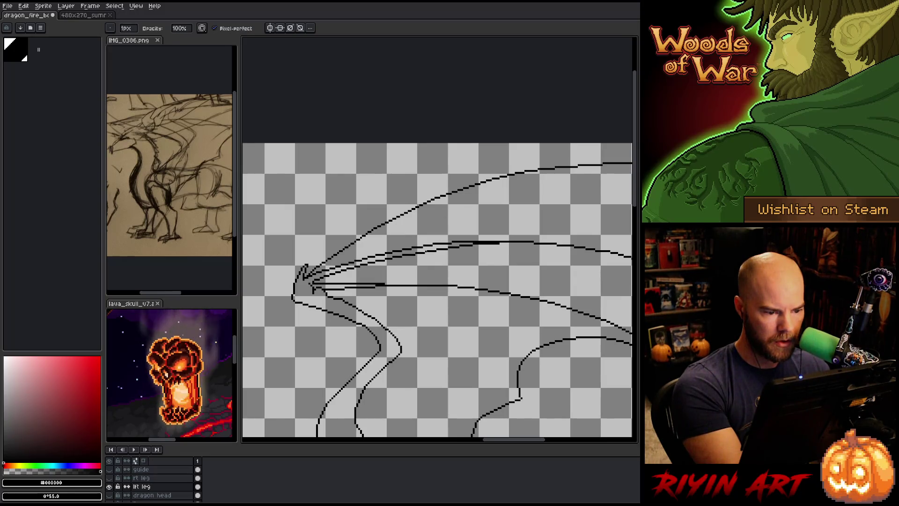
key("b")
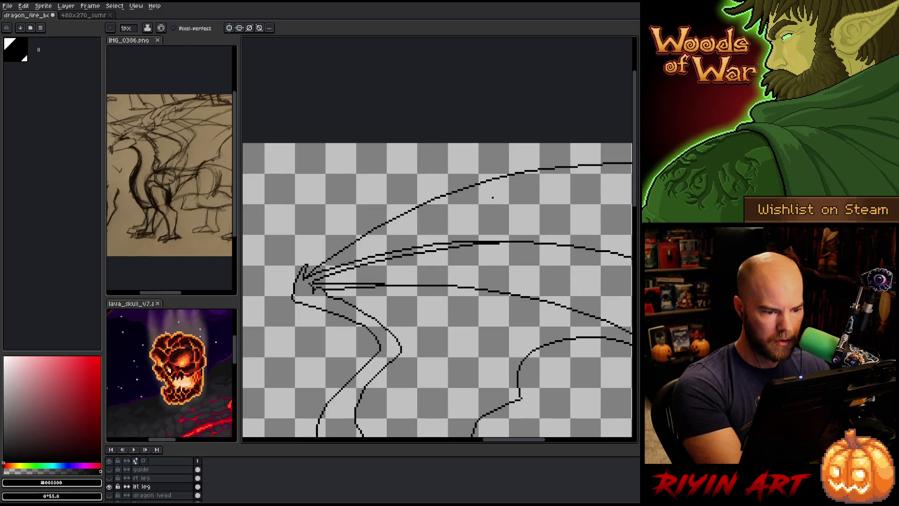
key("e")
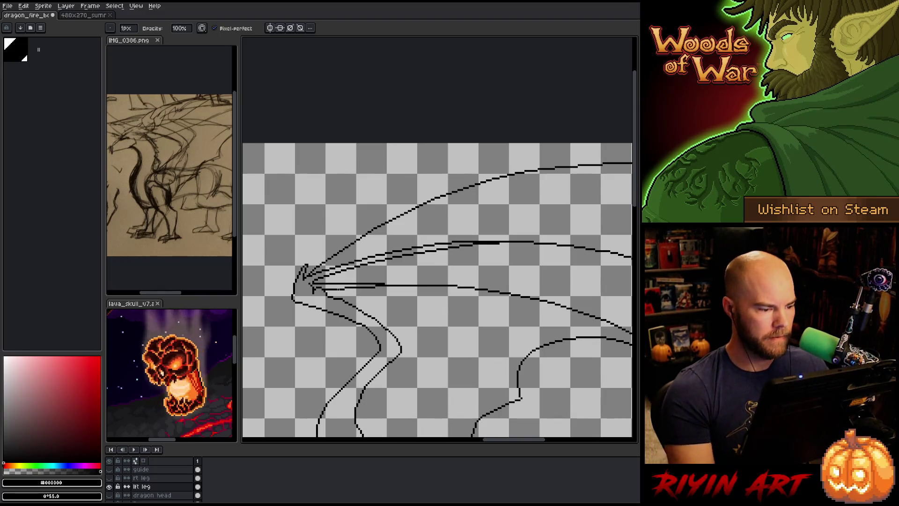
Sample the left leg's dark red, close the top of the right leg outline and fill it
scroll(374, 262, "down", 4)
left_click_drag(325, 274, 398, 246)
key("b")
scroll(456, 290, "up", 3)
scroll(456, 289, "up", 2)
scroll(456, 290, "down", 2)
left_click(309, 326, "alt")
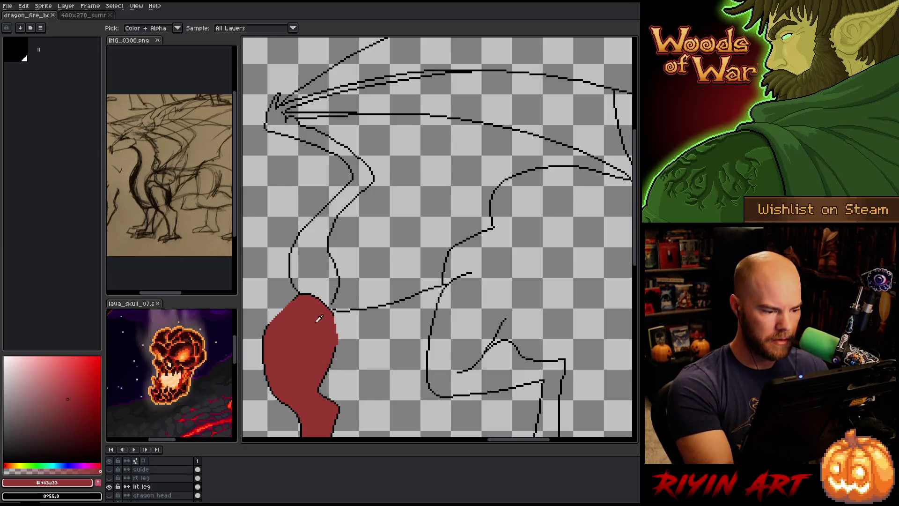
mouse_move(473, 273)
left_mouse_down()
mouse_move(506, 294)
mouse_move(510, 312)
left_mouse_up()
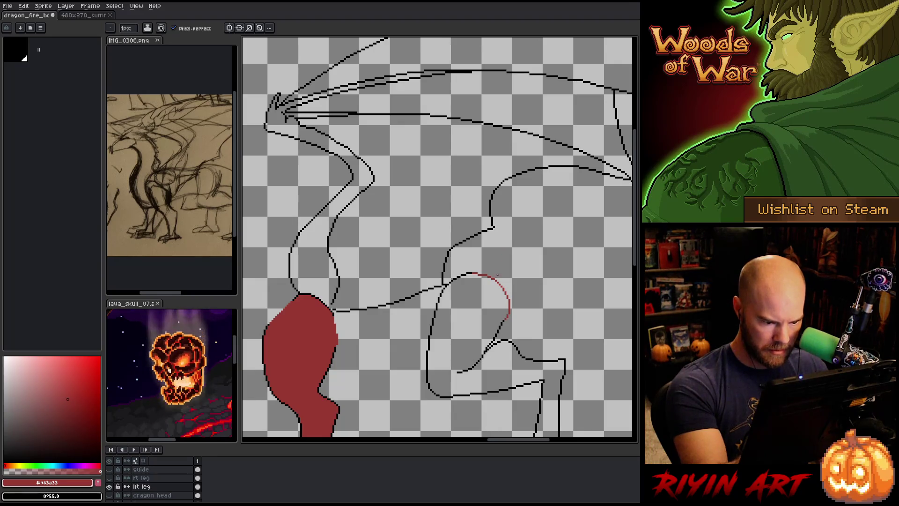
key("g")
left_click(483, 313)
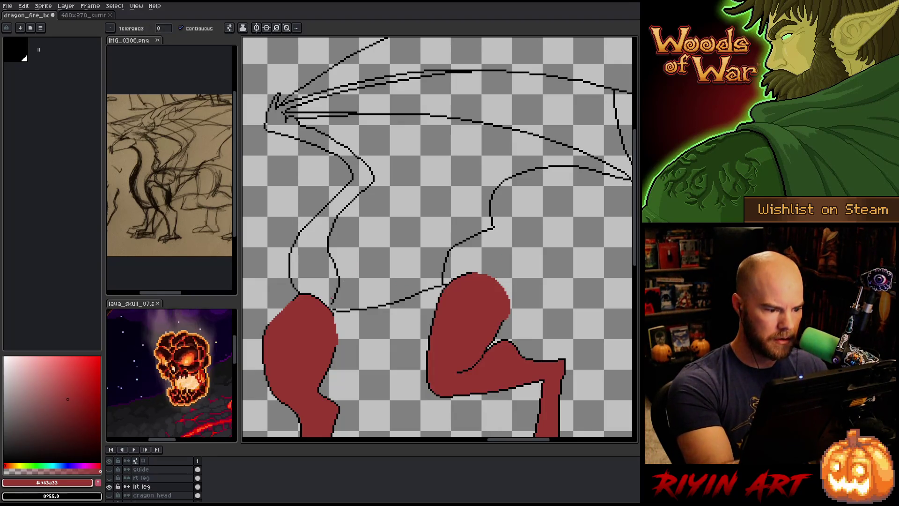
Bucket-fill the dragon's body, wing and the upper wing gaps with the dark red
key("b")
key("g")
left_click(412, 244)
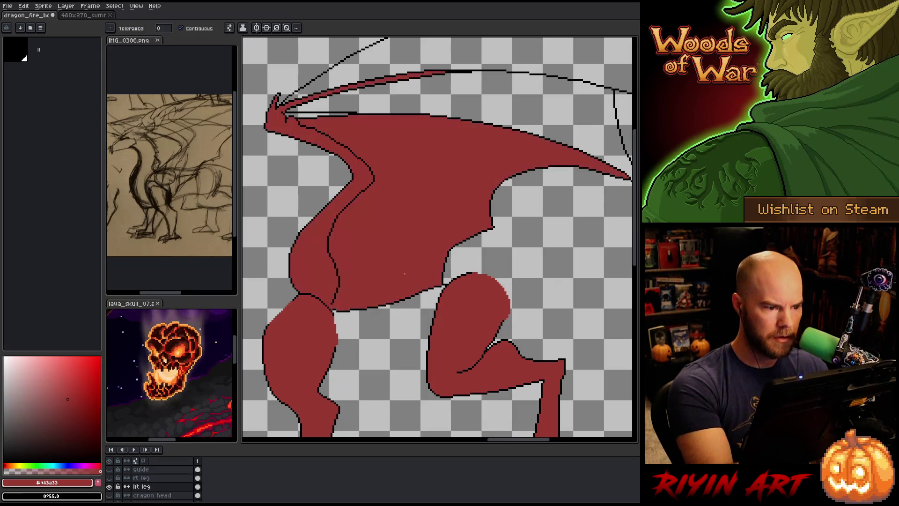
left_click_drag(428, 293, 384, 411)
left_click(516, 213)
left_click(492, 154)
Fill the lower, right and upper claw tips and the thin wing sliver red
left_click_drag(614, 320, 455, 320)
left_click(455, 320)
left_click(531, 258)
left_click(439, 130)
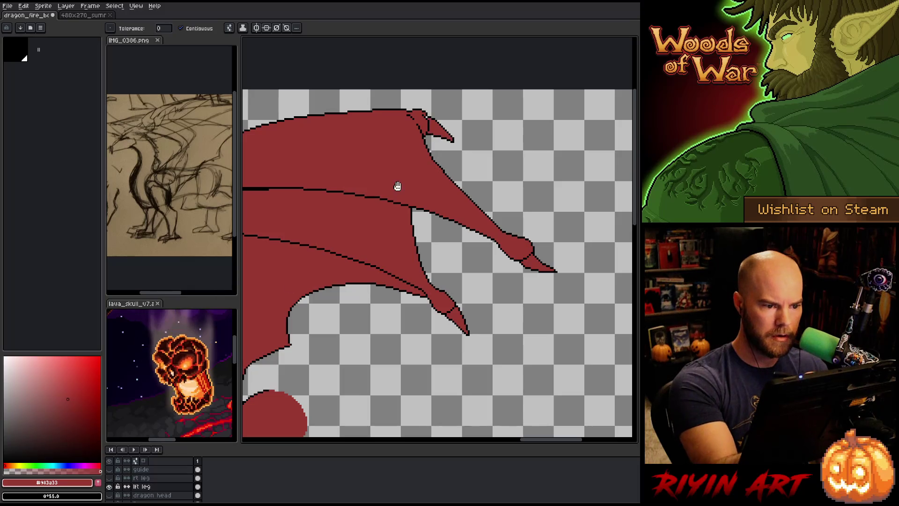
left_click_drag(395, 185, 473, 224)
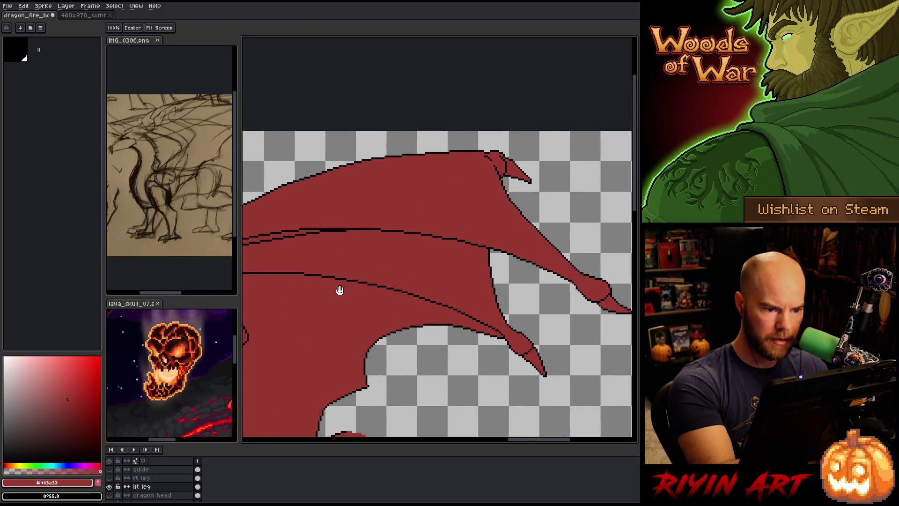
left_click_drag(337, 287, 530, 254)
left_click(384, 241)
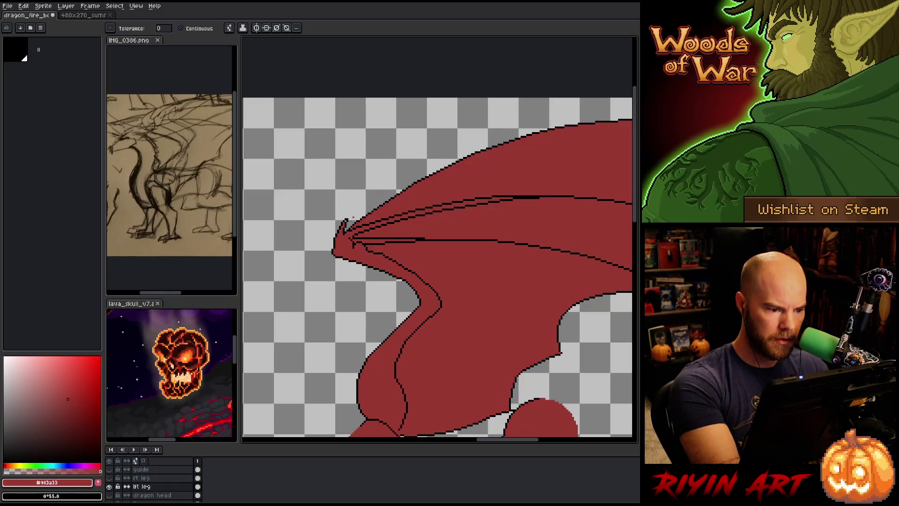
Make the rest of the dragon's layers visible again
scroll(434, 215, "down", 1)
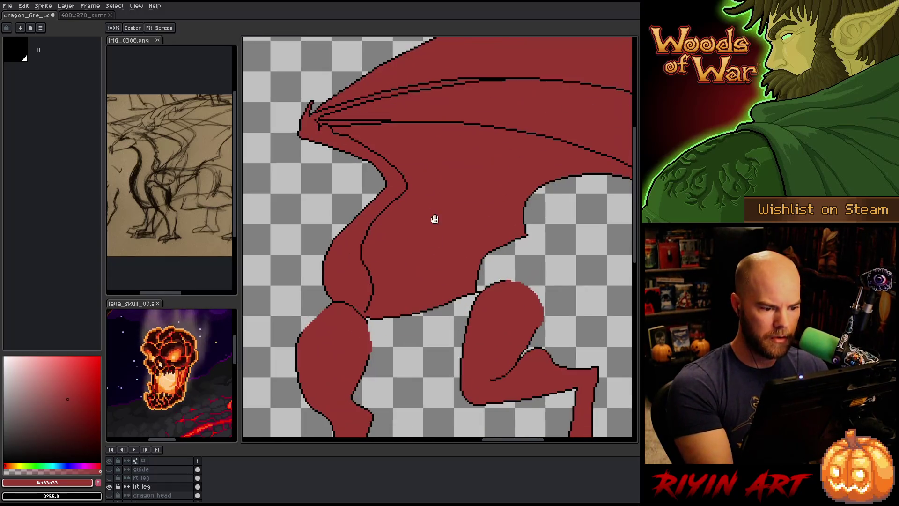
scroll(435, 222, "down", 1)
scroll(436, 229, "up", 1)
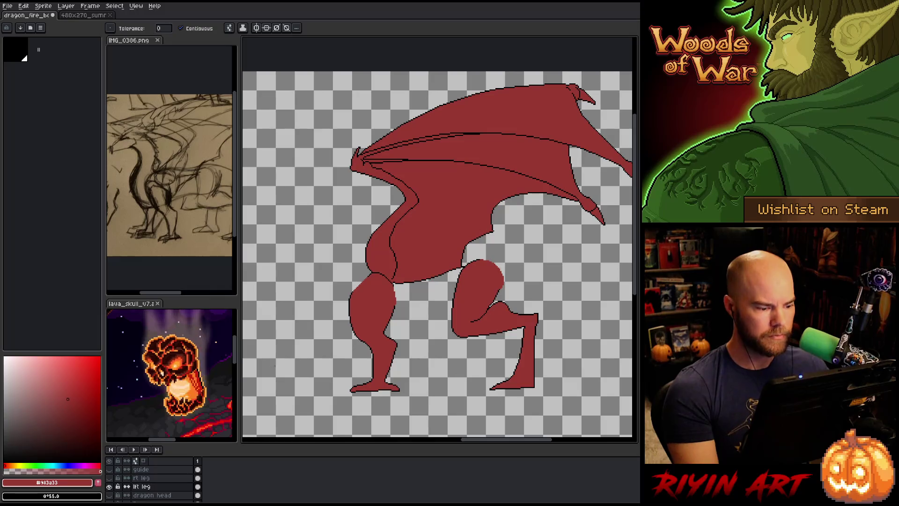
left_click(109, 486, "alt")
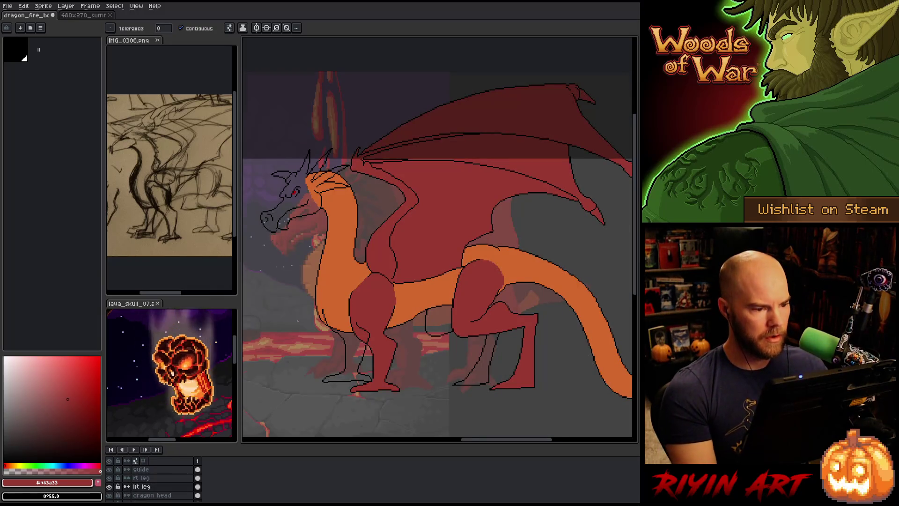
Drag the rt leg layer beneath the Dragon layer so the far leg sits behind the body
scroll(317, 300, "down", 2)
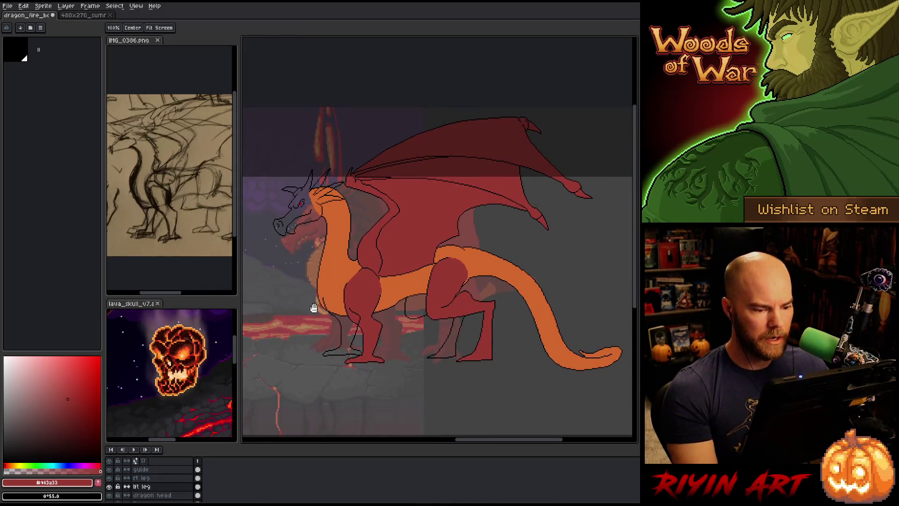
key("w")
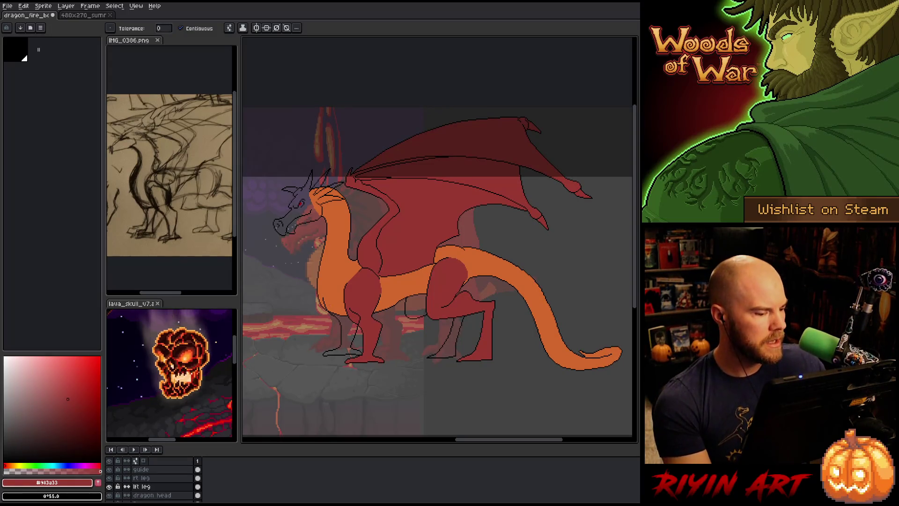
left_click(146, 478)
scroll(146, 479, "down", 1)
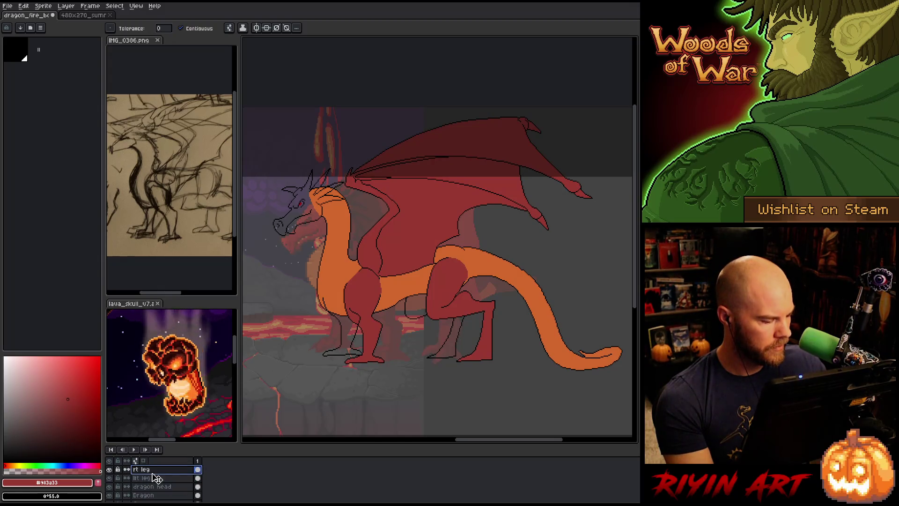
left_click_drag(154, 499, 155, 499)
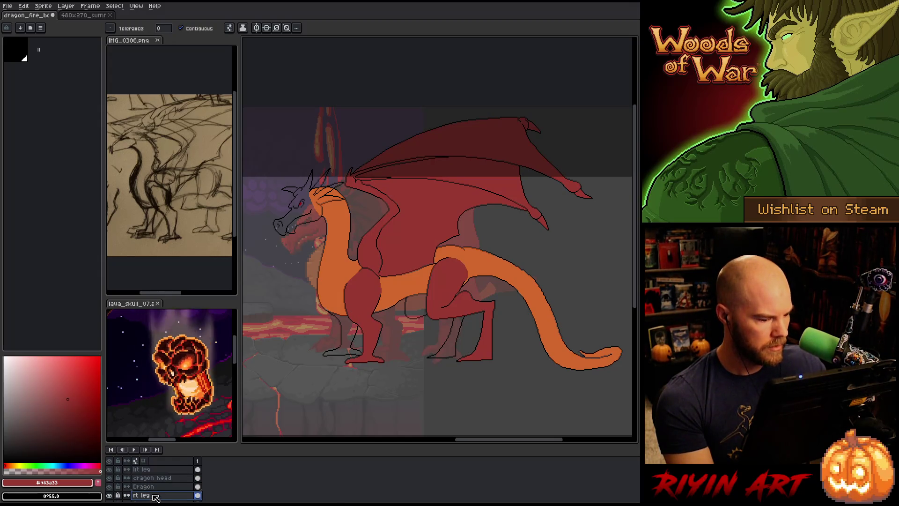
scroll(351, 267, "up", 3)
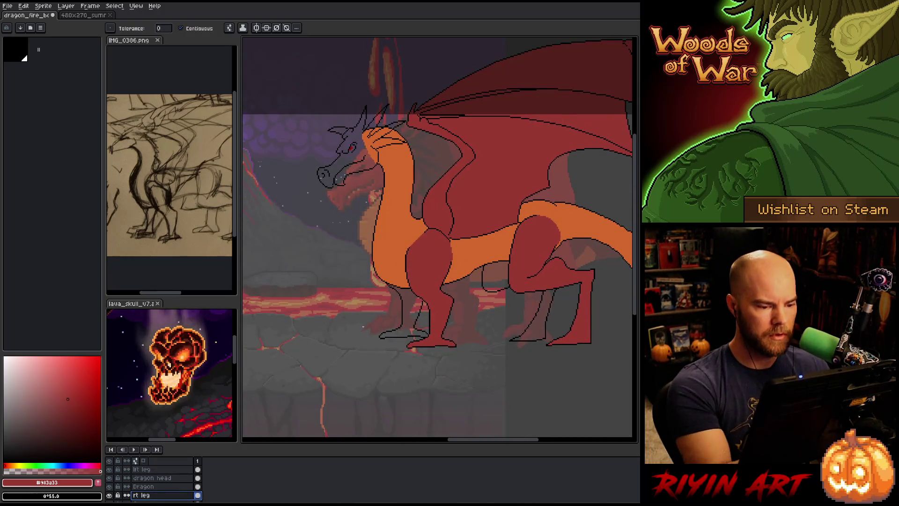
Solo the rt leg layer, close the first leg's open top in red and fill it
key("i")
key("b")
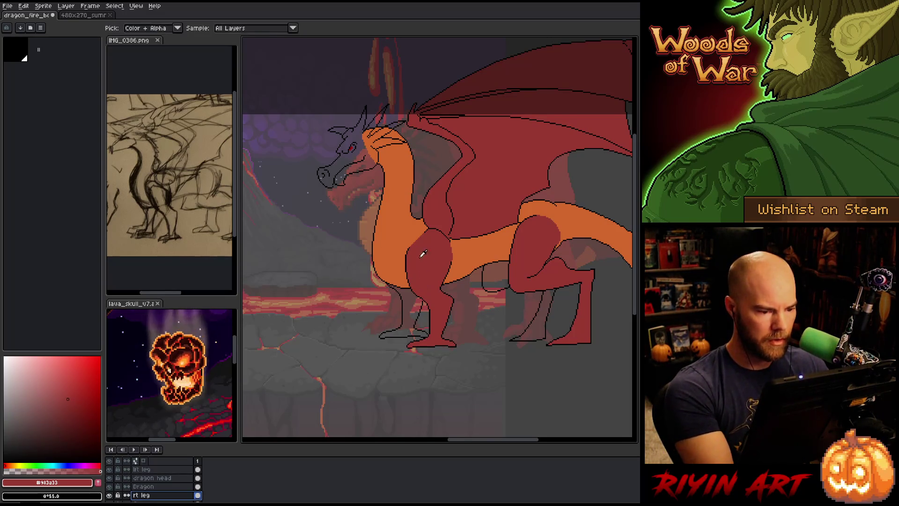
left_click(110, 495, "alt")
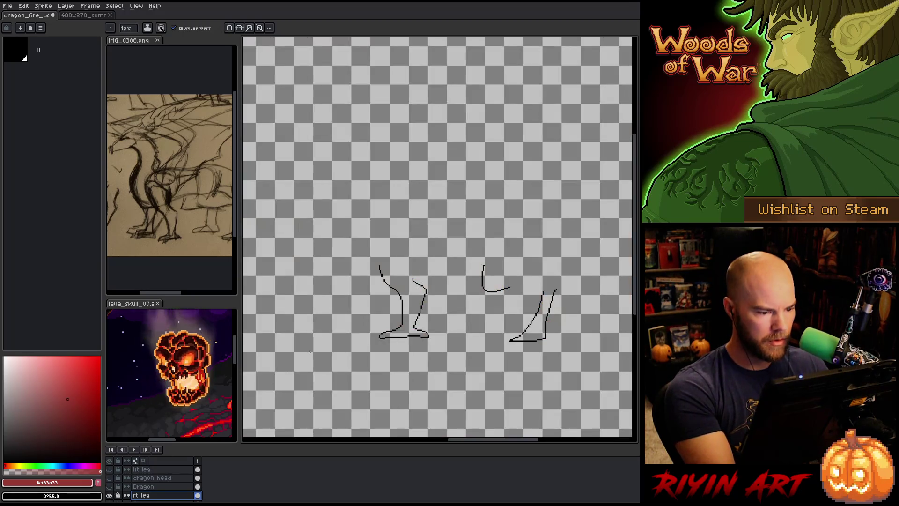
scroll(383, 267, "up", 2)
mouse_move(369, 256)
left_mouse_down()
mouse_move(398, 217)
mouse_move(458, 236)
mouse_move(448, 285)
left_mouse_up()
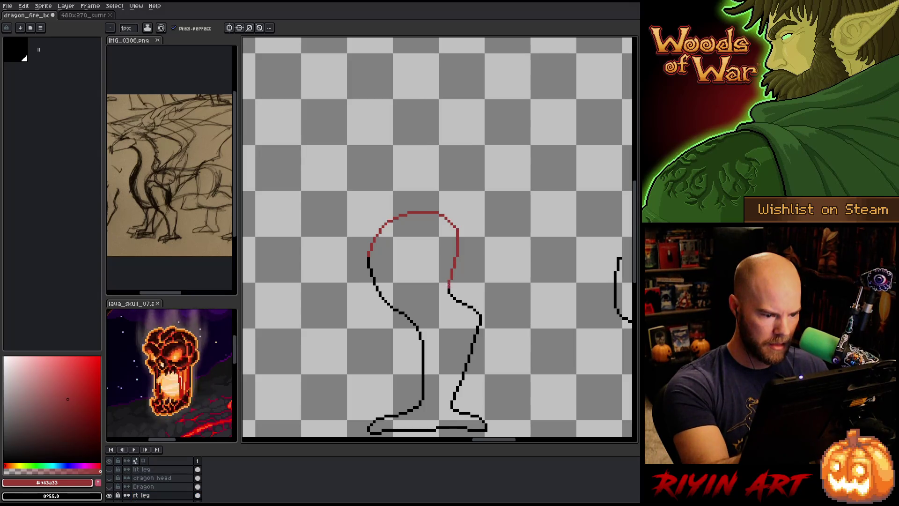
key("g")
left_click(422, 291)
key("b")
Fill the second leg, close and fill the last leg red, then unhide the other layers
mouse_move(620, 253)
left_mouse_down()
mouse_move(404, 236)
mouse_move(465, 199)
mouse_move(493, 263)
mouse_move(469, 289)
left_mouse_up()
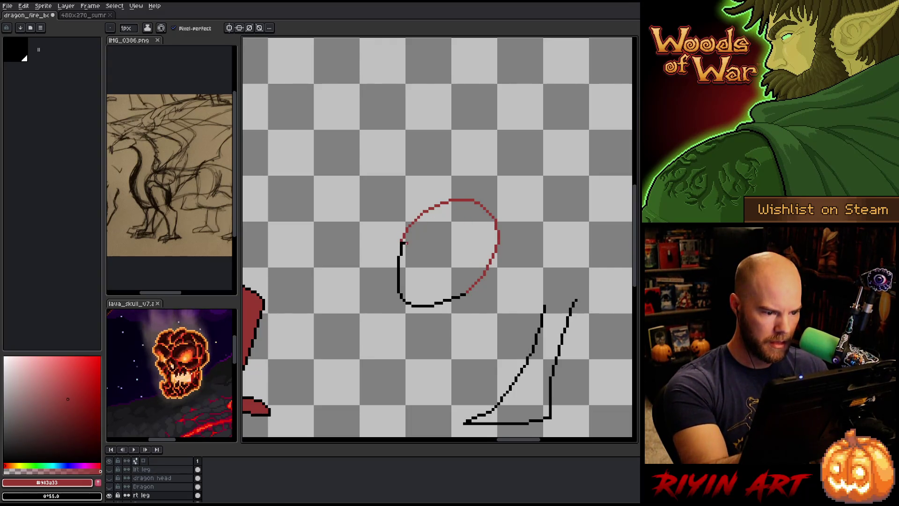
key("g")
left_click(459, 228)
key("b")
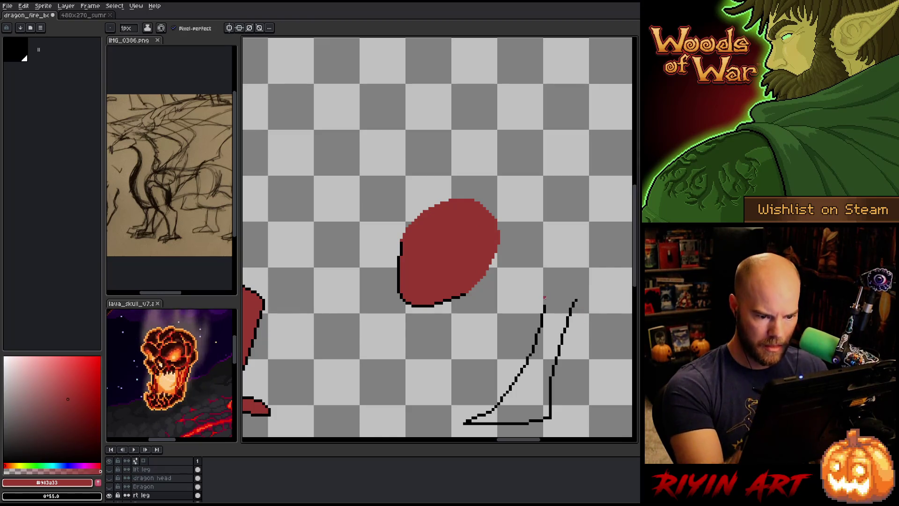
mouse_move(544, 304)
left_mouse_down()
mouse_move(556, 257)
mouse_move(577, 300)
left_mouse_up()
key("g")
left_click(555, 319)
scroll(420, 364, "down", 3)
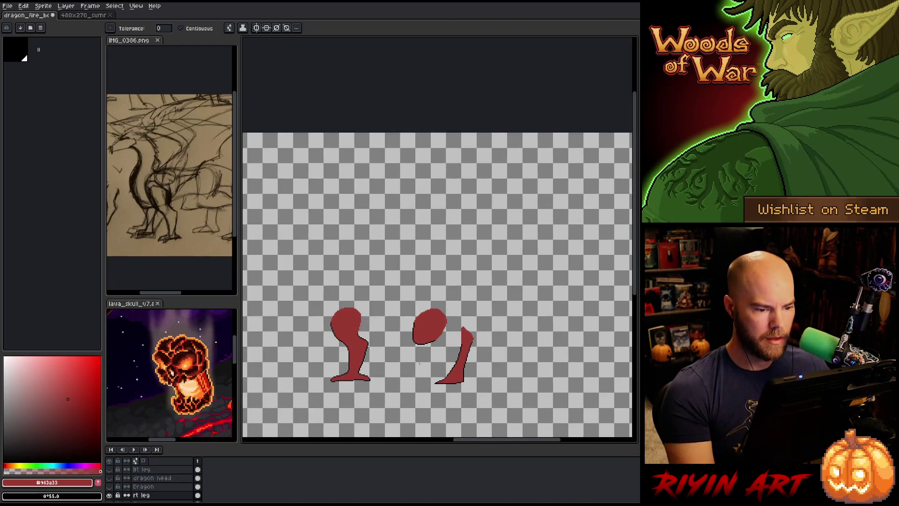
left_click(109, 495, "alt")
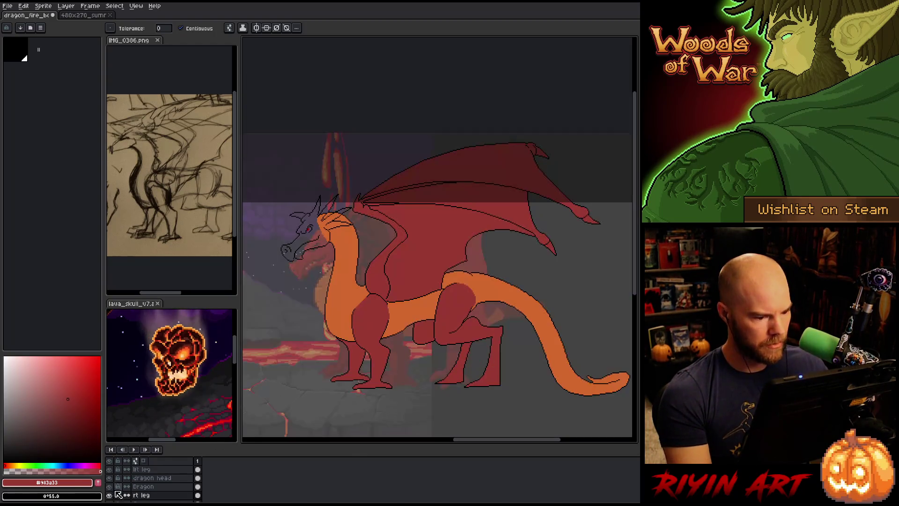
Recentre the view on the whole dragon and select the dragon head layer with the Magic Wand
left_click_drag(332, 359, 411, 336)
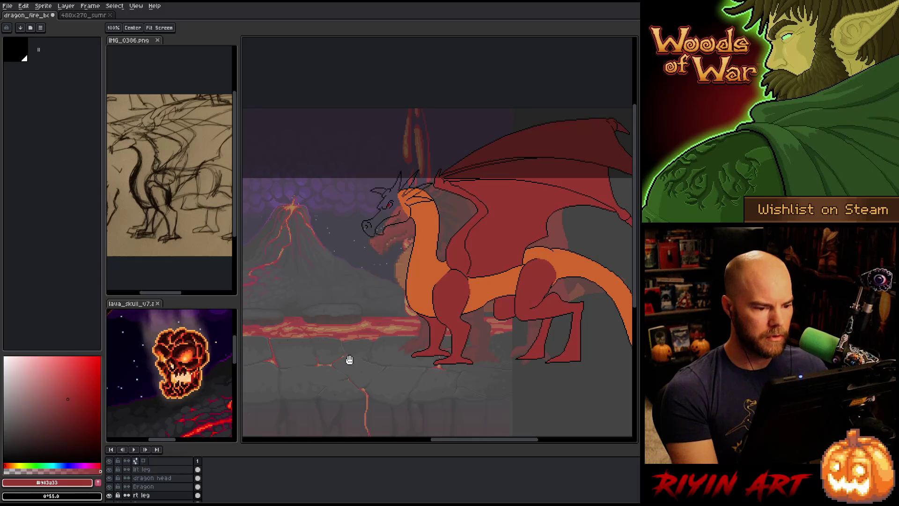
scroll(384, 298, "up", 1)
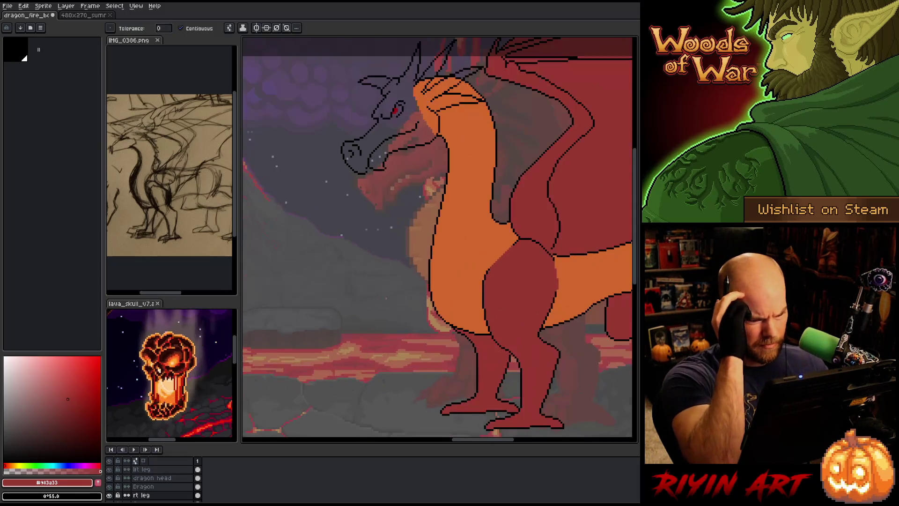
scroll(384, 300, "down", 2)
scroll(348, 291, "up", 1)
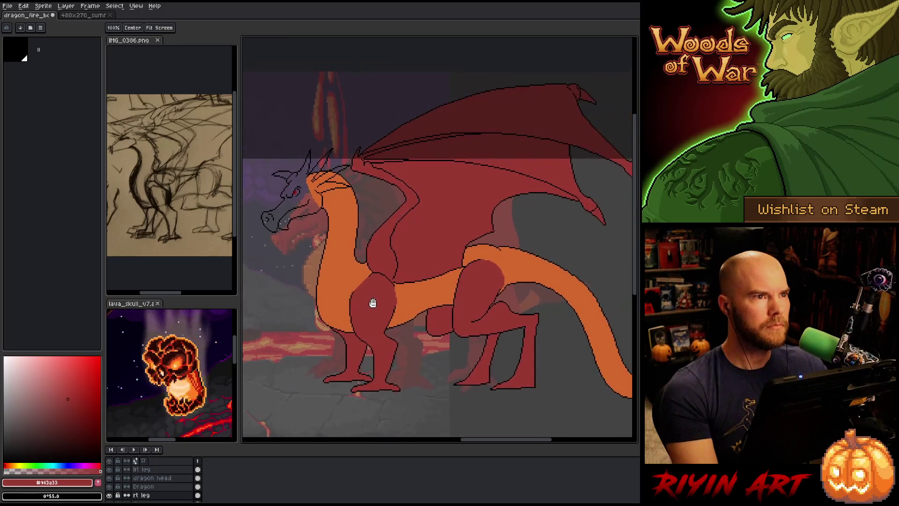
mouse_move(358, 311)
left_mouse_down()
mouse_move(407, 323)
mouse_move(426, 315)
mouse_move(408, 331)
left_mouse_up()
key("w")
left_click(153, 478)
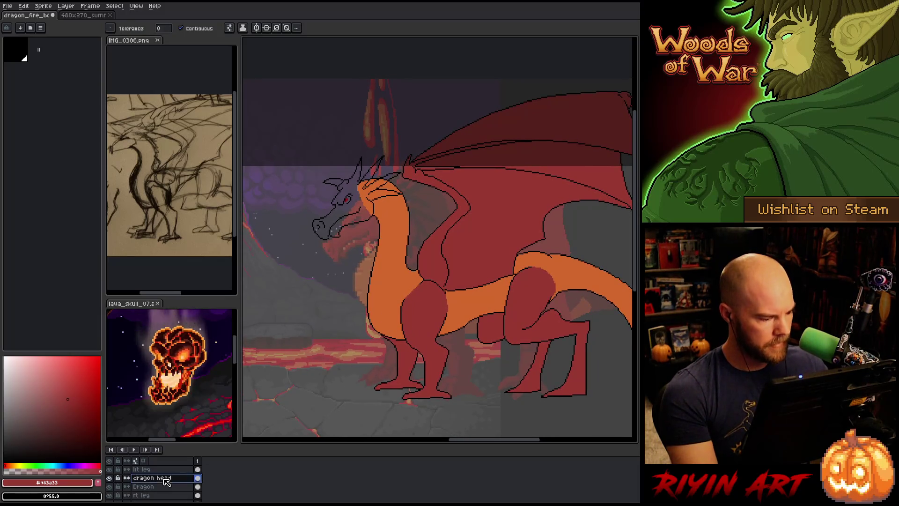
Undo the head fill that spilled onto the neck, then refill inside the head outline with #983a33
scroll(349, 202, "up", 3)
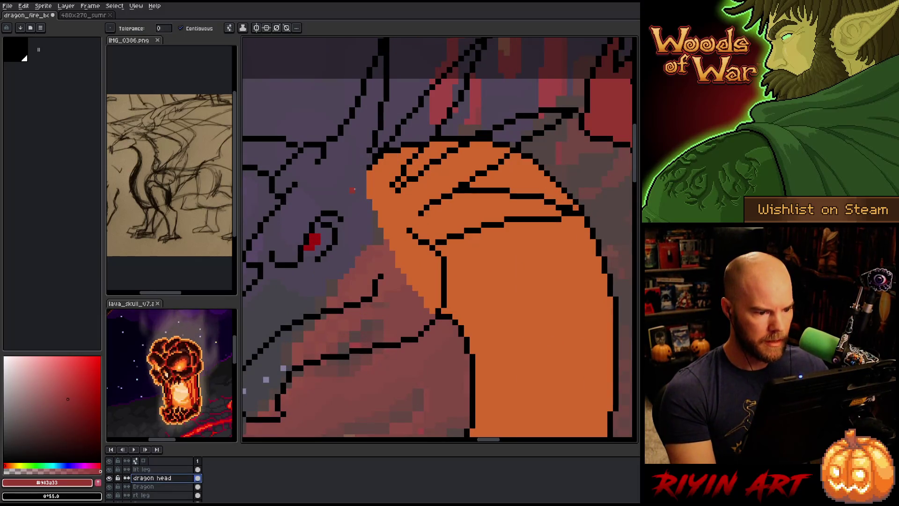
scroll(353, 190, "down", 2)
left_click(393, 266)
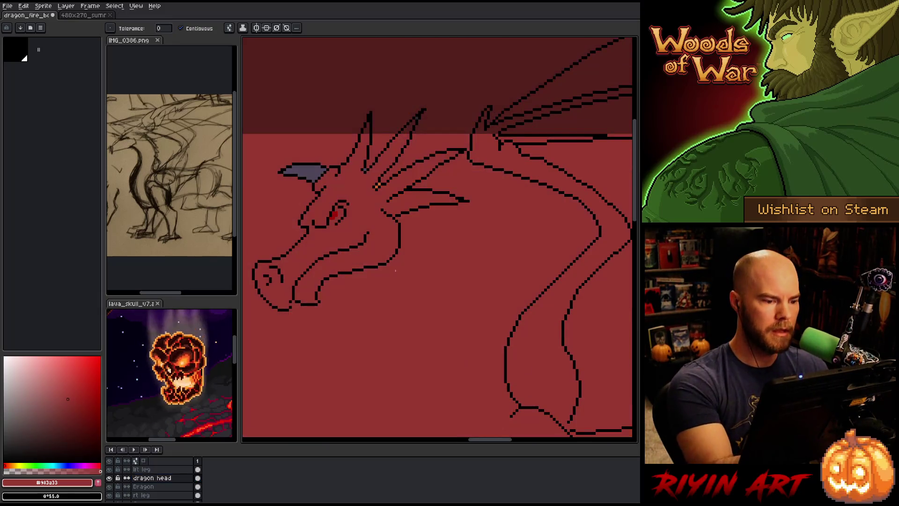
key("ctrl+z")
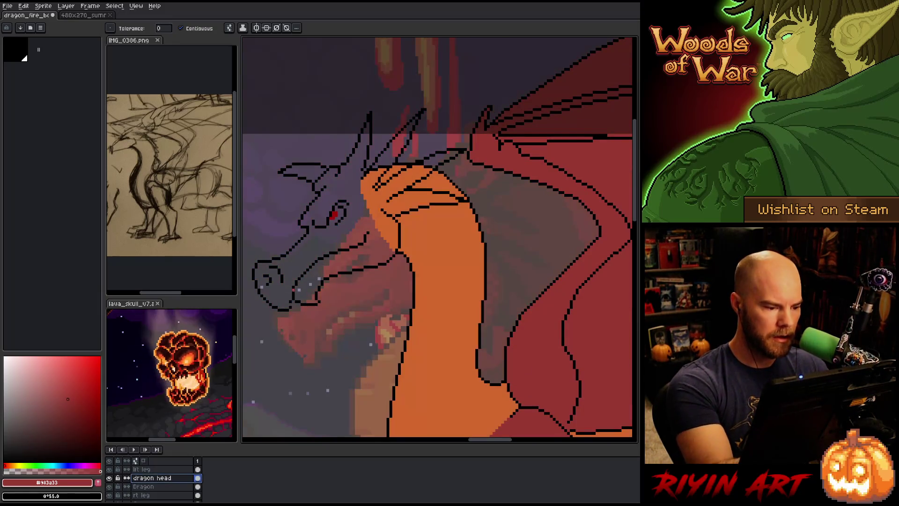
key("b")
key("g")
key("x")
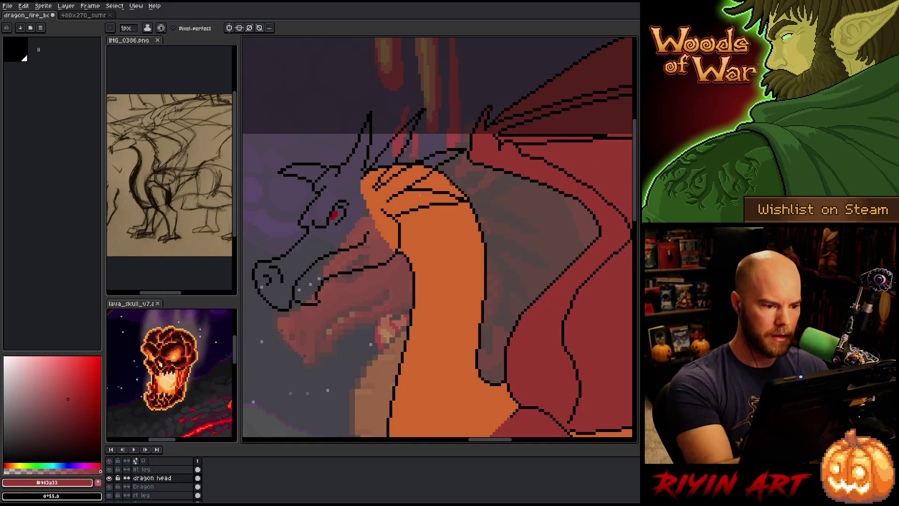
left_click(394, 206)
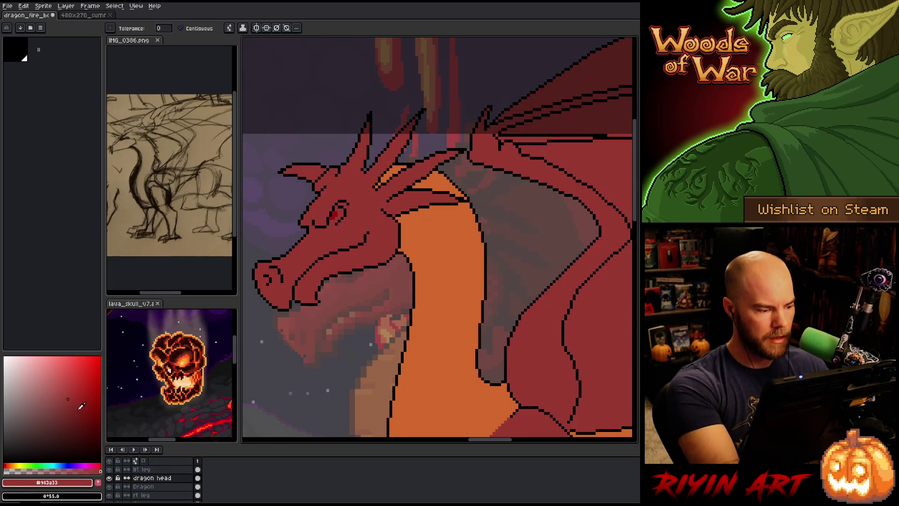
Adjust the red shade and sample the head's #983a33 and the darker #591c18 beside the eye
left_click_drag(79, 409, 69, 407)
key("b")
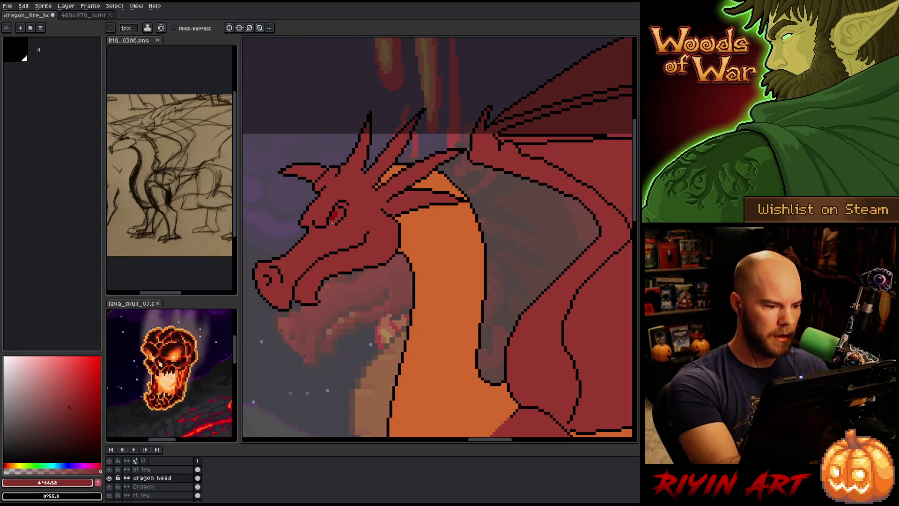
left_click_drag(69, 406, 74, 424)
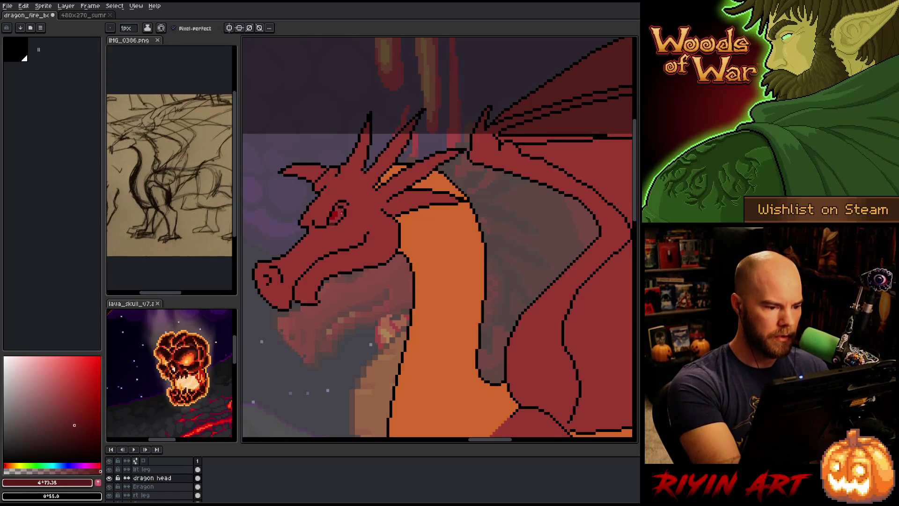
key("g")
key("b")
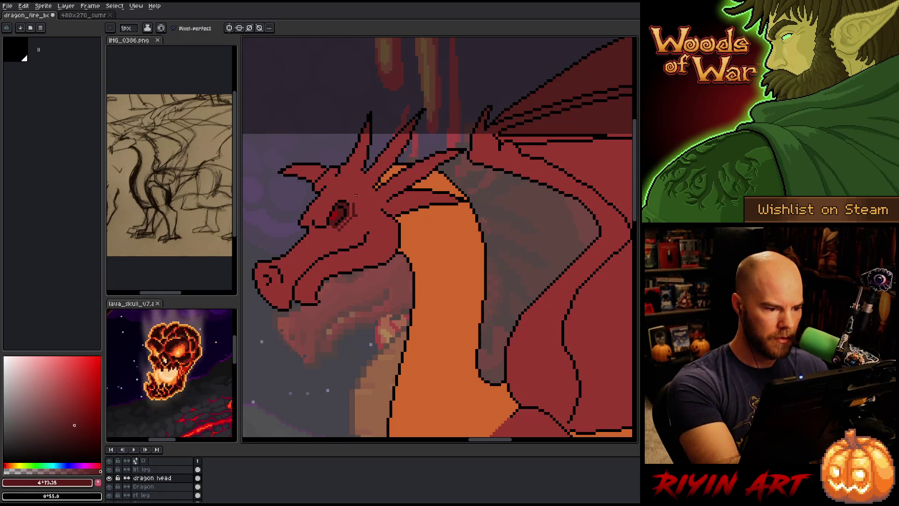
left_click(356, 207, "alt")
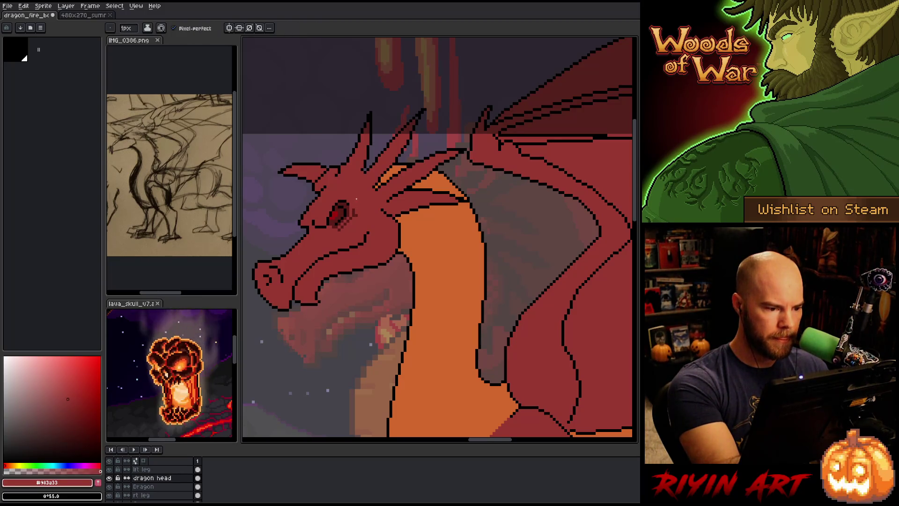
left_click(359, 213, "alt")
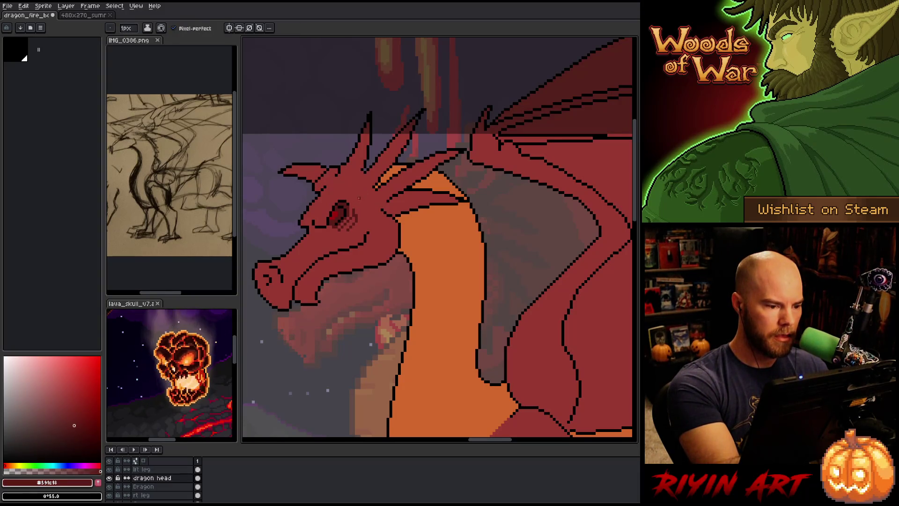
Add dark #591c18 shading below the eye, reselect the main red, and pan across the dragon
left_click(344, 229)
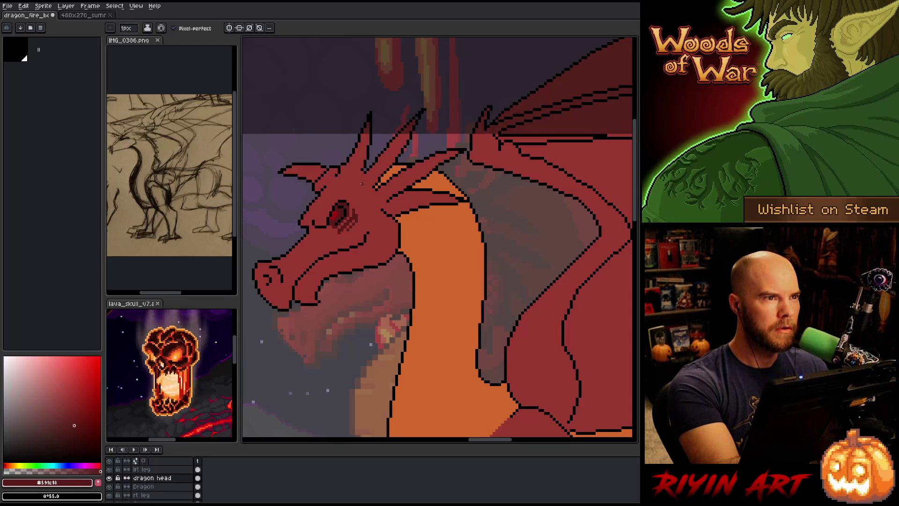
left_click(348, 214, "alt")
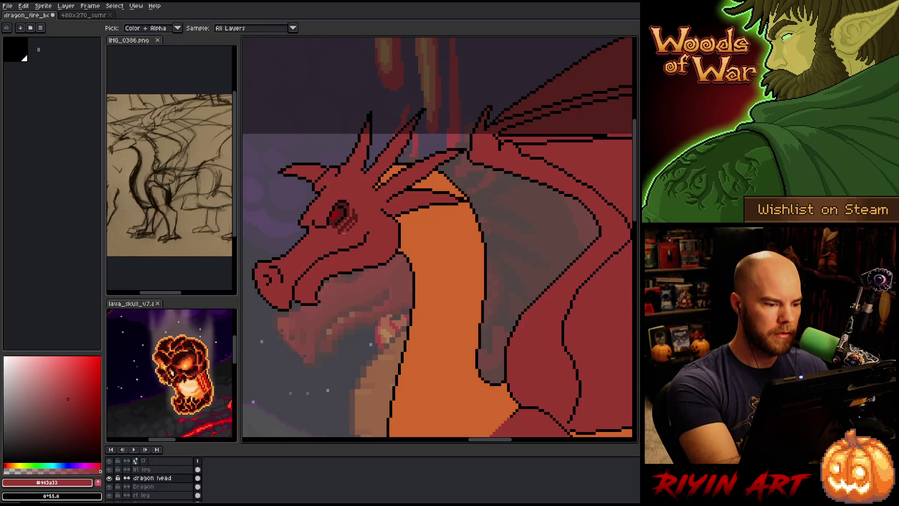
left_click(351, 219, "alt")
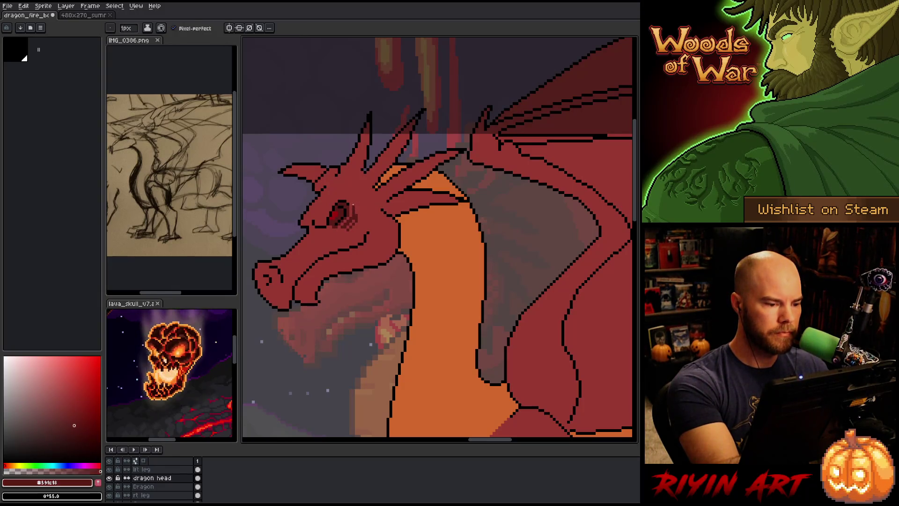
left_click(364, 200, "alt")
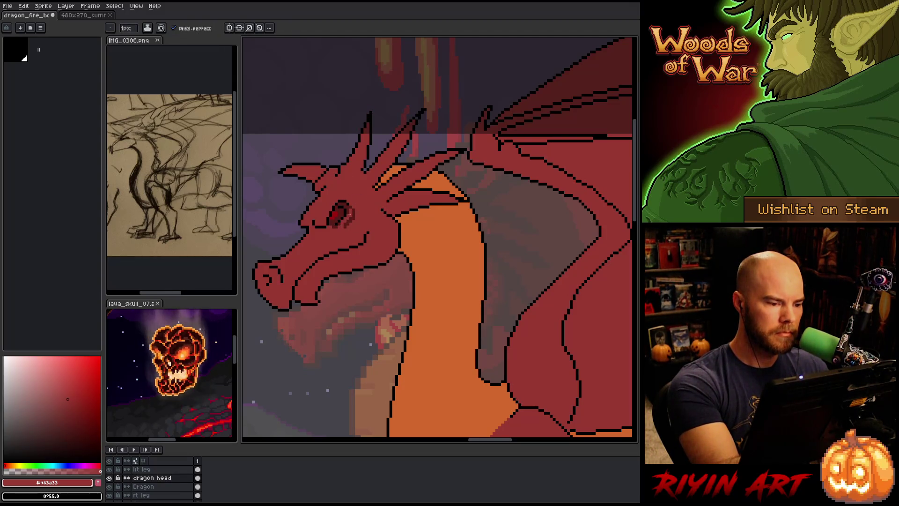
left_click(346, 219, "alt")
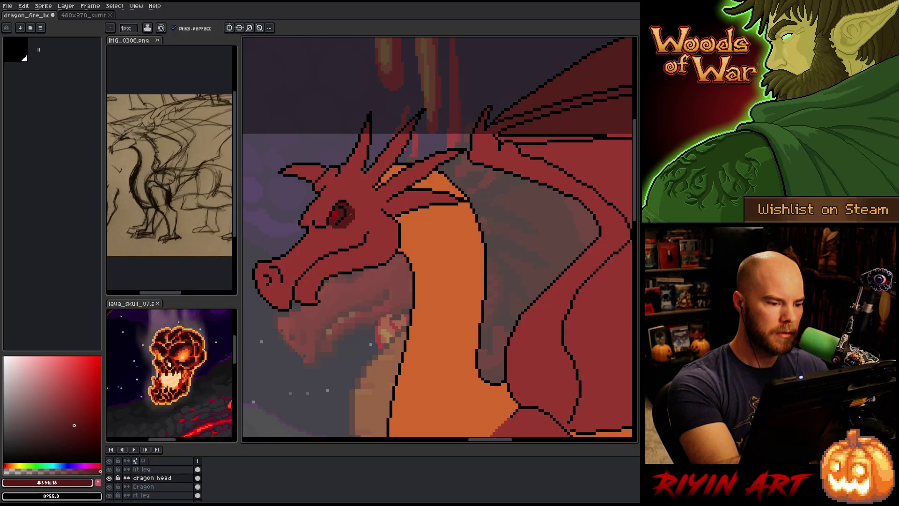
left_click(349, 208, "alt")
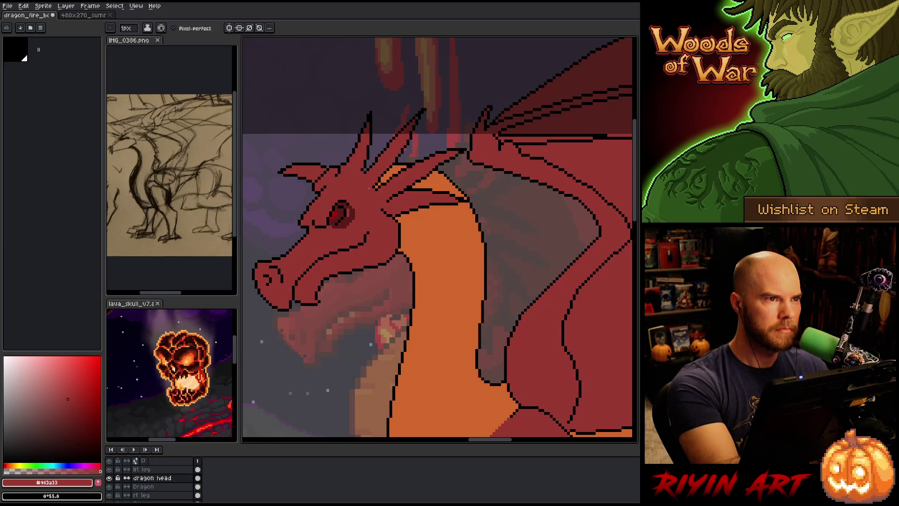
mouse_move(373, 295)
left_mouse_down()
mouse_move(413, 270)
mouse_move(321, 326)
left_mouse_up()
scroll(413, 270, "down", 4)
scroll(393, 293, "up", 1)
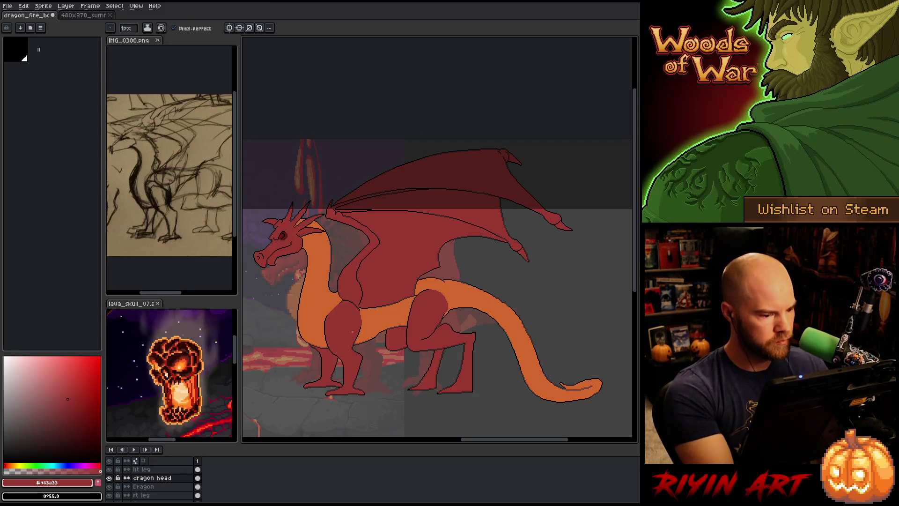
On the Dragon layer, magic-wand the orange body and lasso around the head and front body
key("alt+Down")
key("w")
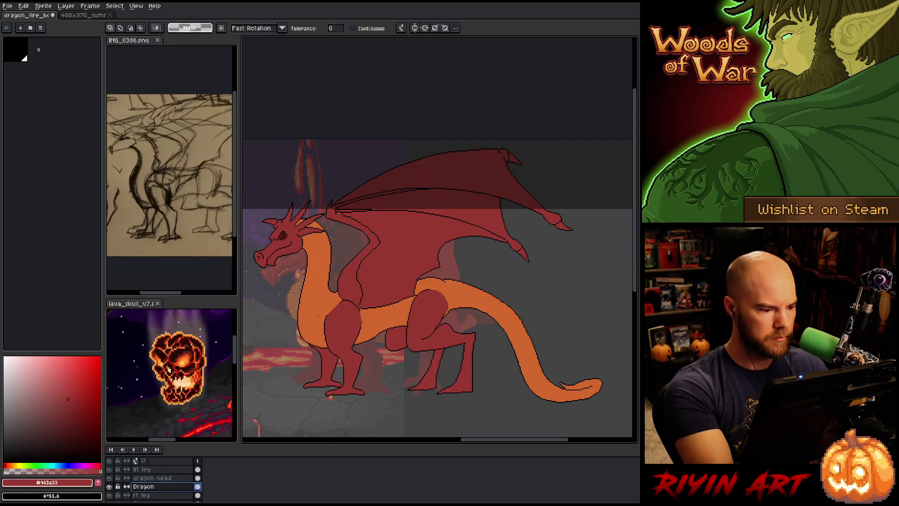
left_click(314, 313)
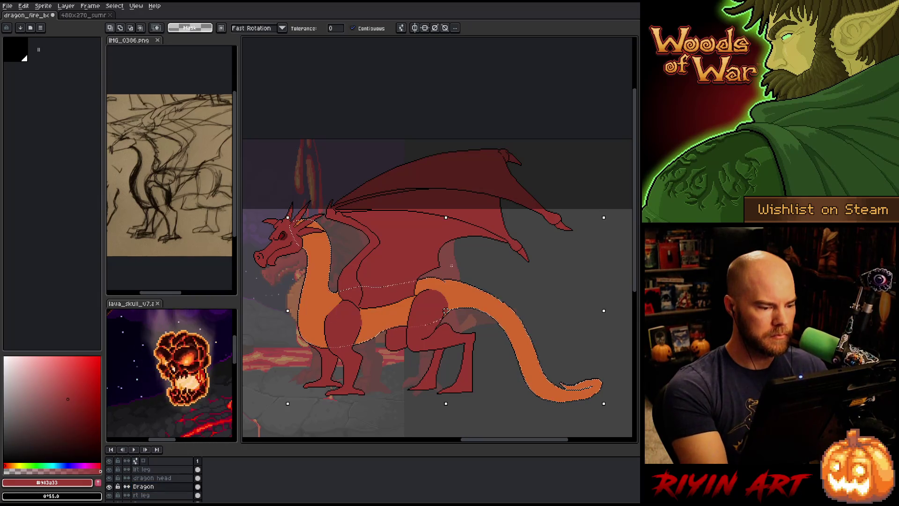
key("b")
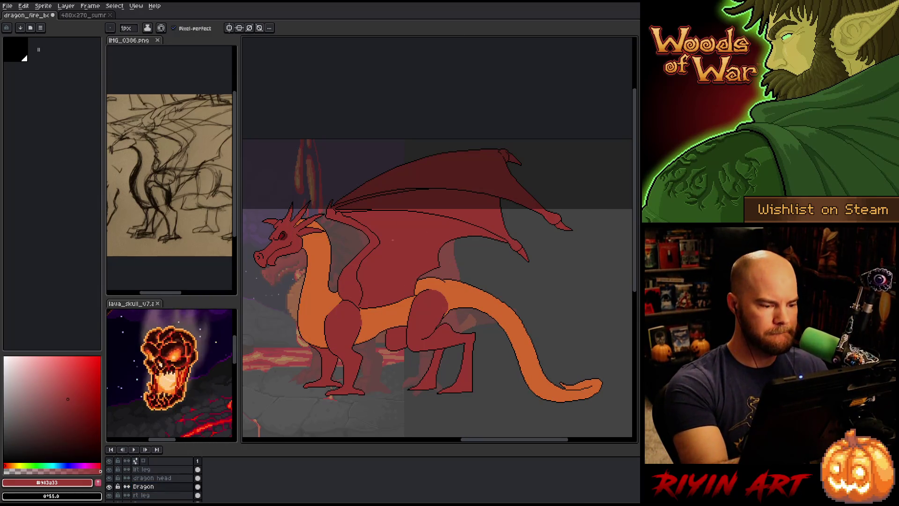
key("m")
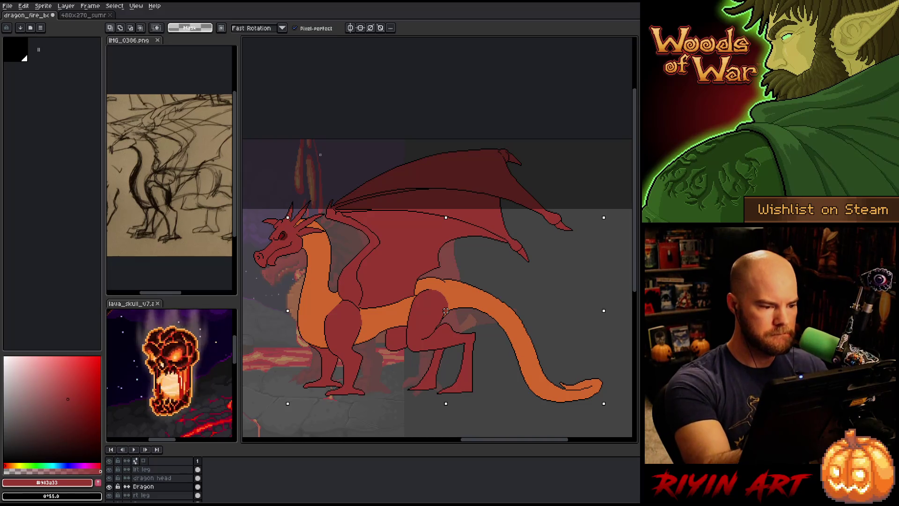
mouse_move(283, 236)
left_mouse_down()
mouse_move(319, 243)
mouse_move(312, 319)
mouse_move(344, 325)
mouse_move(443, 292)
mouse_move(478, 299)
mouse_move(494, 374)
mouse_move(296, 398)
mouse_move(263, 319)
mouse_move(267, 199)
left_mouse_up()
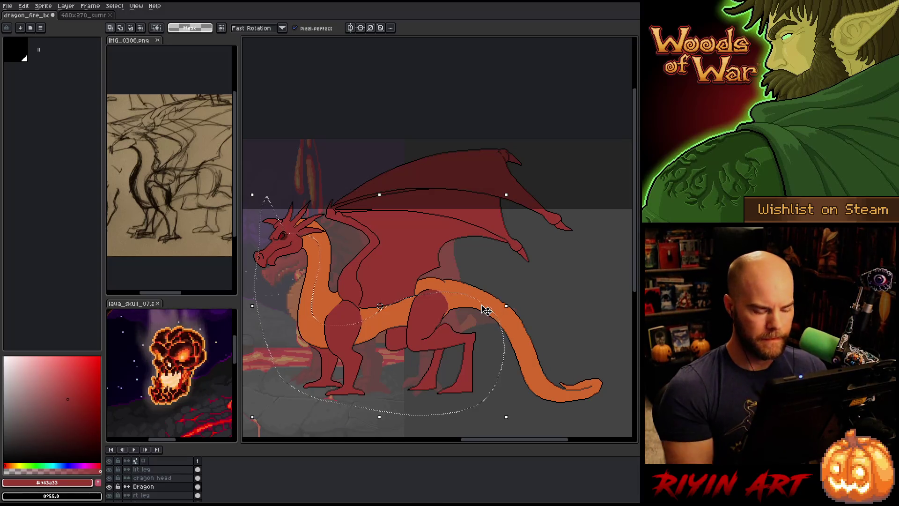
Bucket-fill the selected orange tail and body red, then clear the selection
key("b")
key("g")
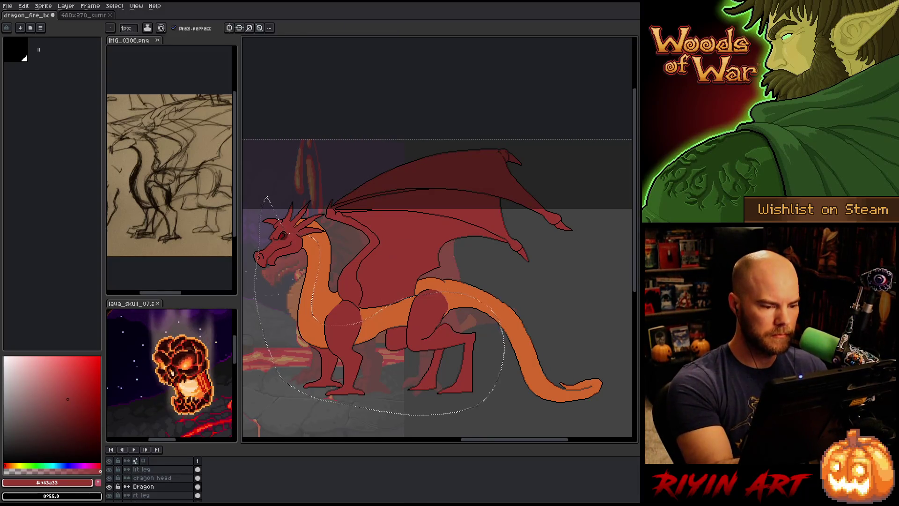
left_click(536, 347)
key("ctrl+d")
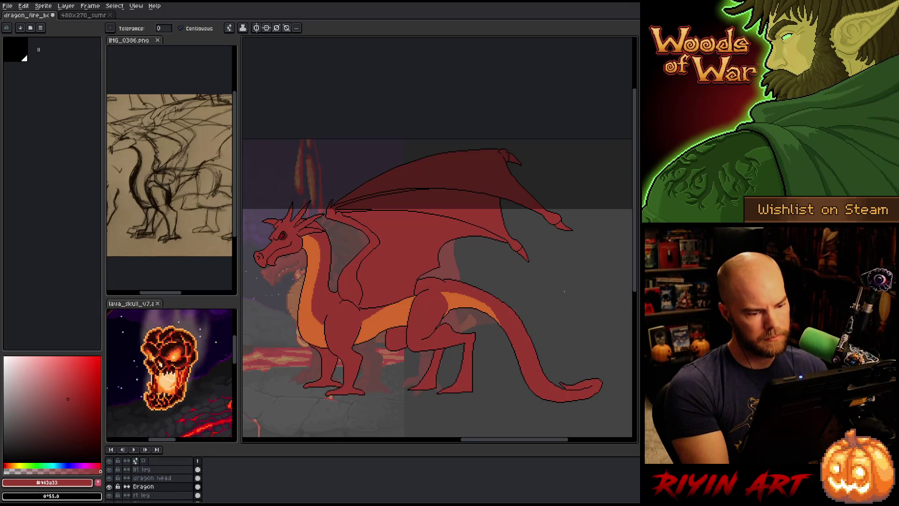
key("ctrl+shift+d")
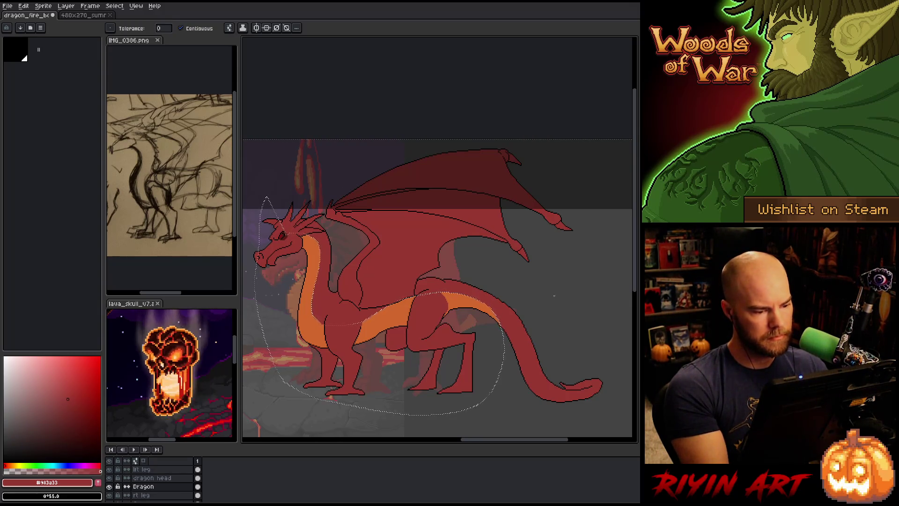
key("m")
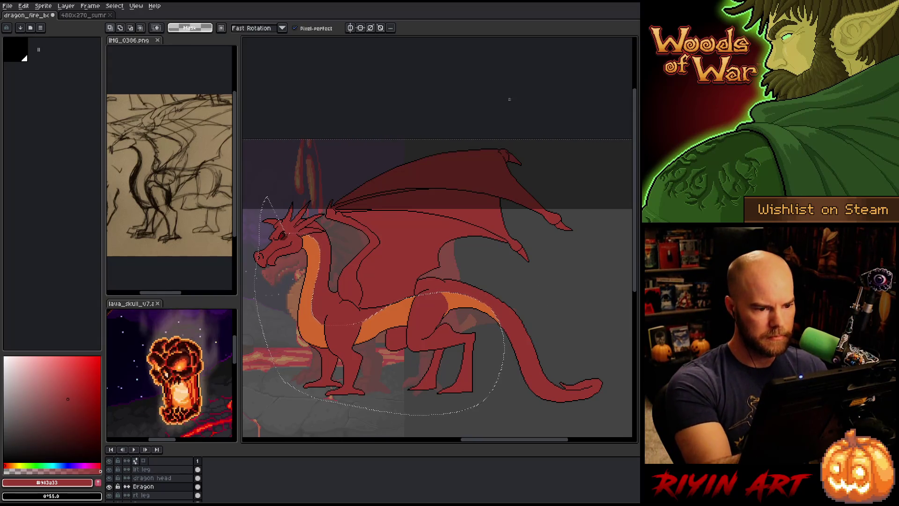
key("w")
key("ctrl+d")
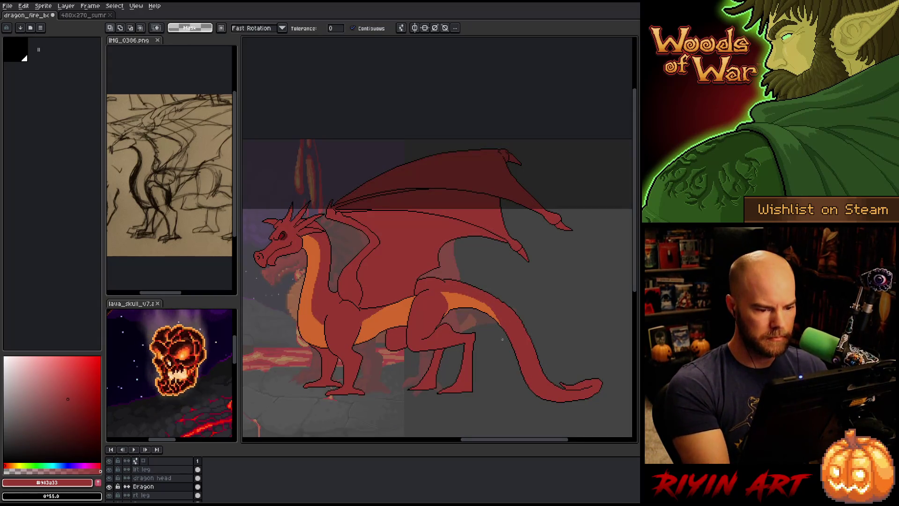
Lasso a selection around the belly section of the orange stripe
left_click(501, 324)
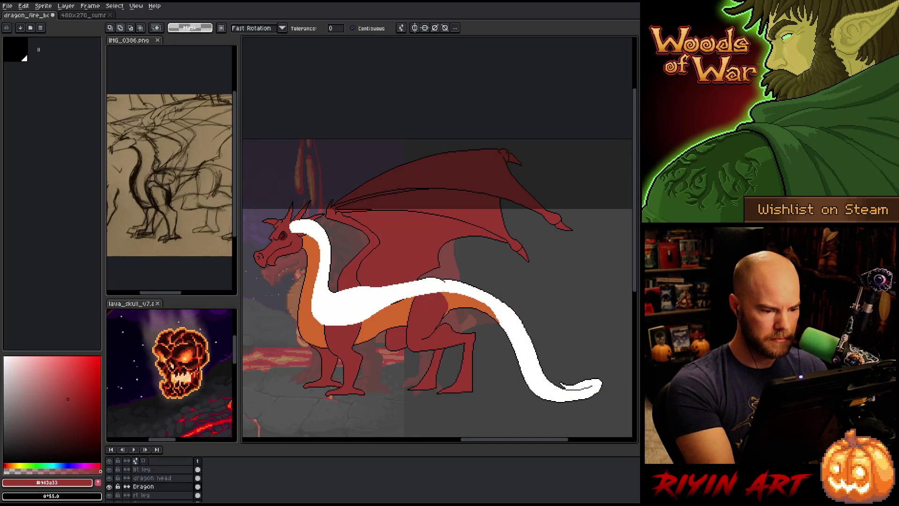
key("ctrl+d")
key("b")
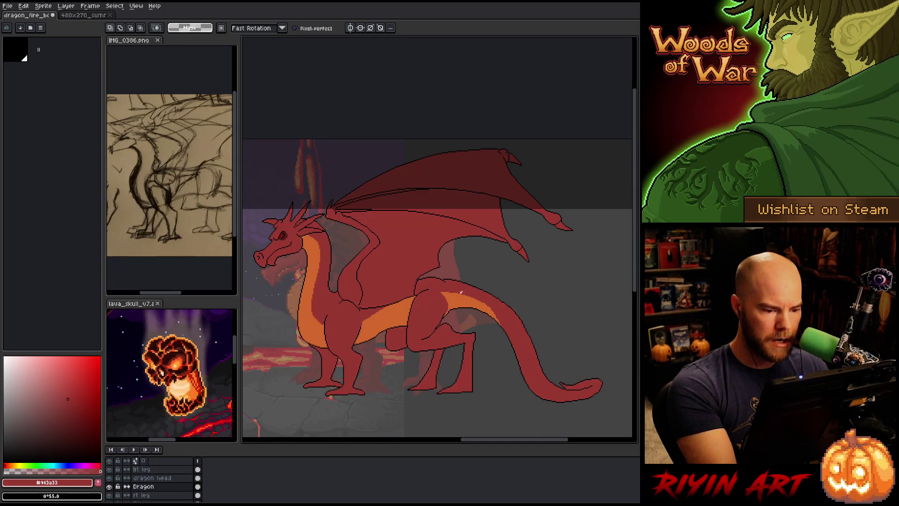
mouse_move(502, 325)
left_mouse_down()
mouse_move(480, 307)
mouse_move(450, 303)
mouse_move(340, 324)
mouse_move(387, 276)
mouse_move(541, 263)
left_mouse_up()
left_click(515, 324)
left_click_drag(504, 325, 451, 300)
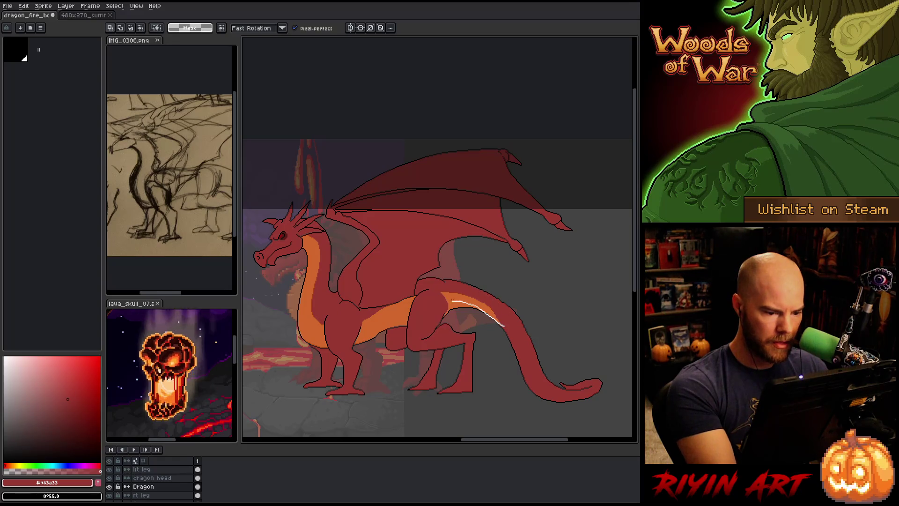
mouse_move(501, 328)
left_mouse_down()
mouse_move(456, 303)
mouse_move(339, 326)
mouse_move(510, 256)
mouse_move(578, 303)
left_mouse_up()
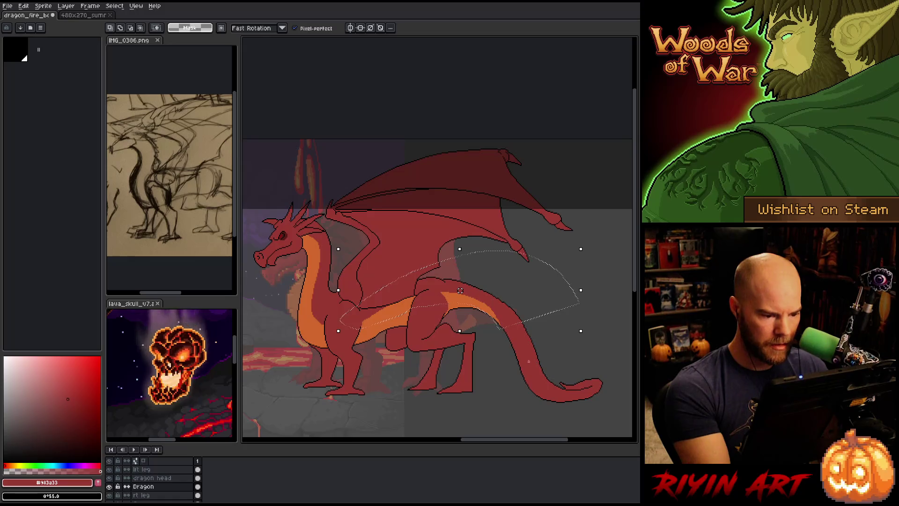
Fill the selected belly section red, deselect, and save the sprite
key("b")
key("g")
left_click(487, 307)
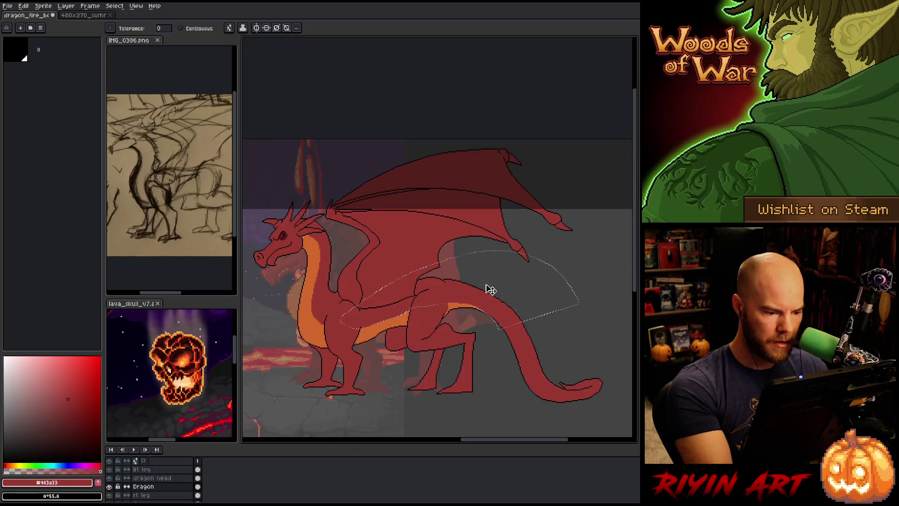
key("ctrl+d")
key("b")
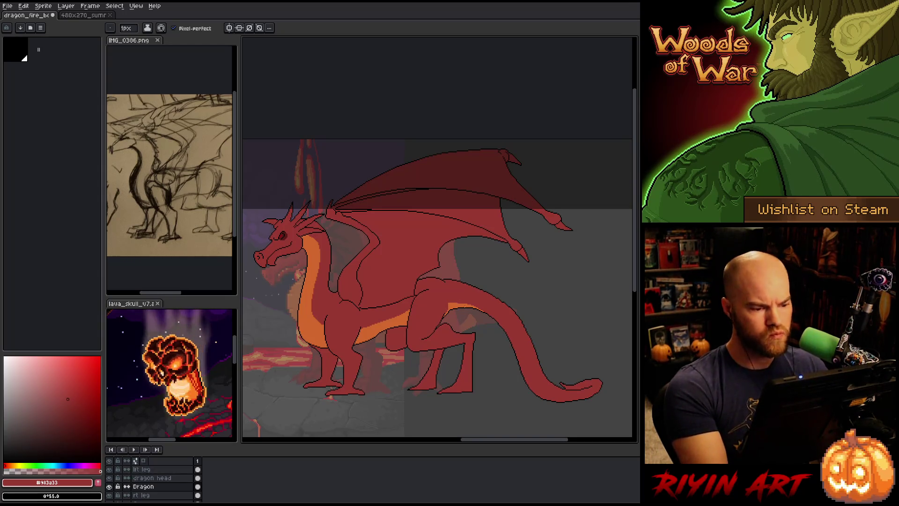
key("ctrl+s")
left_click_drag(492, 263, 534, 257)
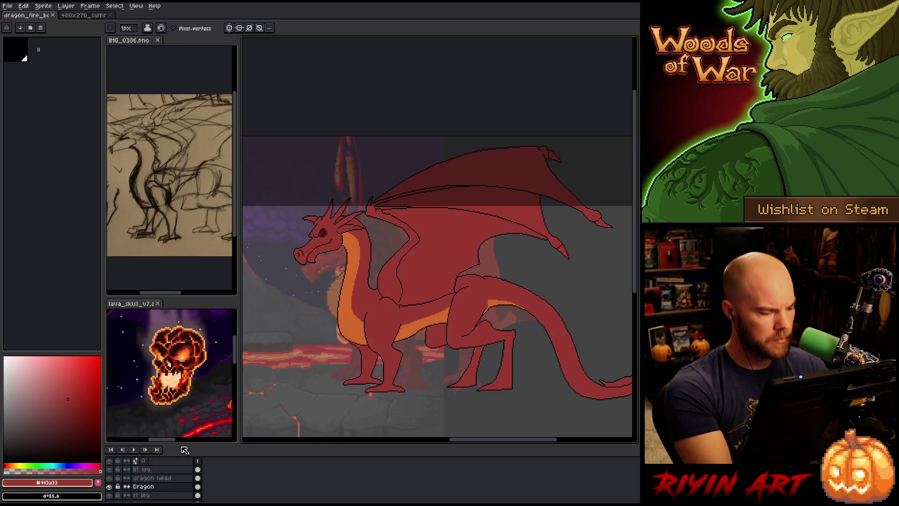
On the lft leg layer, pick black and try a black outline along the belly, undoing it
left_click(166, 469)
scroll(170, 468, "up", 1)
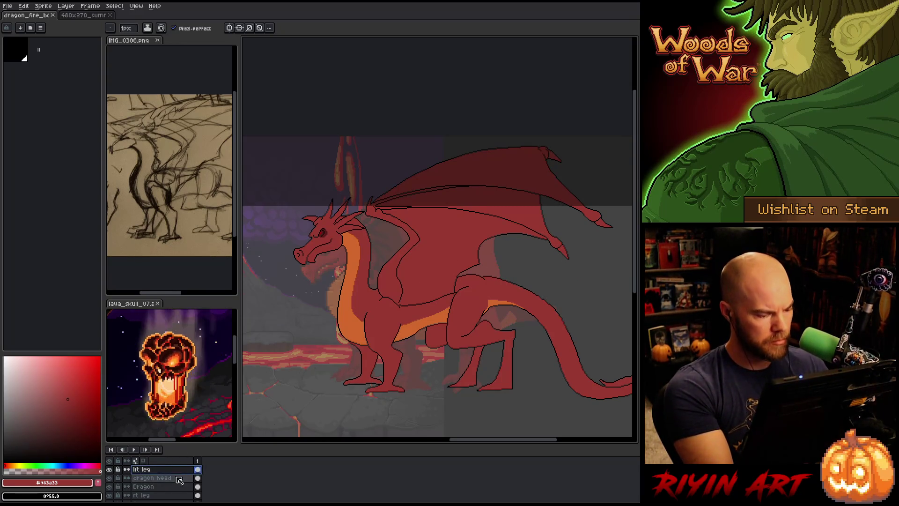
key("e")
scroll(480, 258, "up", 2)
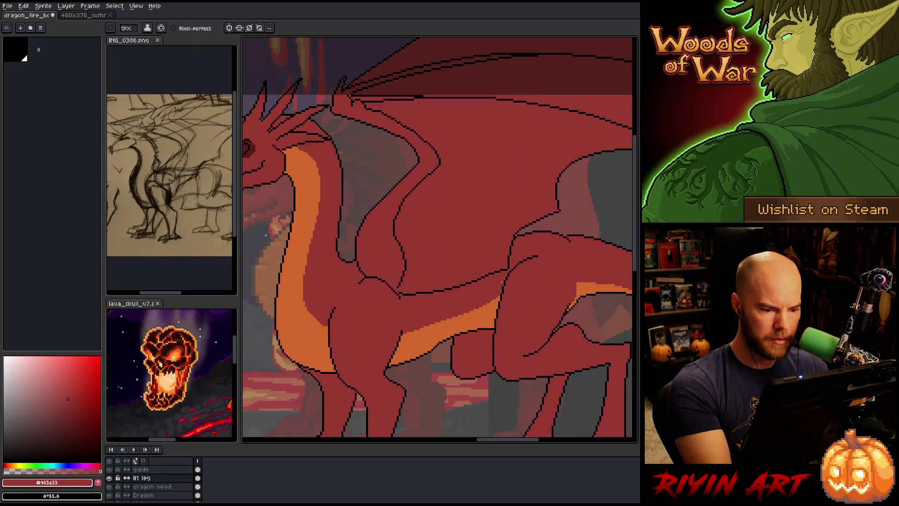
left_click(507, 271, "alt")
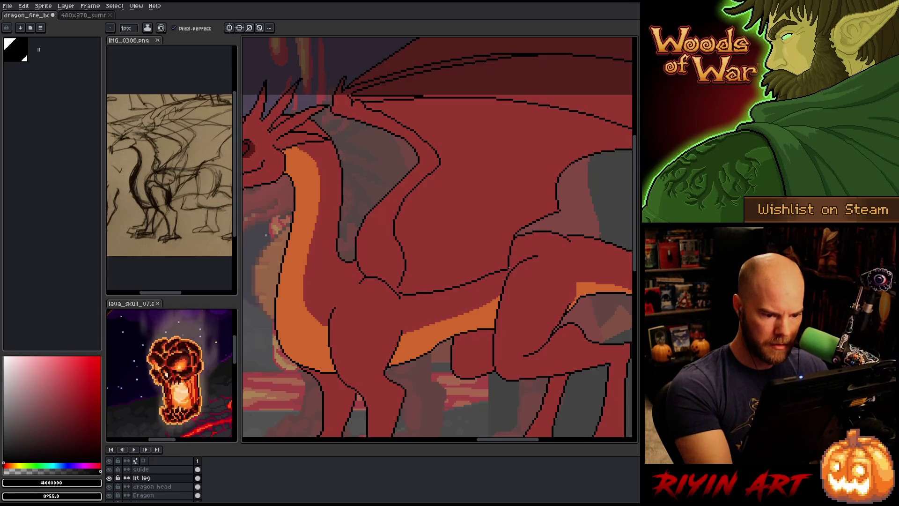
left_click_drag(508, 271, 474, 301)
key("ctrl+z")
Redraw the black belly outline until it fits, then join it with a short vertical line
mouse_move(507, 271)
left_mouse_down()
mouse_move(440, 322)
mouse_move(411, 331)
left_mouse_up()
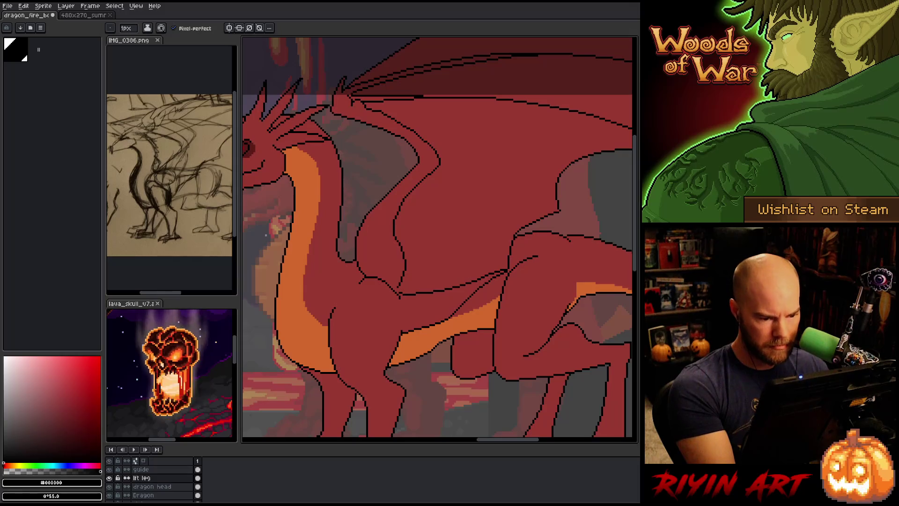
key("ctrl+z")
left_click_drag(508, 271, 403, 334)
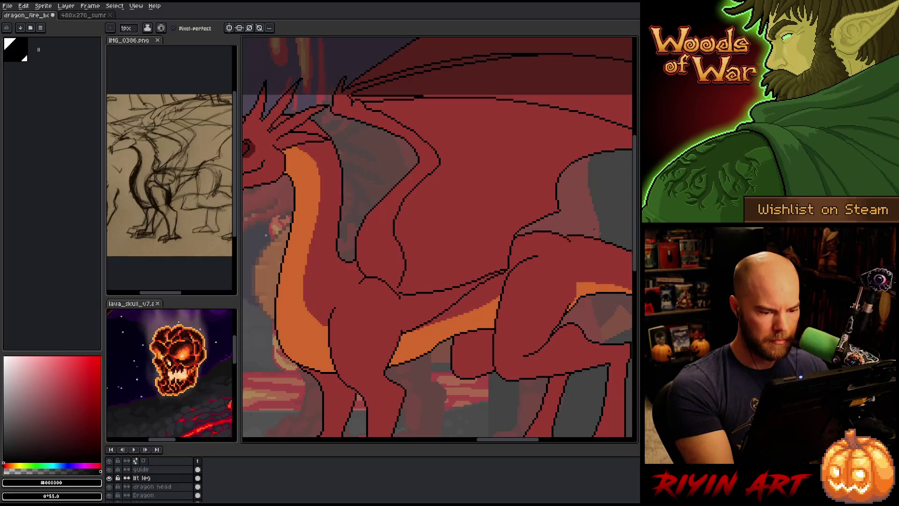
key("ctrl+z")
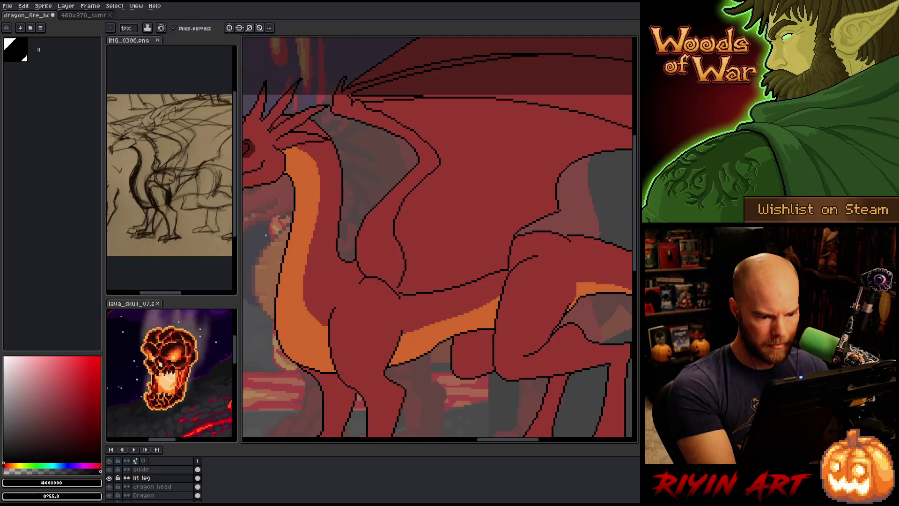
left_click_drag(504, 270, 408, 330)
key("ctrl+z")
mouse_move(503, 272)
left_mouse_down()
mouse_move(412, 329)
mouse_move(451, 335)
left_mouse_up()
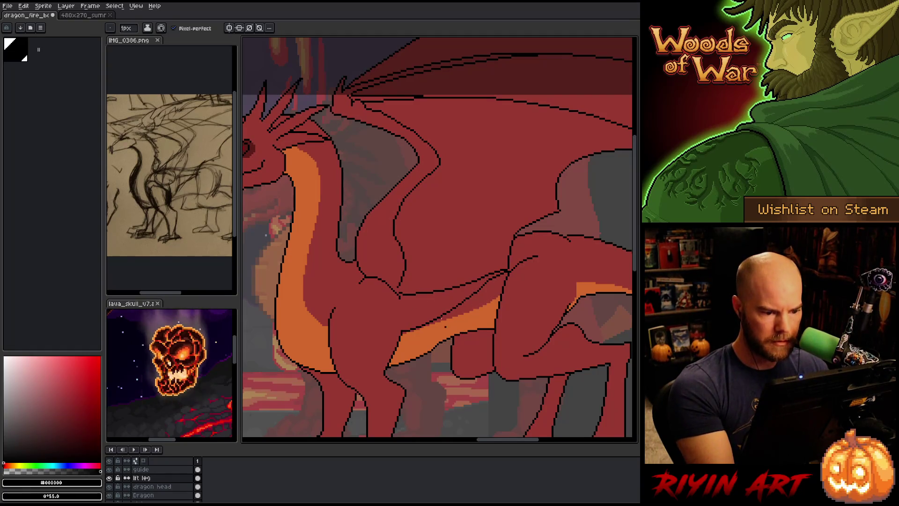
left_click_drag(399, 297, 402, 331)
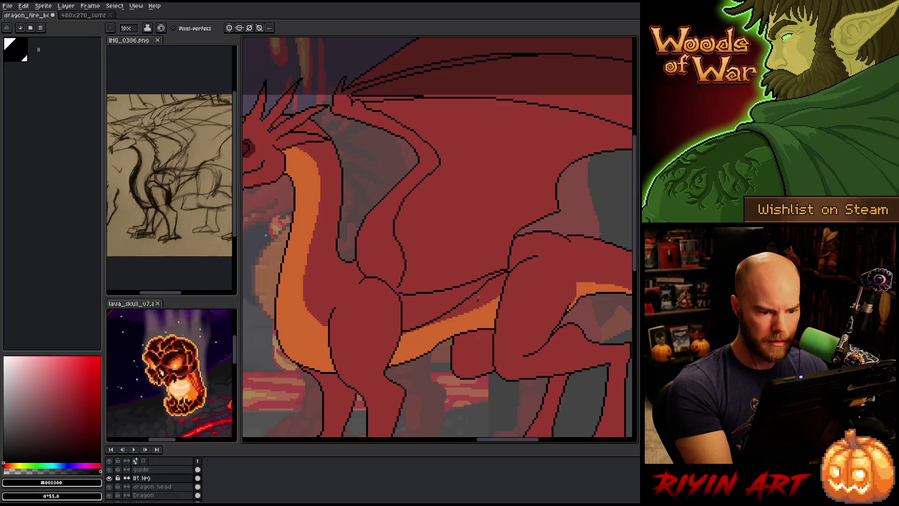
Erase the stray end of the thin black line, resample black and red, and zoom out
left_click(471, 280, "alt")
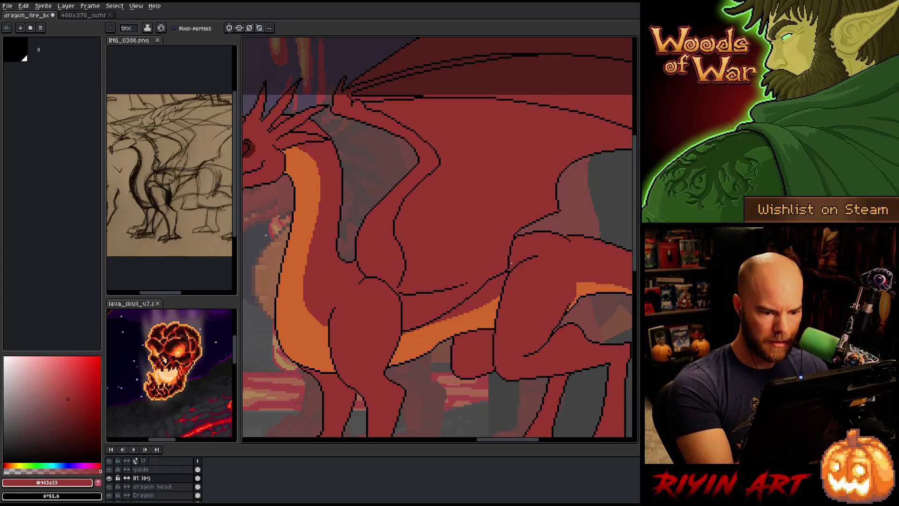
key("b")
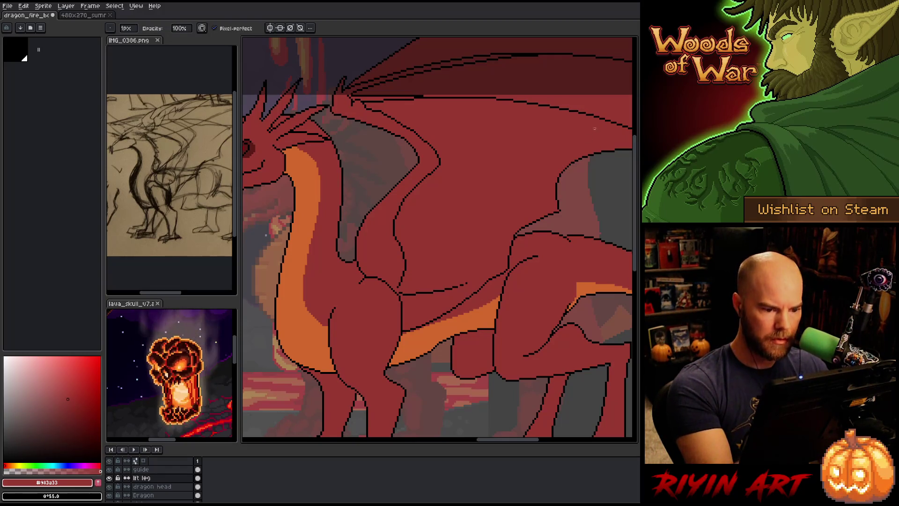
key("e")
left_click_drag(466, 283, 407, 295)
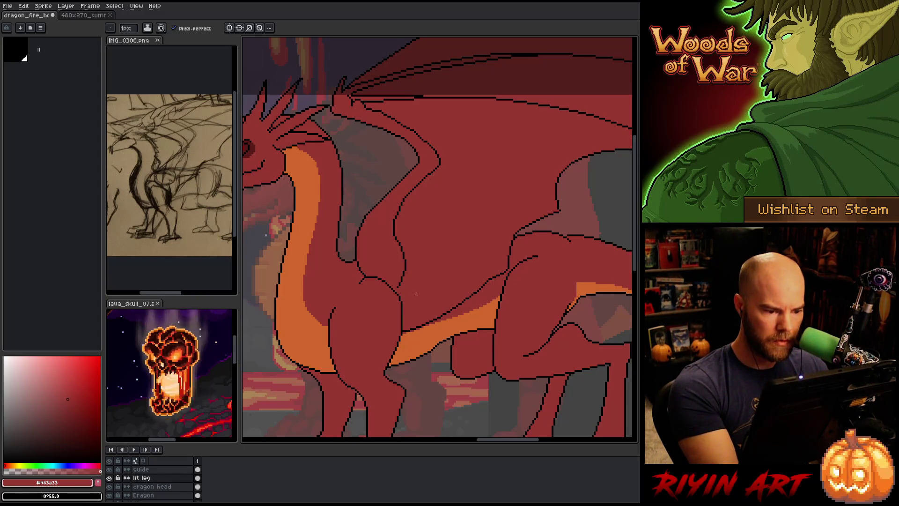
left_click(398, 281, "alt")
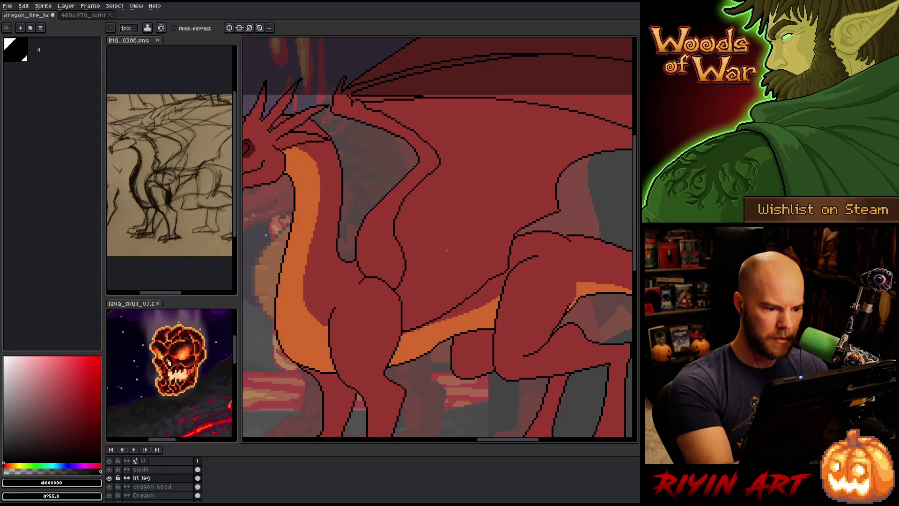
left_click(371, 287, "alt")
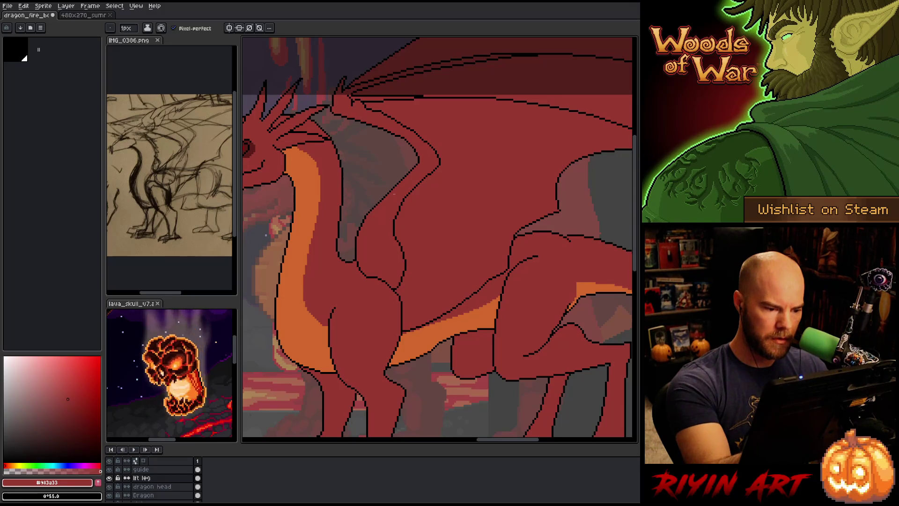
scroll(466, 333, "down", 3)
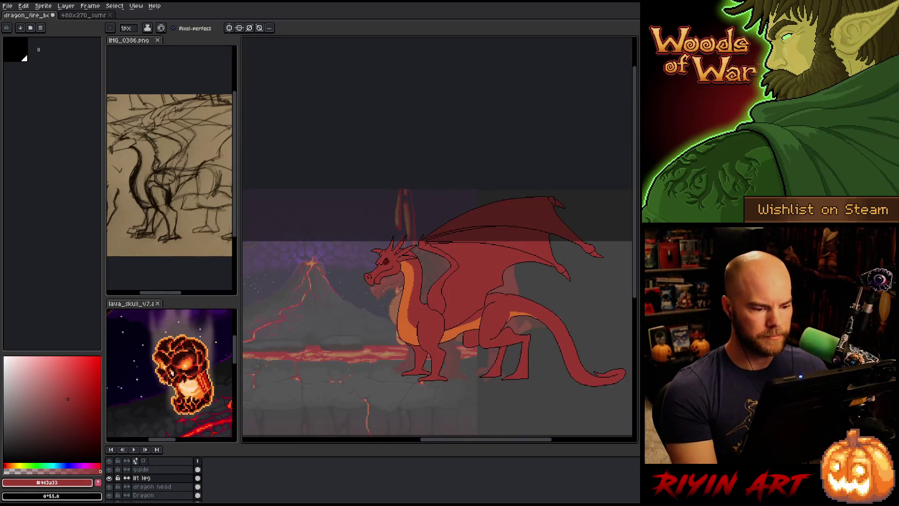
Save the dragon drawing and pan the view slightly left
key("v")
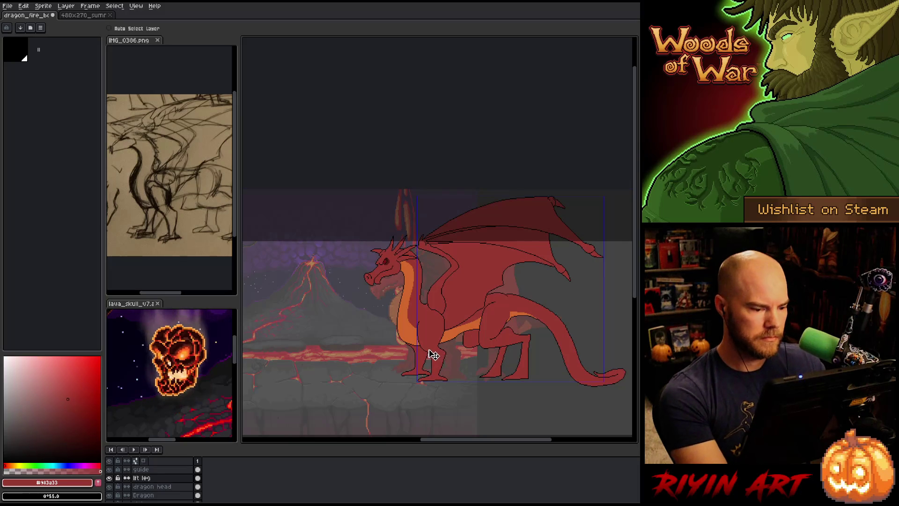
key("ctrl+s")
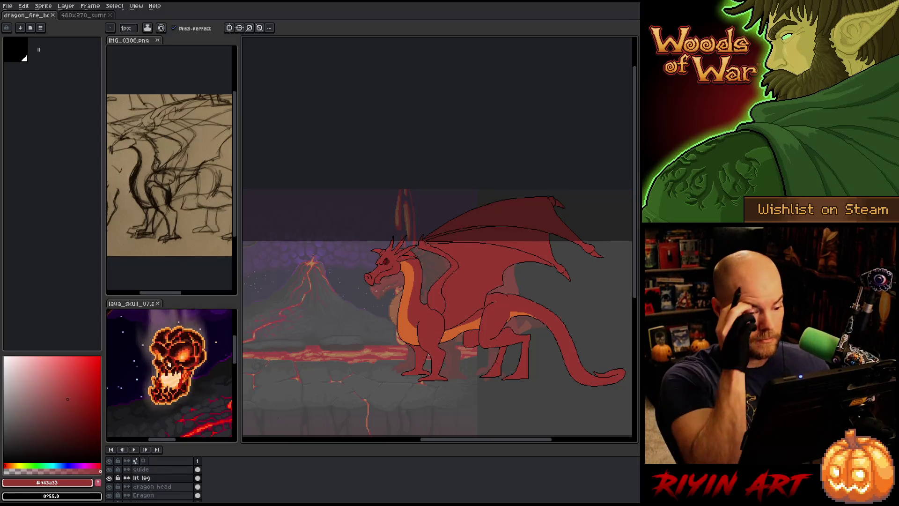
scroll(383, 297, "up", 2)
scroll(383, 296, "down", 1)
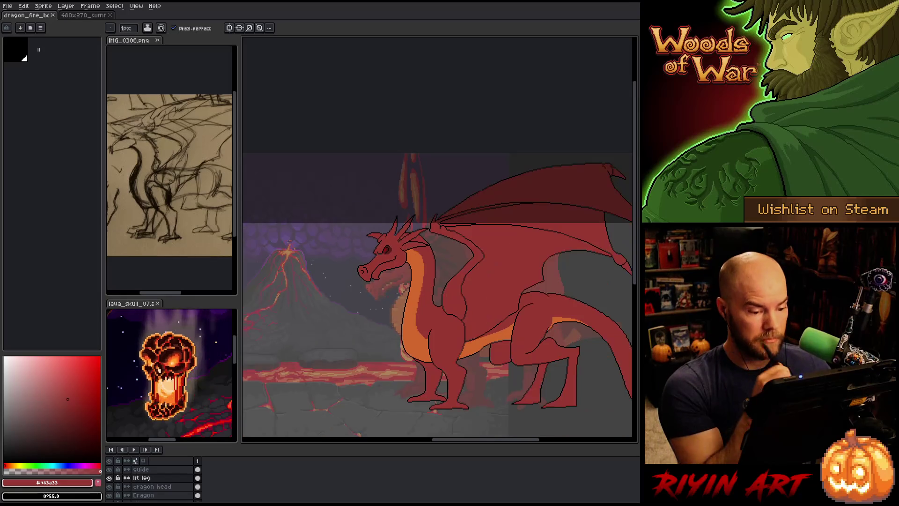
scroll(383, 296, "up", 1)
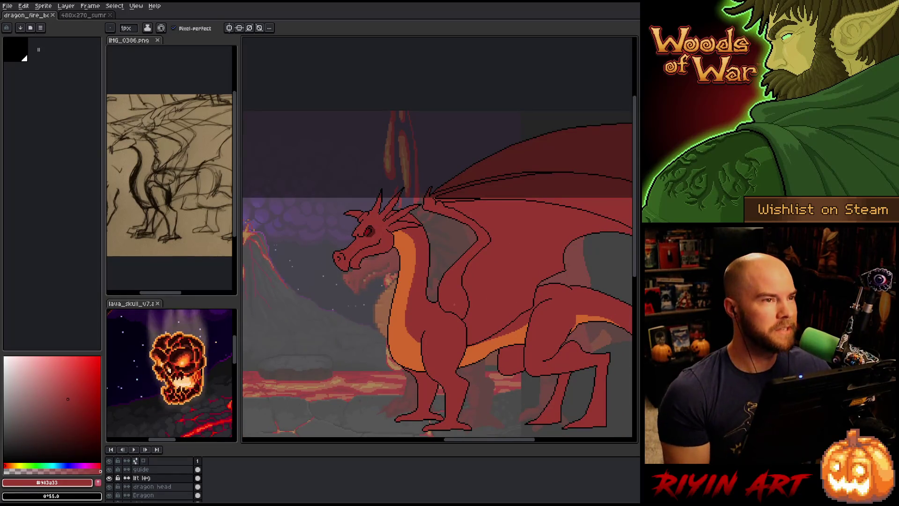
left_click_drag(437, 305, 412, 315)
Solo the dragon head layer, delete its #983a33 red fill, then show all layers
left_click(152, 486)
scroll(311, 188, "up", 1)
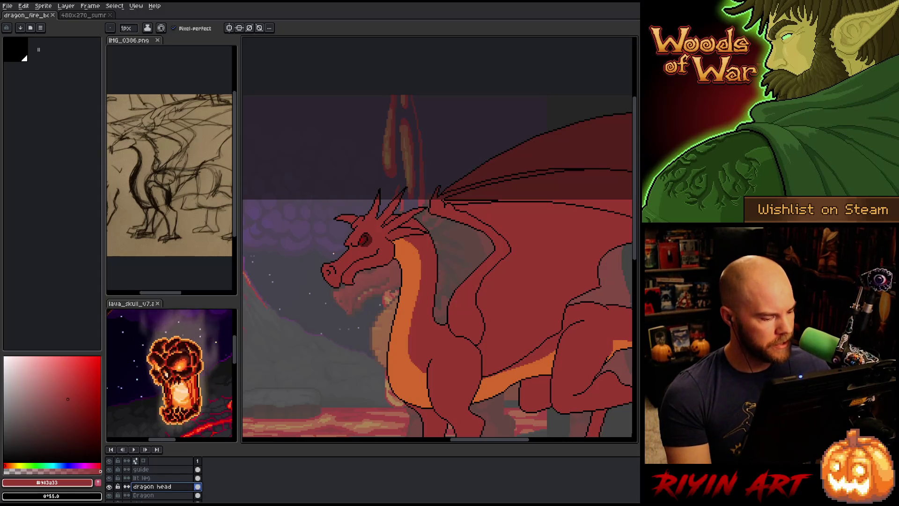
left_click(109, 486, "alt")
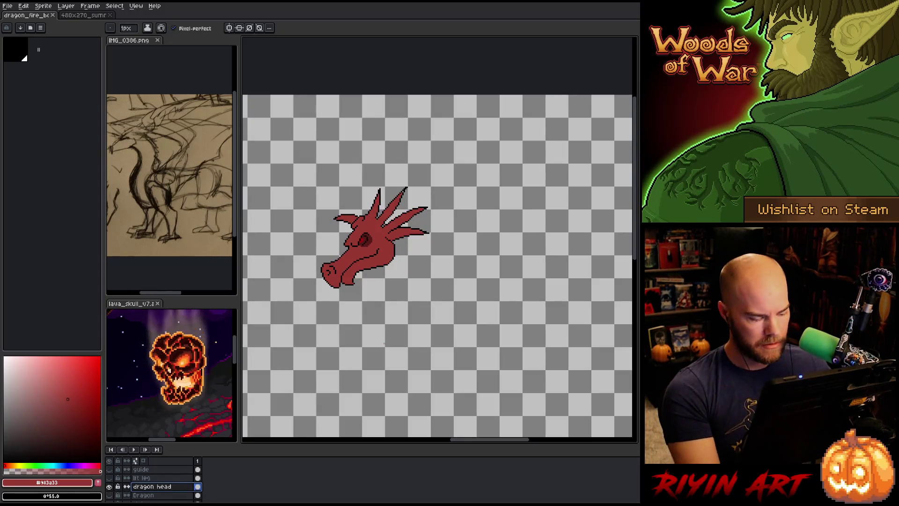
key("shift+c")
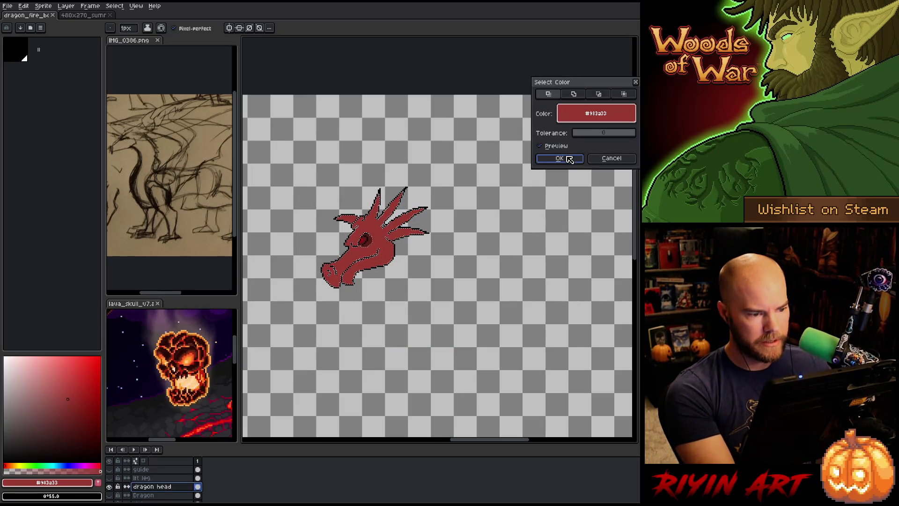
left_click(560, 159)
key("Delete")
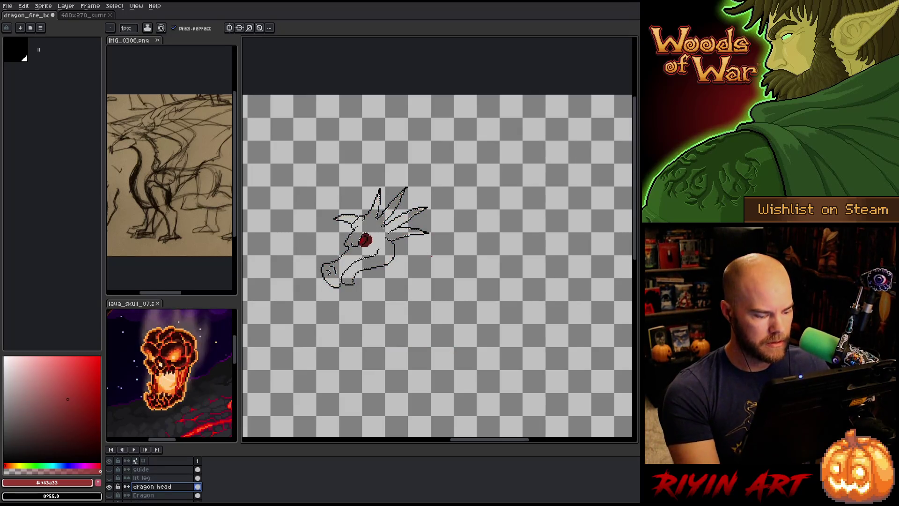
key("ctrl+d")
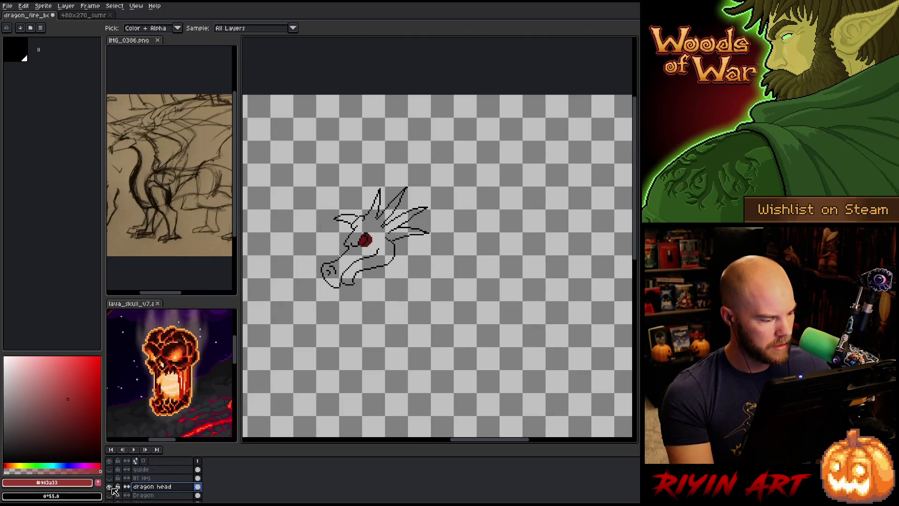
left_click(109, 488, "alt")
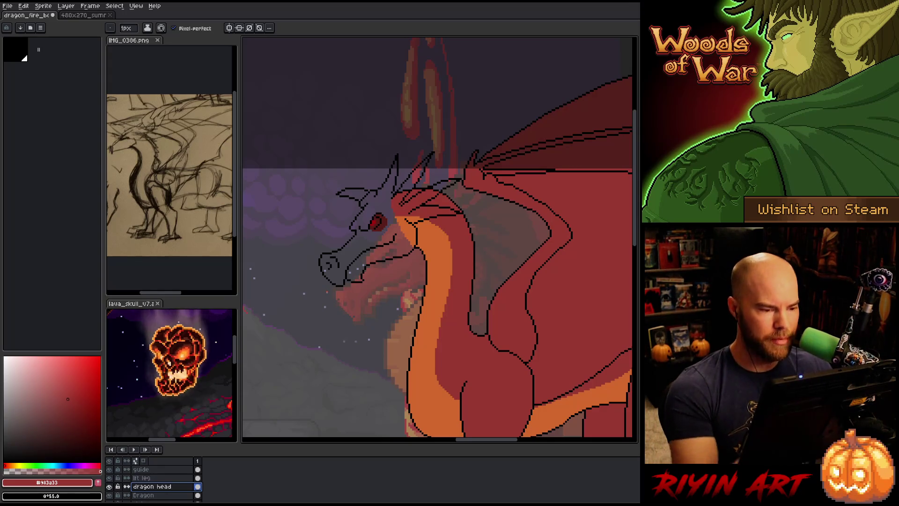
Lasso the snout and upper-head outline pieces and nudge them into alignment
key("m")
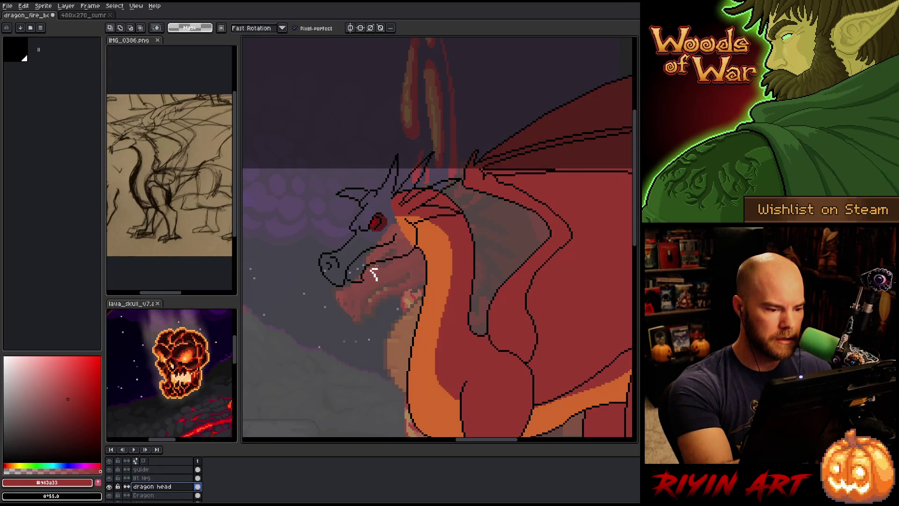
mouse_move(347, 232)
left_mouse_down()
mouse_move(344, 310)
mouse_move(375, 260)
left_mouse_up()
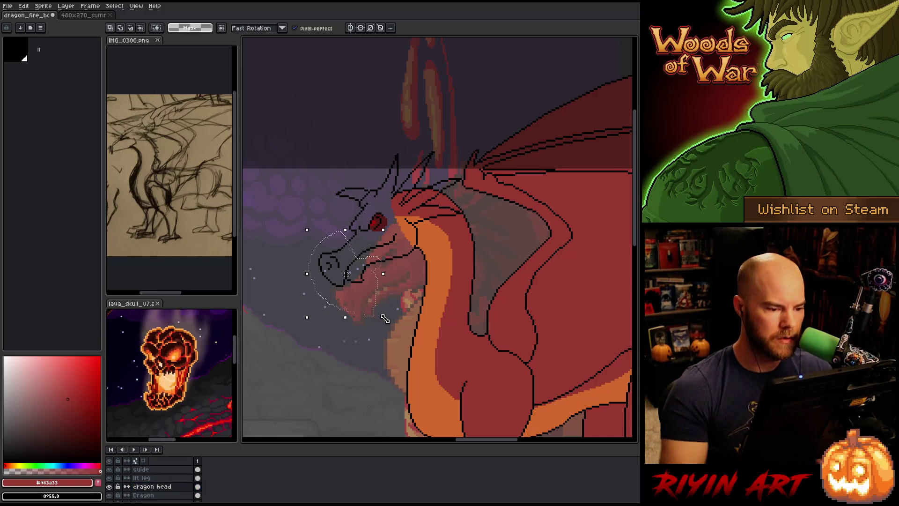
key("Up")
key("Right")
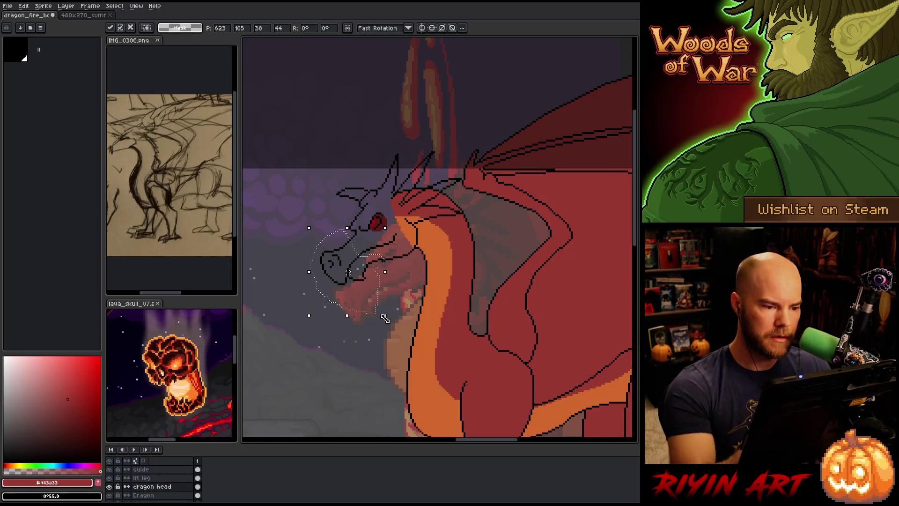
mouse_move(438, 121)
left_mouse_down()
mouse_move(447, 159)
mouse_move(391, 227)
mouse_move(328, 280)
mouse_move(318, 150)
mouse_move(463, 97)
left_mouse_up()
key("Right")
key("Down")
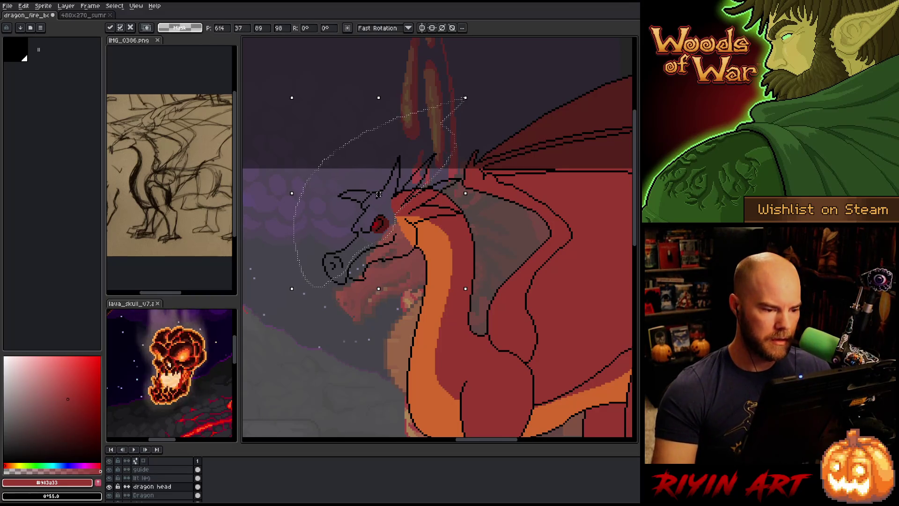
key("Right")
key("Down")
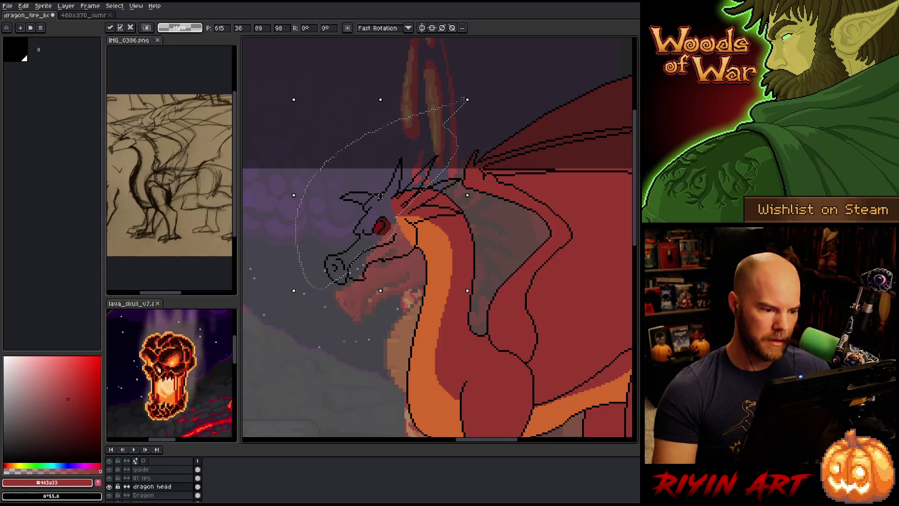
left_click_drag(380, 196, 378, 194)
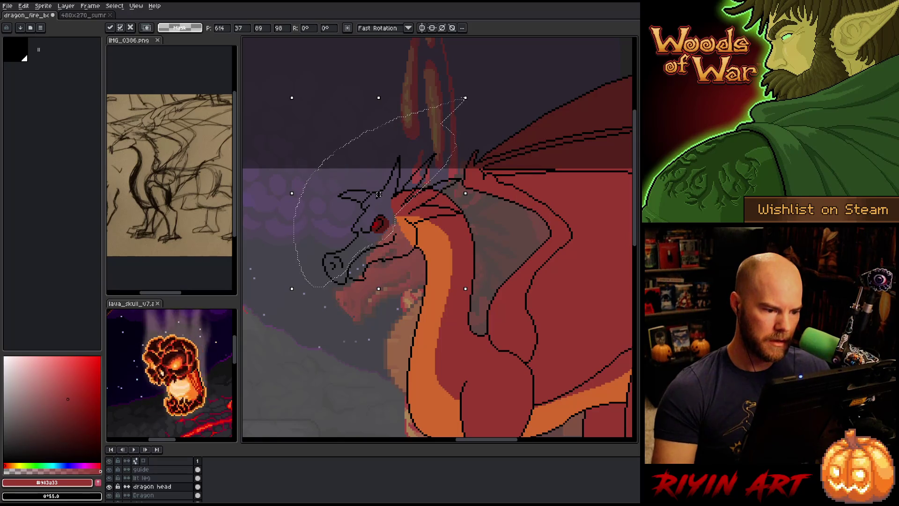
key("Return")
Lasso the jaw and the outline behind it, shift them slightly, and commit
mouse_move(393, 284)
left_mouse_down()
mouse_move(416, 246)
mouse_move(396, 248)
mouse_move(361, 277)
mouse_move(372, 319)
left_mouse_up()
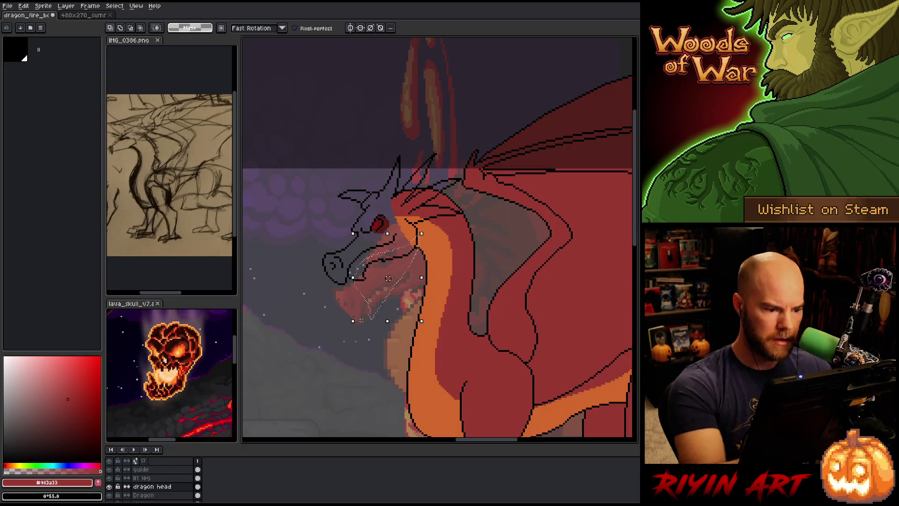
left_click_drag(388, 278, 387, 278)
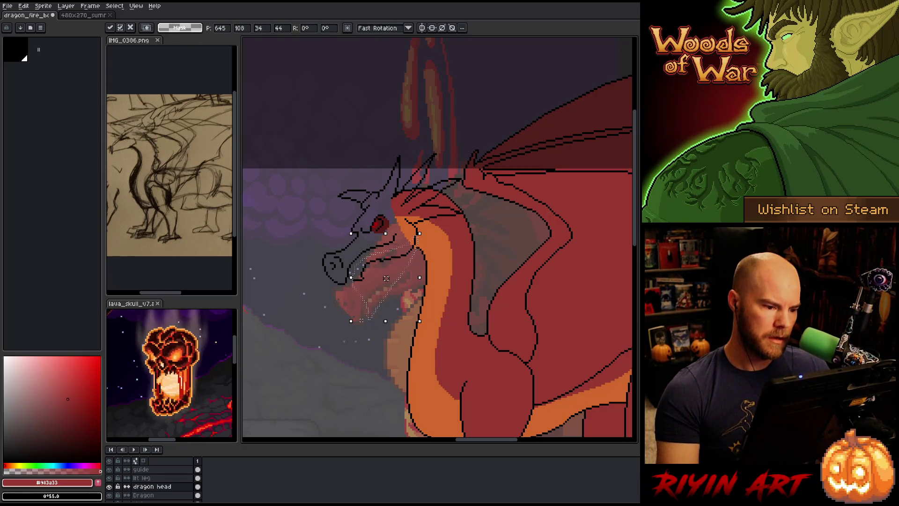
left_click_drag(386, 278, 388, 278)
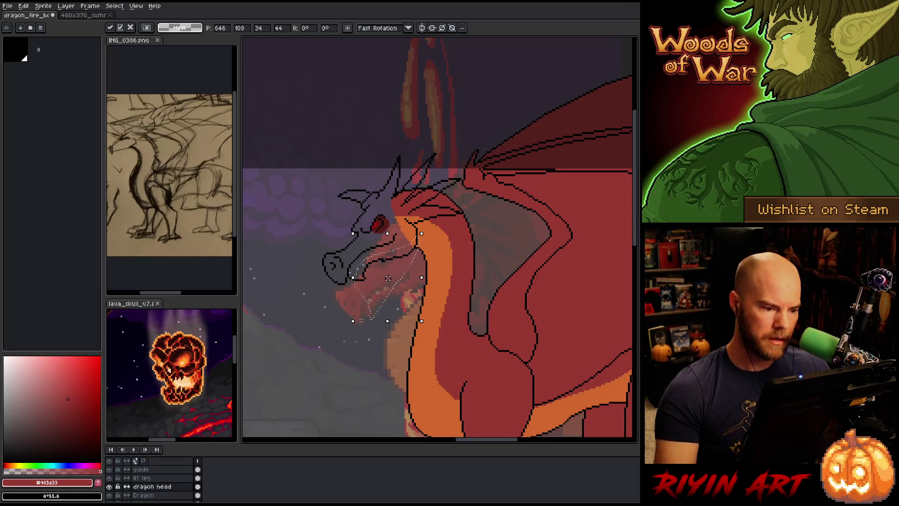
left_click(361, 321)
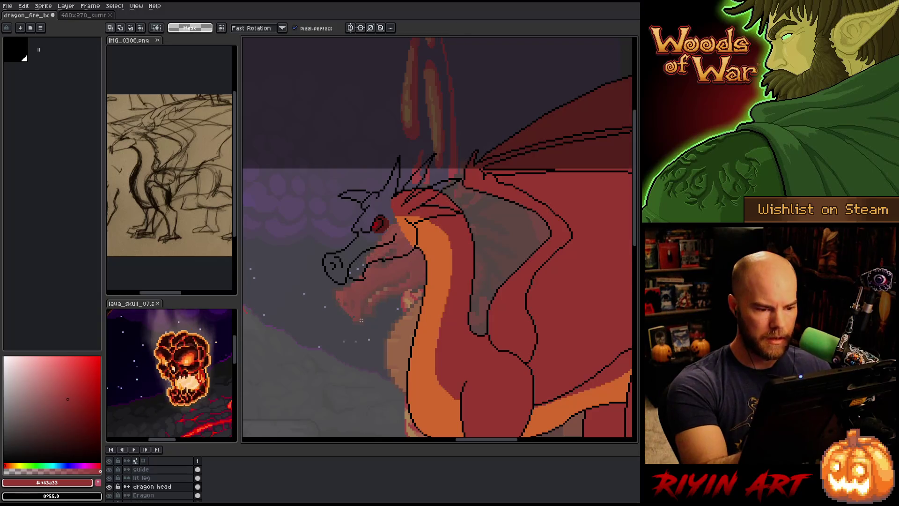
mouse_move(400, 277)
left_mouse_down()
mouse_move(418, 237)
mouse_move(392, 249)
mouse_move(385, 284)
left_mouse_up()
key("ctrl+t")
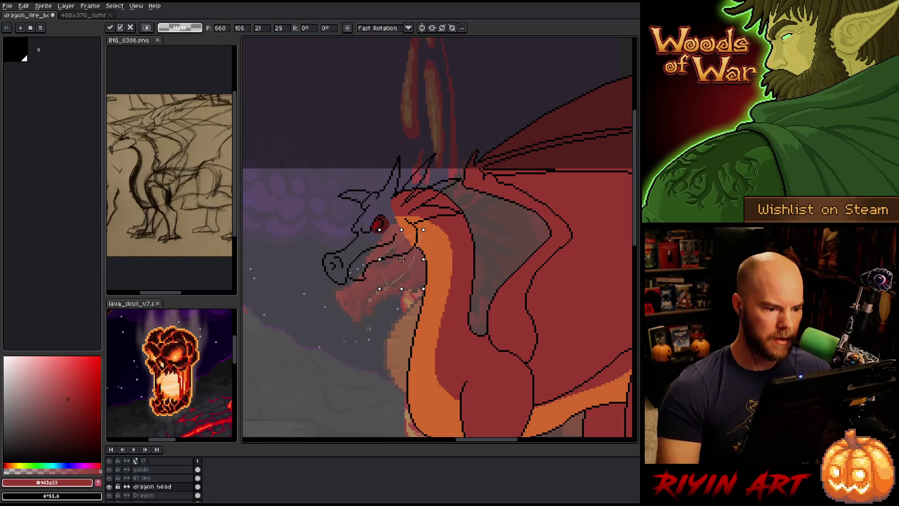
key("Return")
key("b")
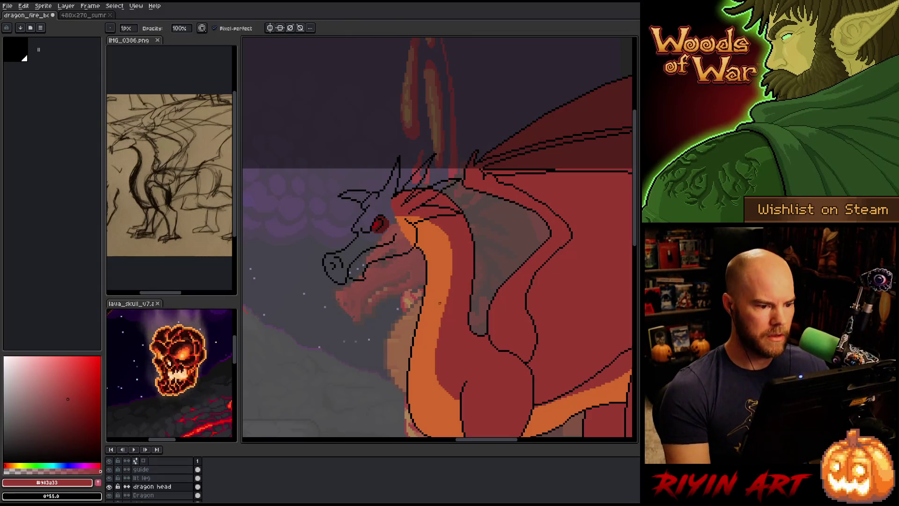
scroll(427, 247, "down", 2)
left_click_drag(427, 249, 430, 250)
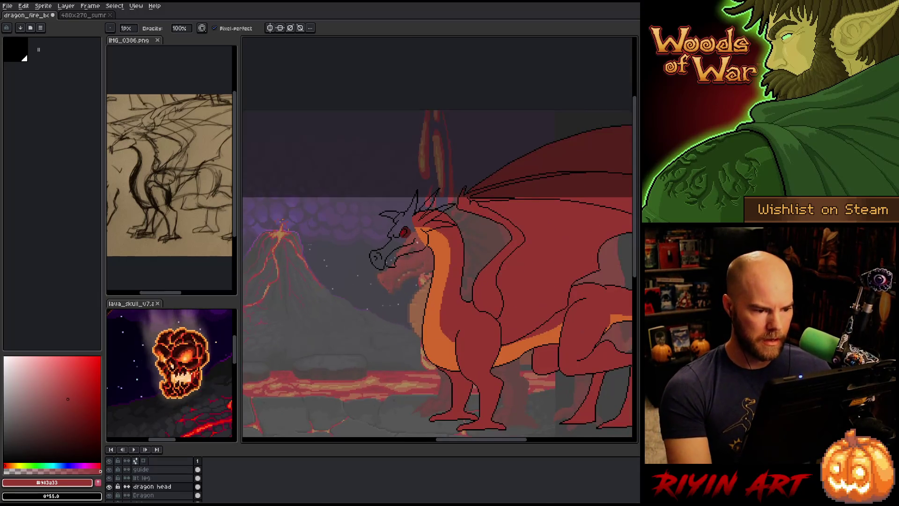
Nudge the whole dragon head right and flood-fill its interior with red
key("m")
left_click_drag(293, 134, 553, 340)
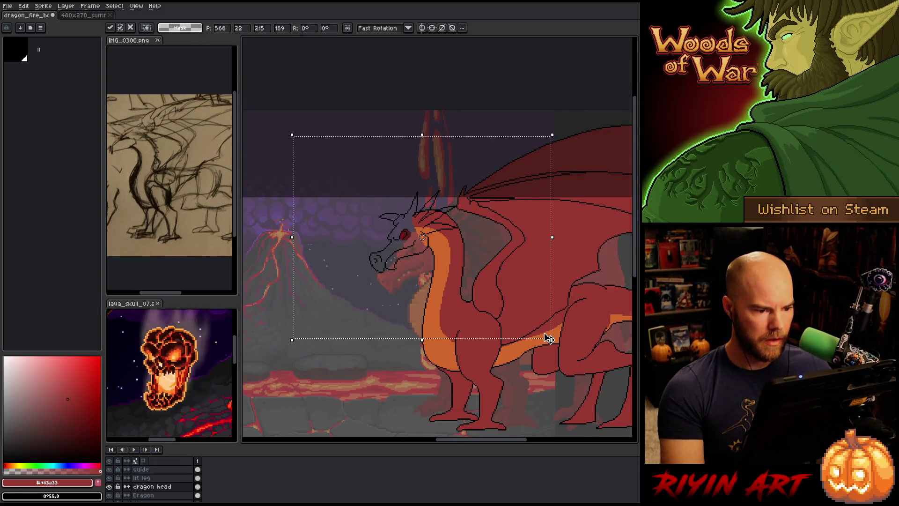
key("Right")
key("Right")
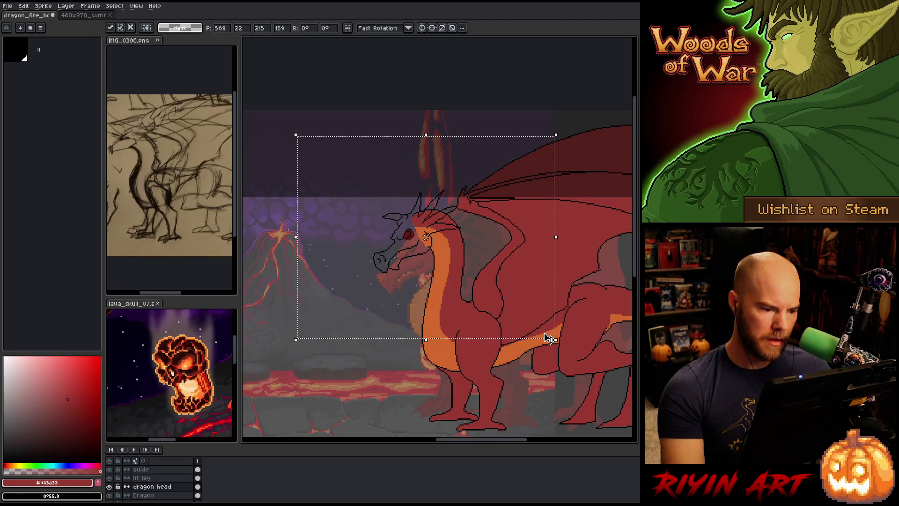
key("ctrl+d")
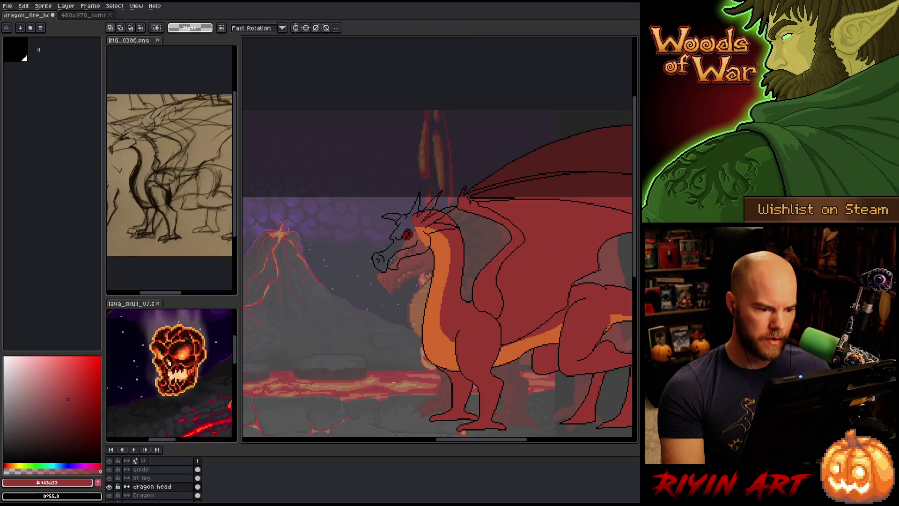
key("g")
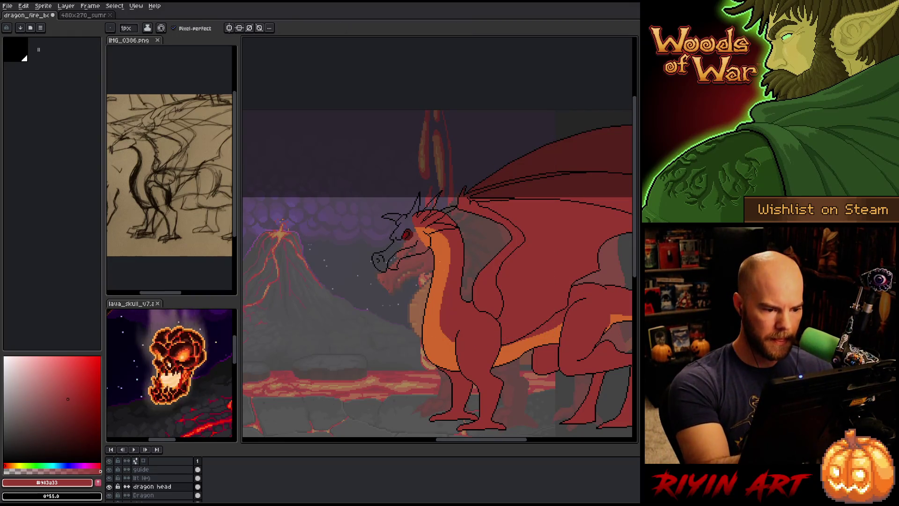
left_click(412, 244)
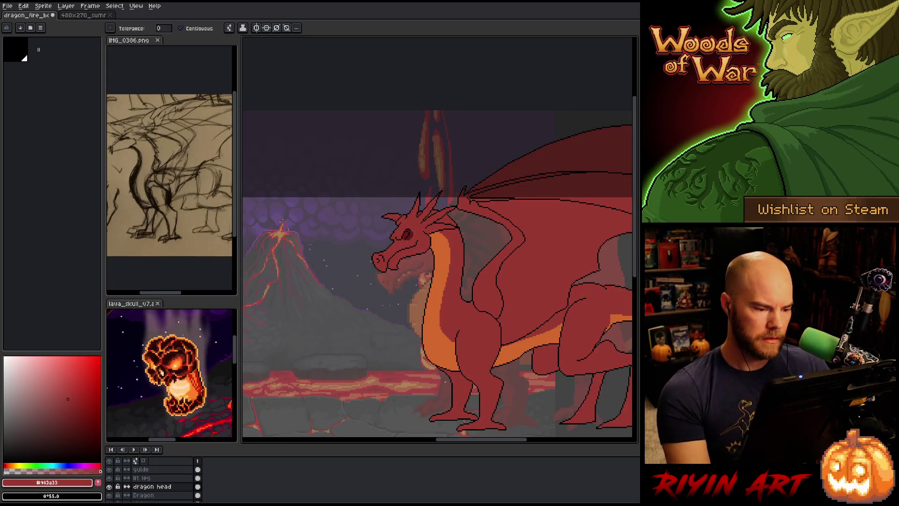
key("ctrl+t")
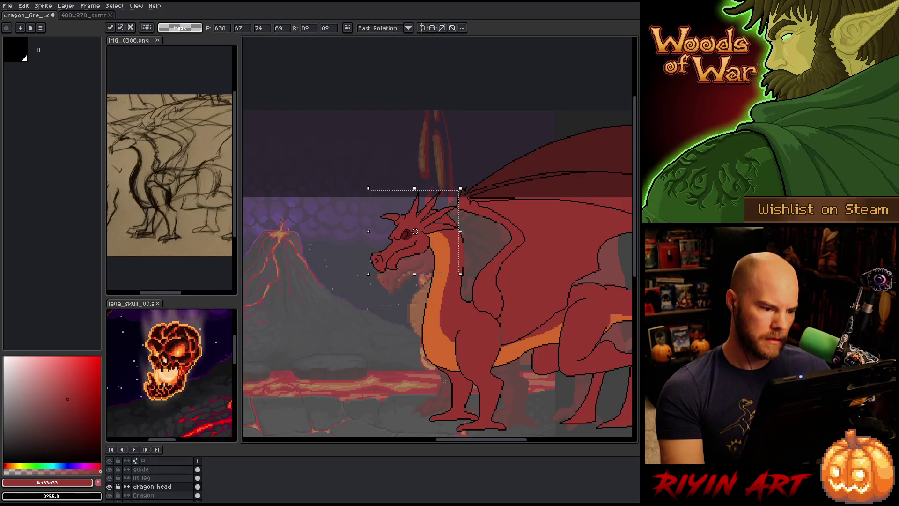
scroll(481, 347, "up", 1)
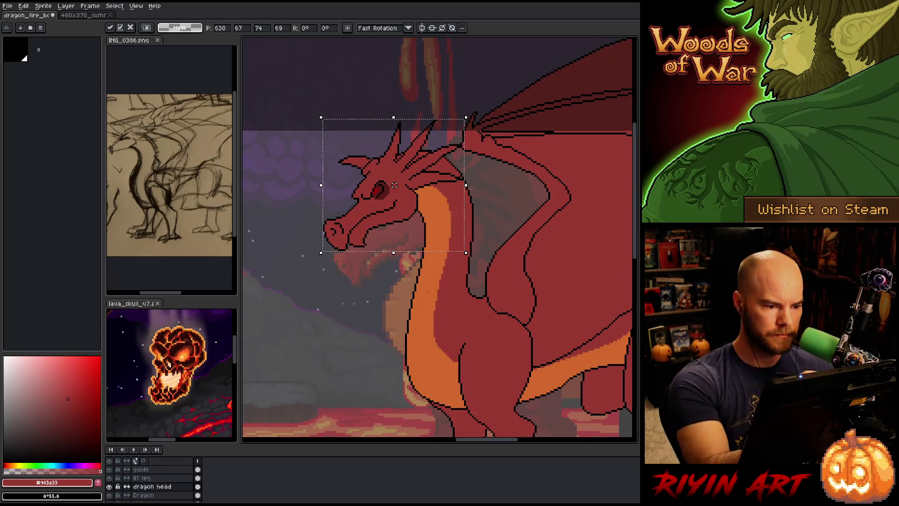
key("Return")
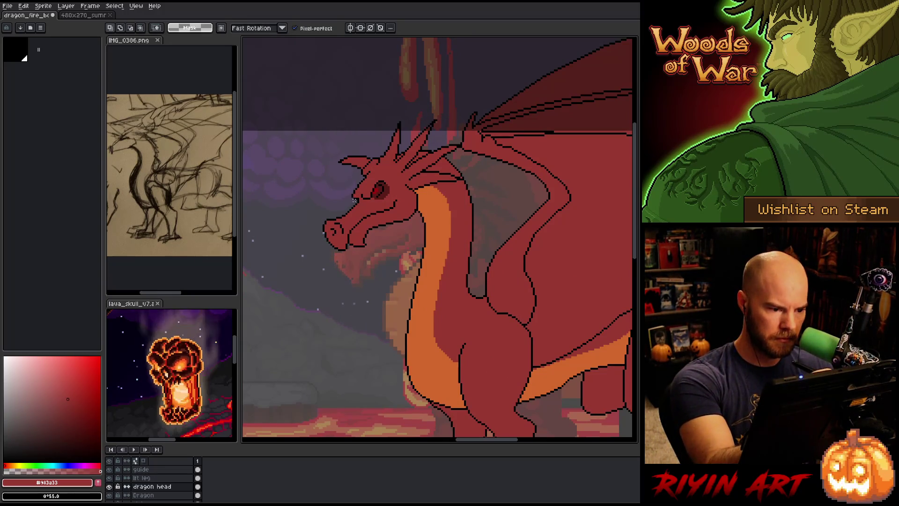
Lasso around the snout, drop the selection, and make black the drawing colour
mouse_move(357, 201)
left_mouse_down()
mouse_move(347, 230)
mouse_move(318, 257)
mouse_move(330, 192)
left_mouse_up()
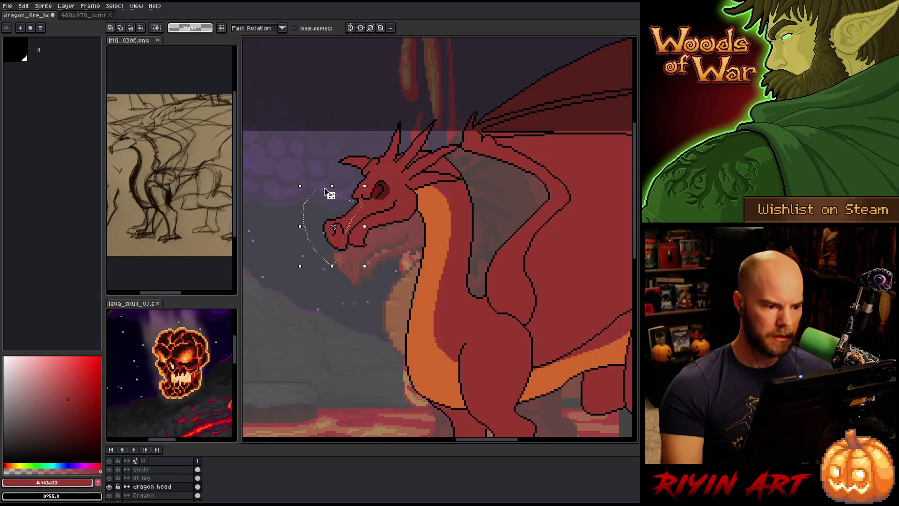
left_click(331, 227)
key("ctrl+d")
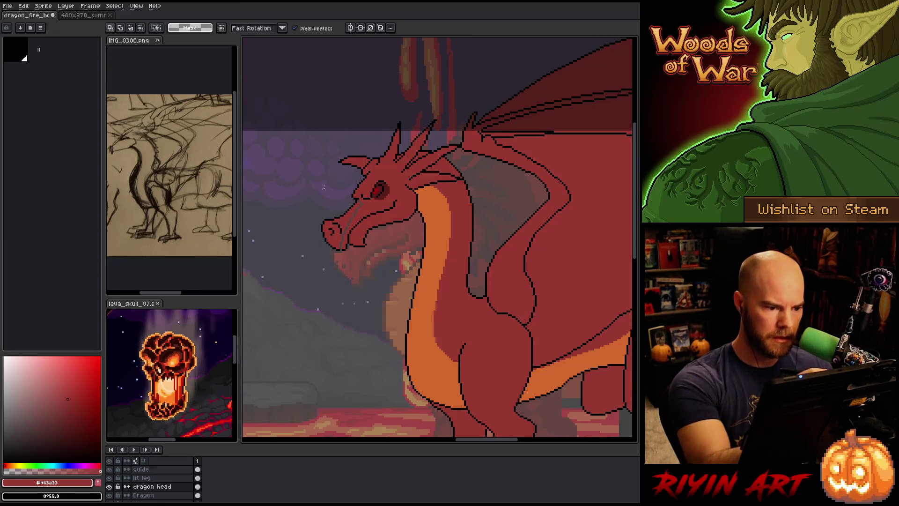
key("b")
key("e")
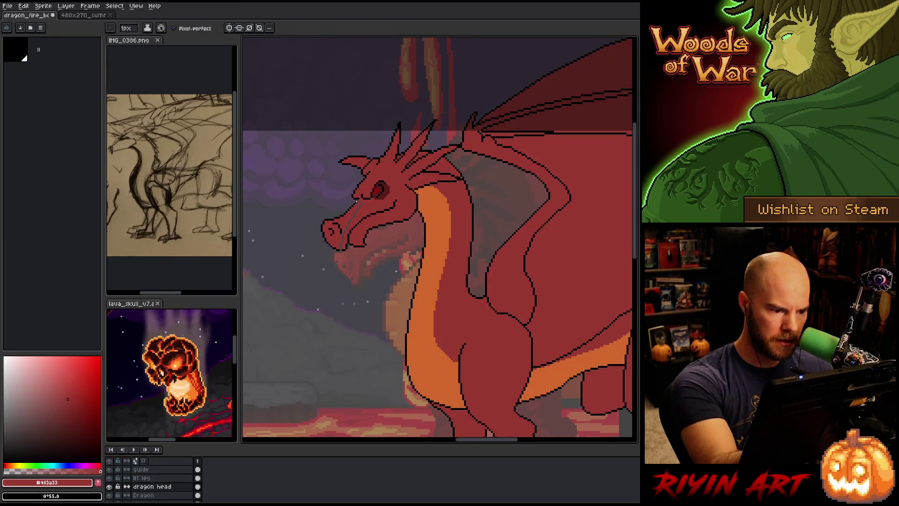
key("b")
key("x")
key("x")
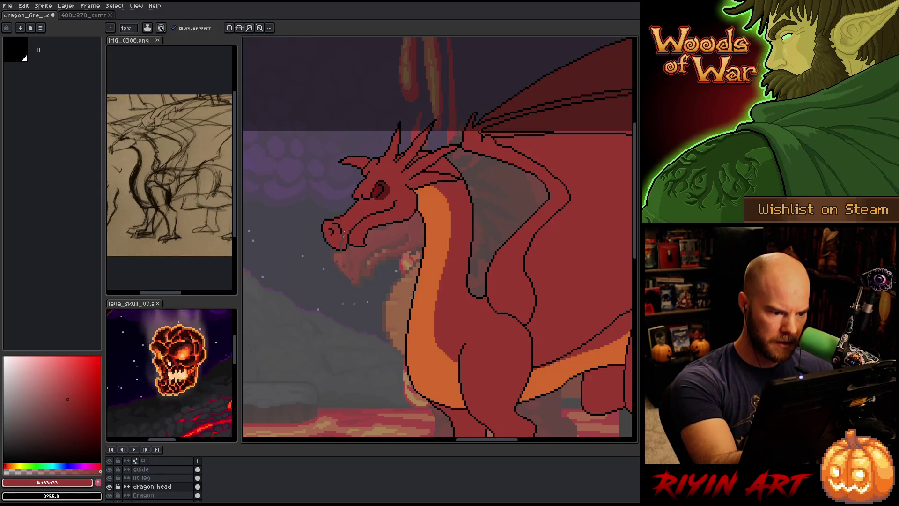
key("x")
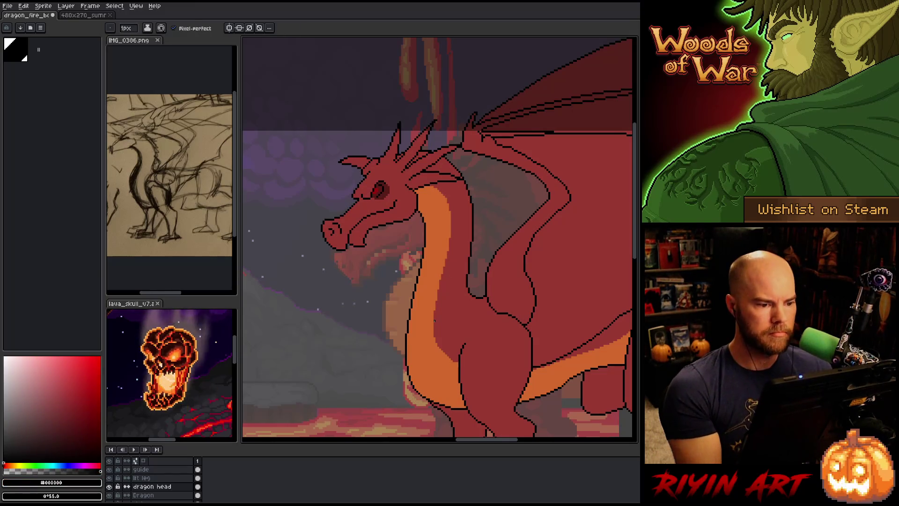
Sample the eye's dark red and flood-fill the dragon's eye with light pink
scroll(441, 313, "down", 1)
scroll(439, 316, "down", 1)
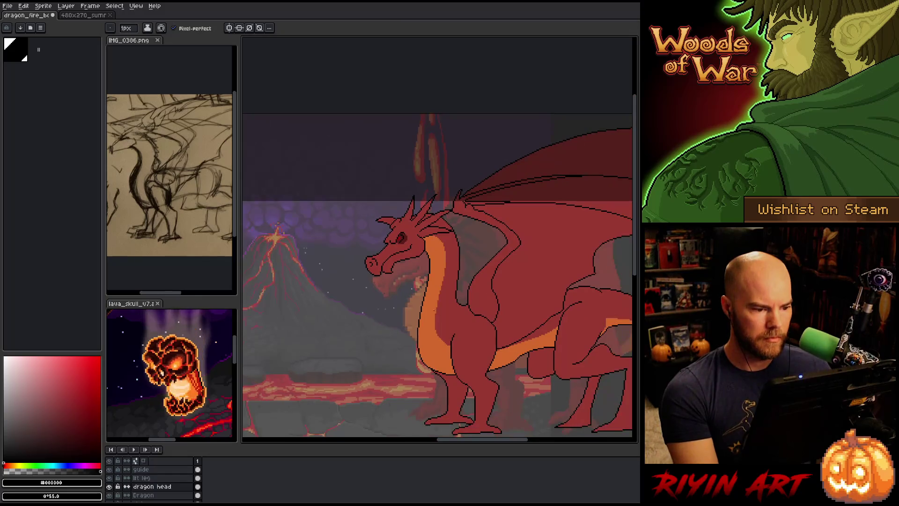
scroll(394, 243, "up", 2)
key("i")
left_click(411, 230)
key("b")
mouse_move(52, 370)
left_mouse_down()
mouse_move(40, 363)
mouse_move(38, 385)
mouse_move(50, 394)
mouse_move(64, 381)
mouse_move(65, 360)
left_mouse_up()
key("g")
left_click(408, 233)
Refill the eye with a brighter pink and paint bright red over part of it
left_click(408, 232)
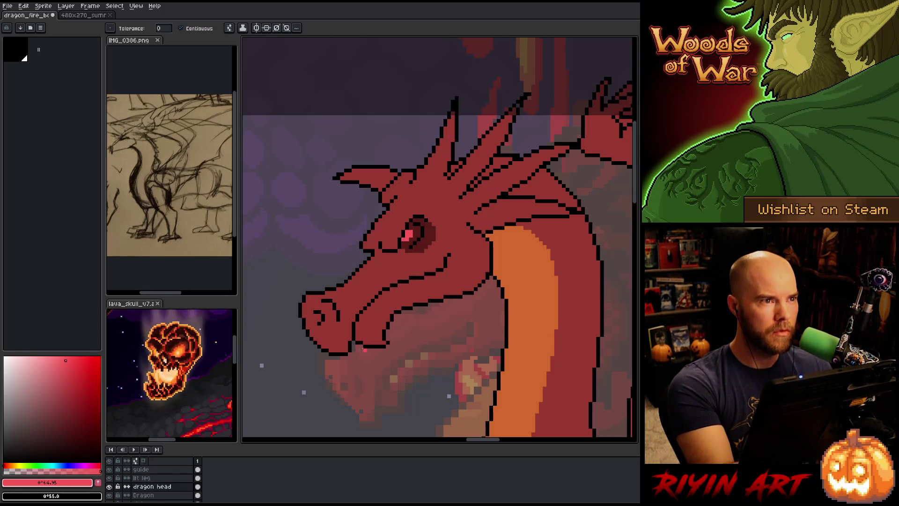
left_click_drag(66, 361, 51, 360)
left_click(408, 232)
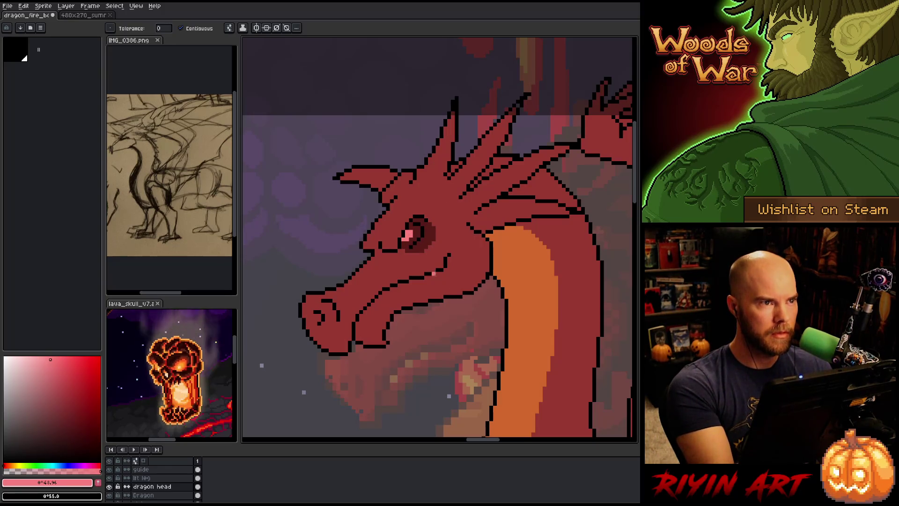
left_click(94, 369)
key("b")
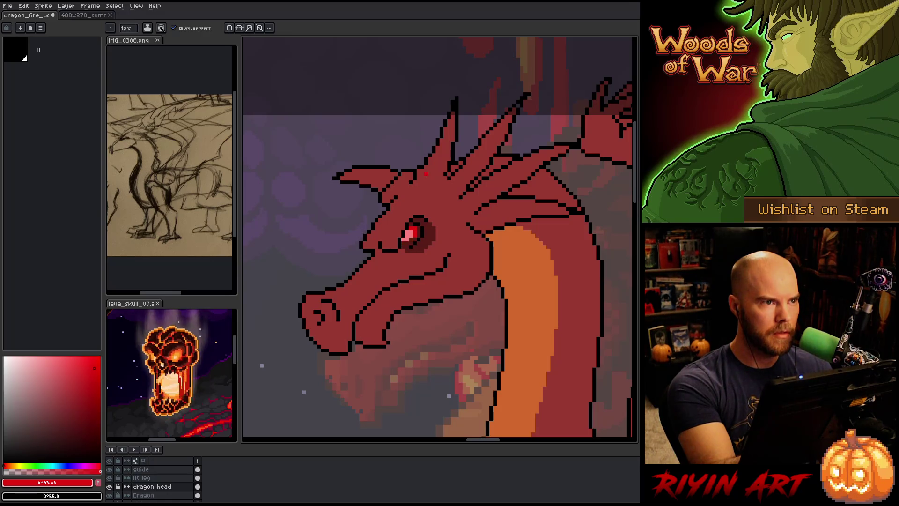
mouse_move(415, 239)
left_mouse_down()
mouse_move(410, 247)
mouse_move(410, 231)
left_mouse_up()
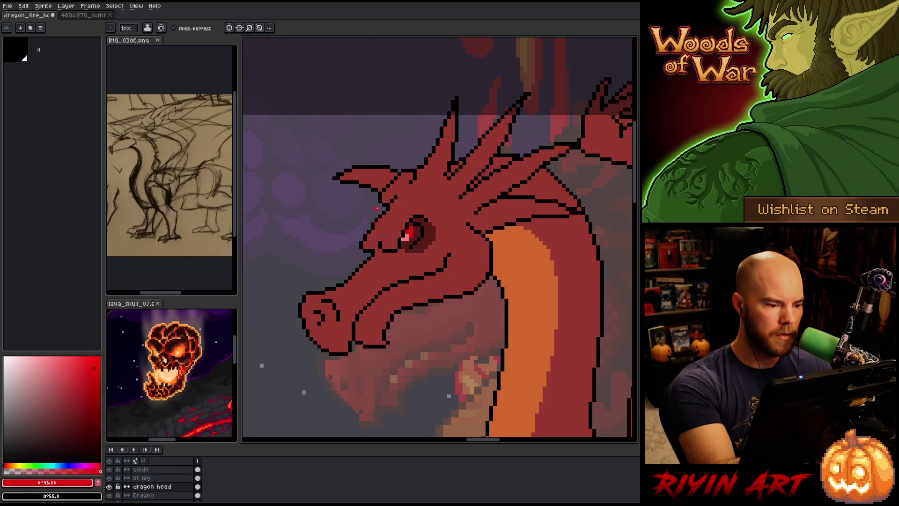
Sketch trial black horn outlines left of the existing horns, undoing each attempt
left_click(374, 218, "alt")
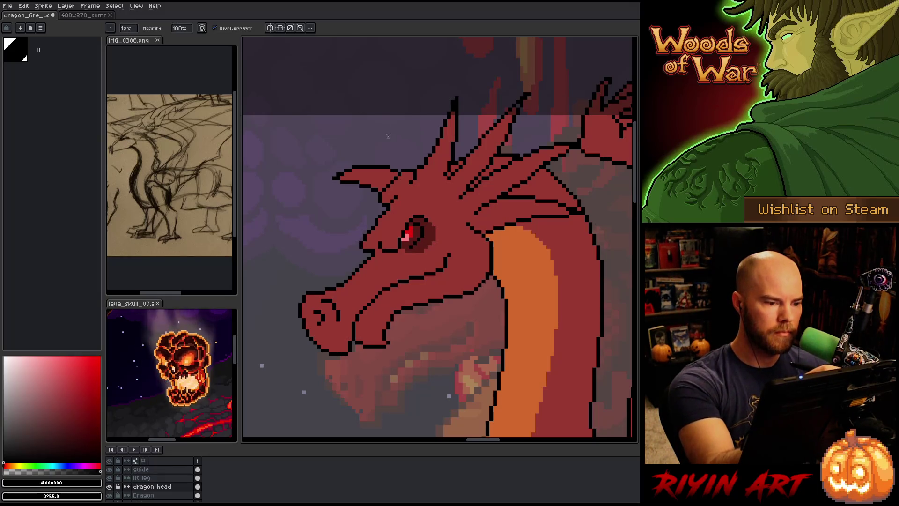
key("m")
mouse_move(399, 163)
left_mouse_down()
mouse_move(374, 196)
mouse_move(332, 127)
mouse_move(401, 156)
left_mouse_up()
key("ctrl+d")
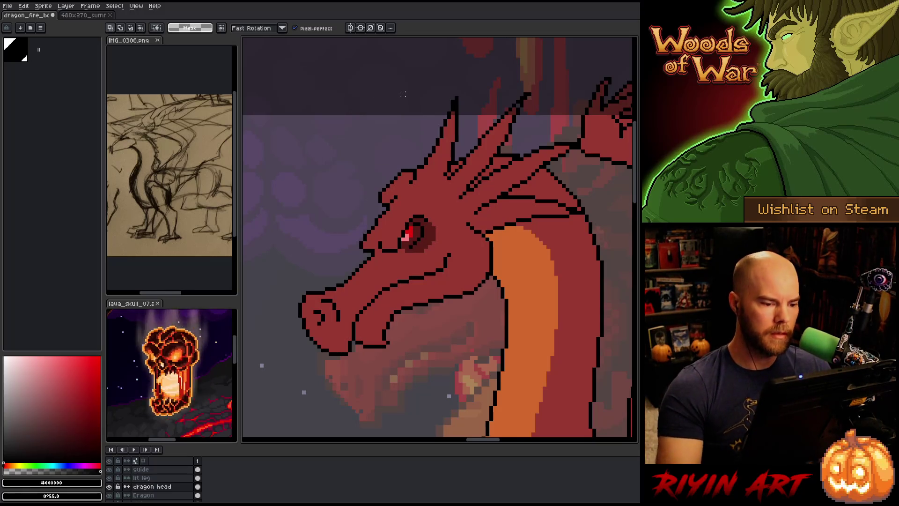
key("i")
key("b")
mouse_move(383, 192)
left_mouse_down()
mouse_move(375, 174)
mouse_move(396, 133)
mouse_move(403, 168)
left_mouse_up()
key("ctrl+z")
key("ctrl+z")
key("ctrl+z")
key("ctrl+z")
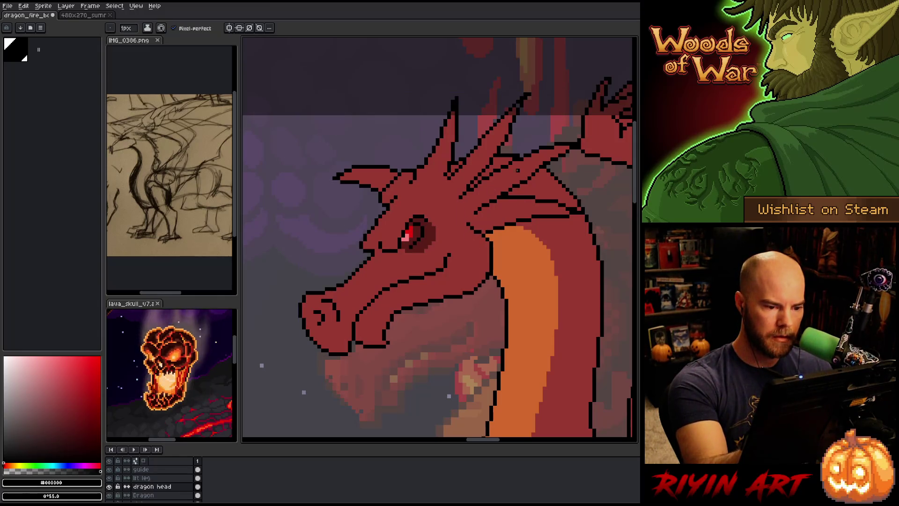
mouse_move(376, 197)
left_mouse_down()
mouse_move(342, 220)
mouse_move(375, 214)
left_mouse_up()
key("ctrl+z")
key("ctrl+z")
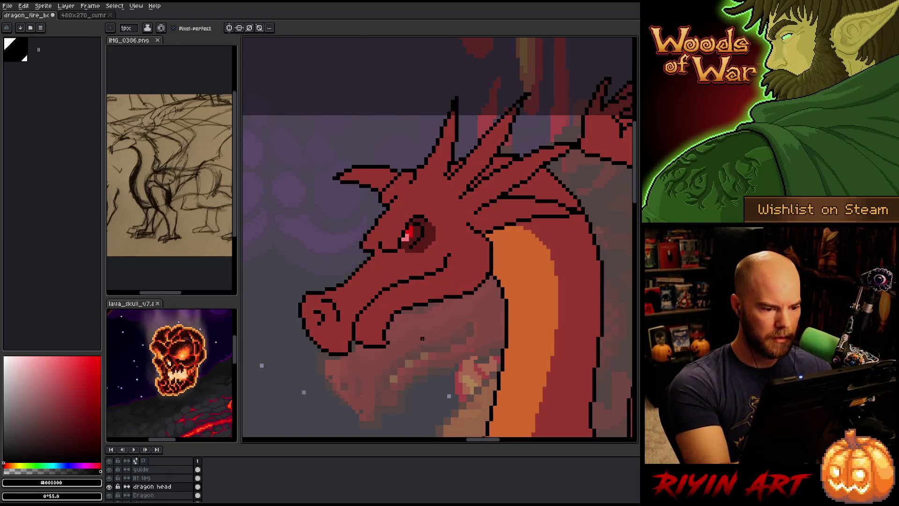
scroll(465, 301, "up", 3)
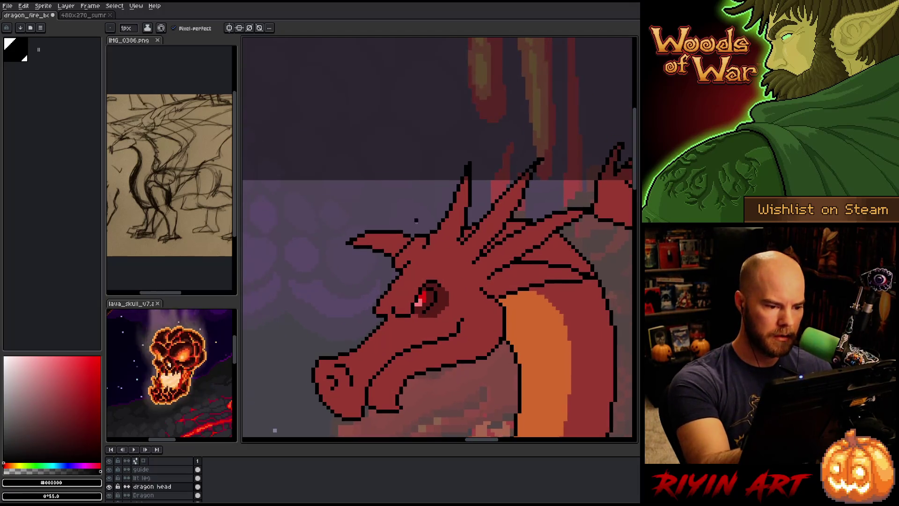
Draw black outline lines for a new spike above the brow
mouse_move(420, 229)
left_mouse_down()
mouse_move(382, 178)
mouse_move(449, 208)
left_mouse_up()
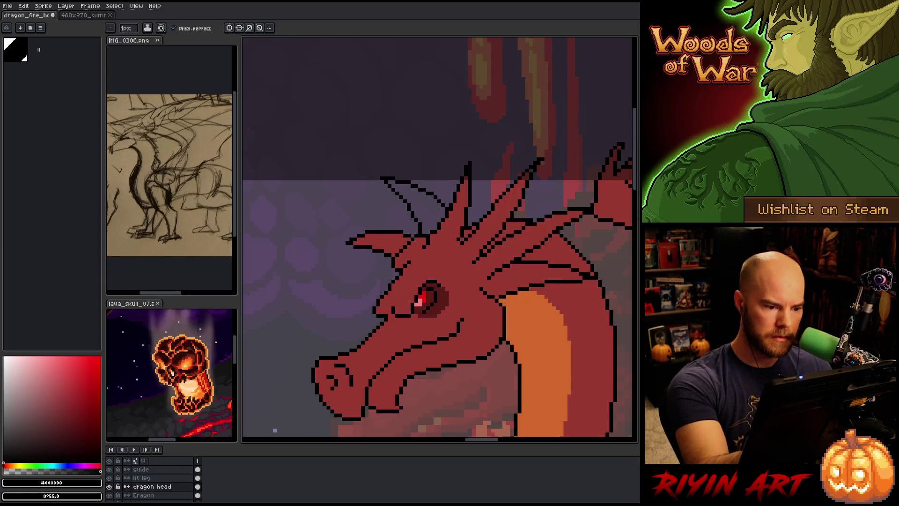
left_click_drag(423, 222, 446, 206)
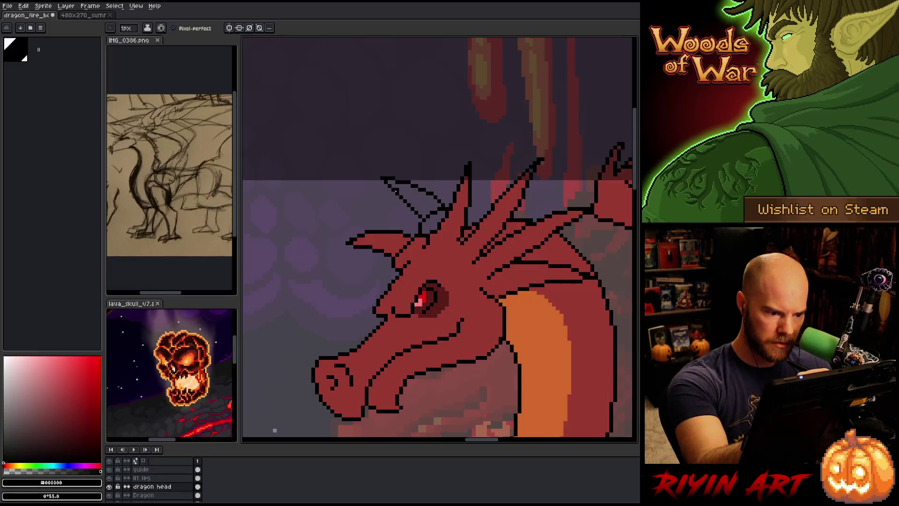
key("b")
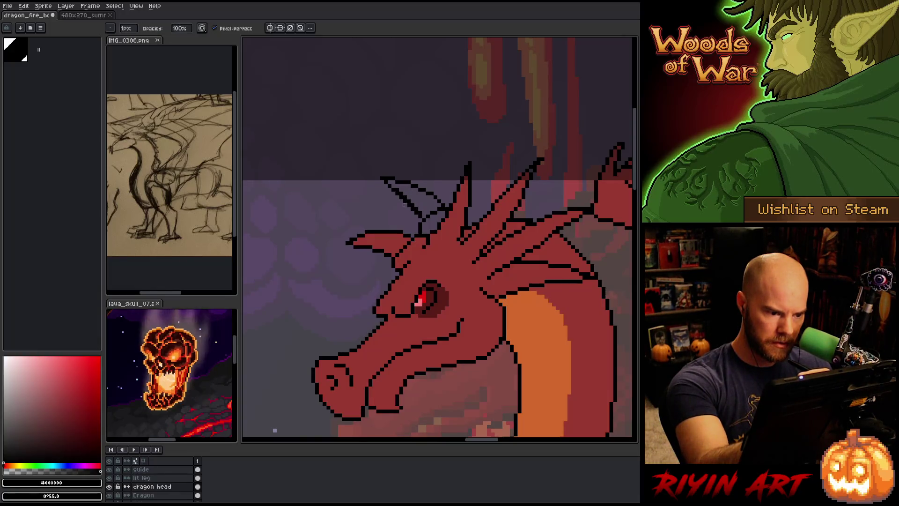
key("e")
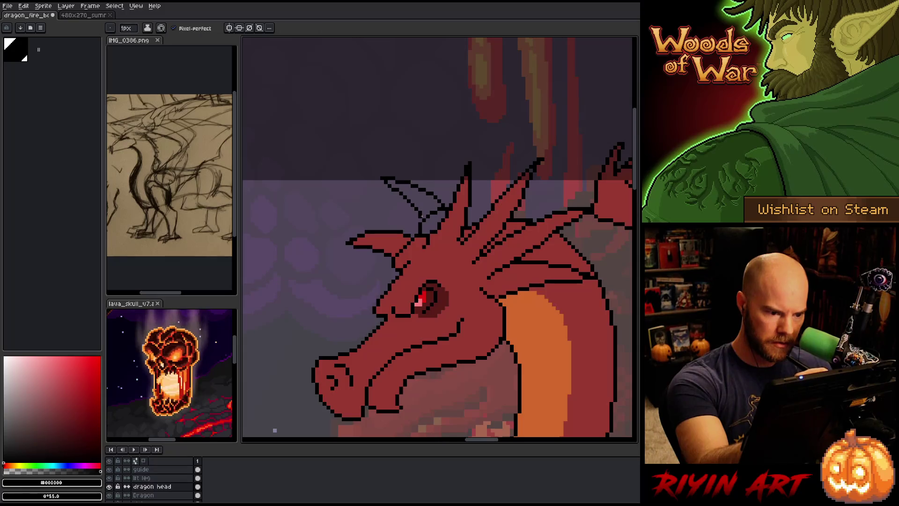
key("b")
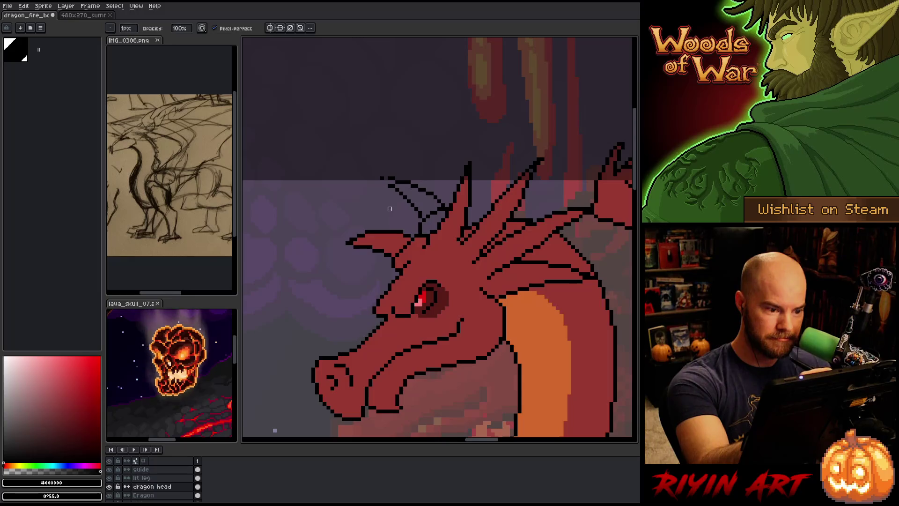
Fix the horn-tip pixels, outline a second spike from the horn base, and sample body red
key("e")
left_click(386, 178)
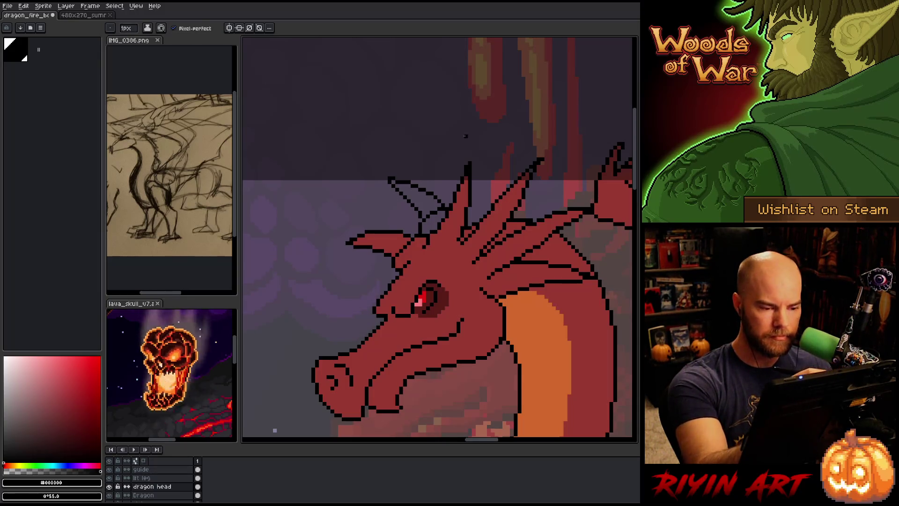
key("b")
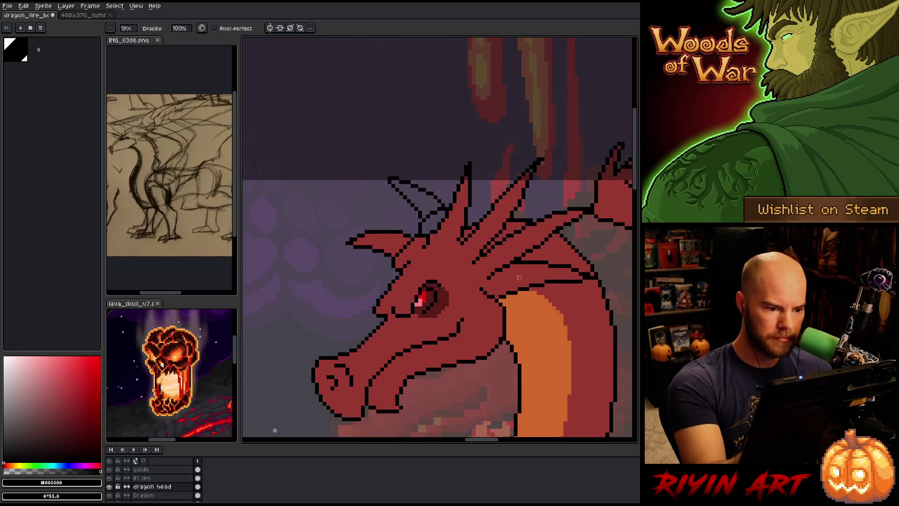
left_click(470, 159)
key("e")
mouse_move(472, 193)
left_mouse_down()
mouse_move(499, 161)
mouse_move(500, 195)
left_mouse_up()
key("b")
key("e")
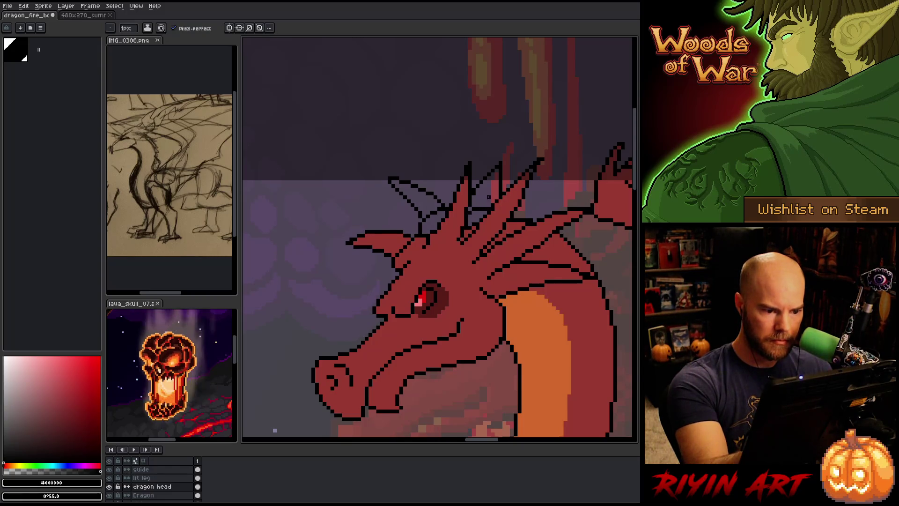
left_click(478, 216, "alt")
key("g")
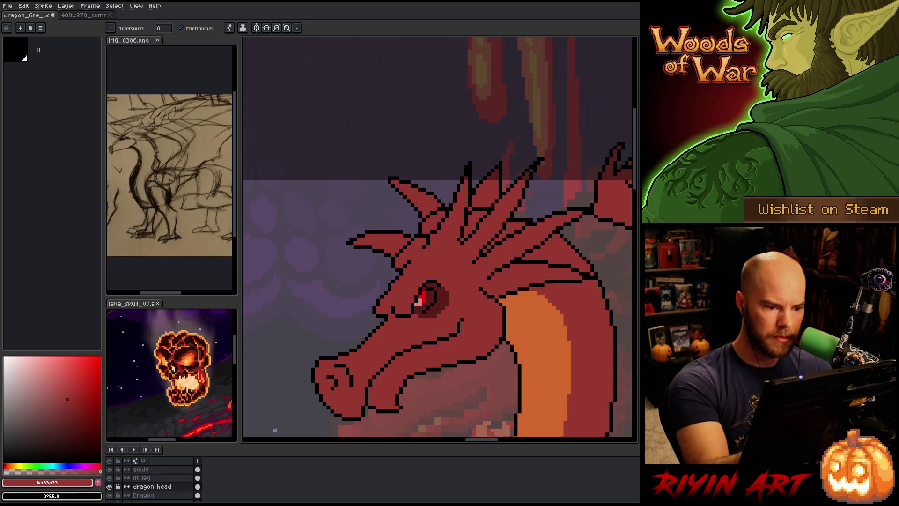
Touch up the spike outlines in black and save the dragon artwork
left_click(495, 200, "alt")
key("b")
key("b")
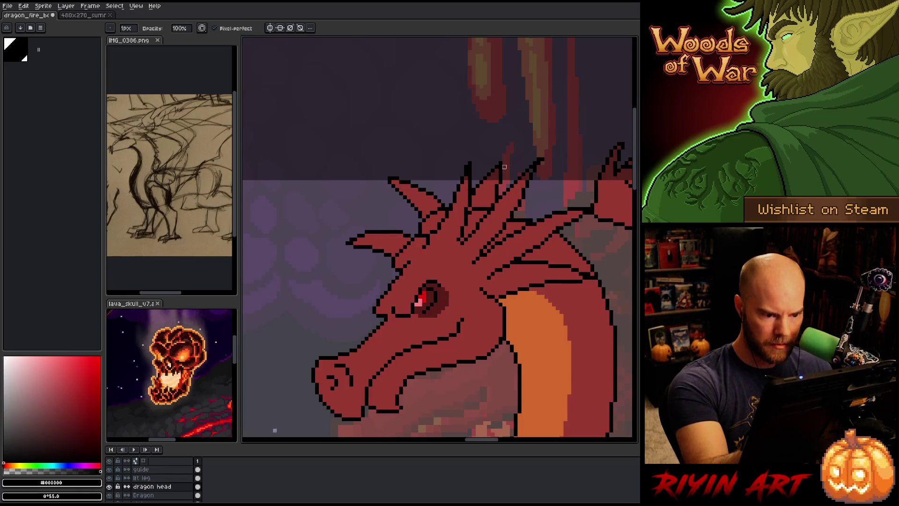
key("e")
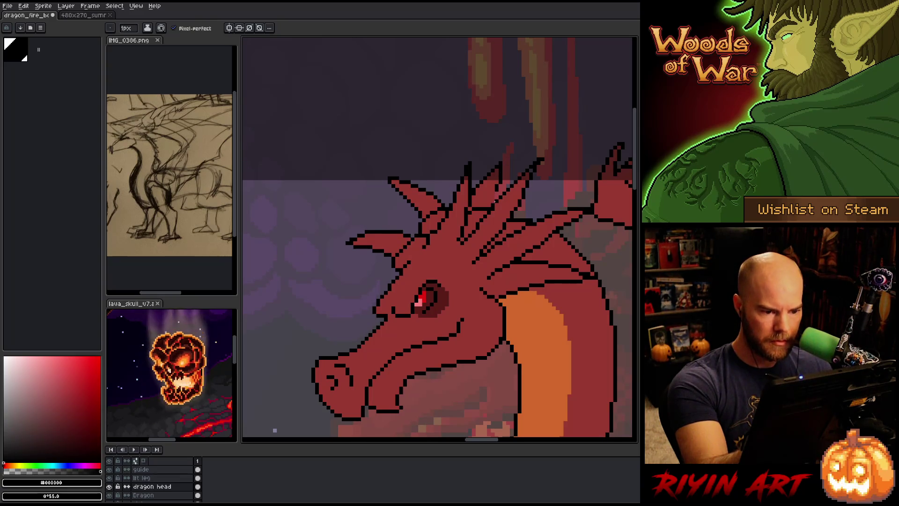
key("ctrl+s")
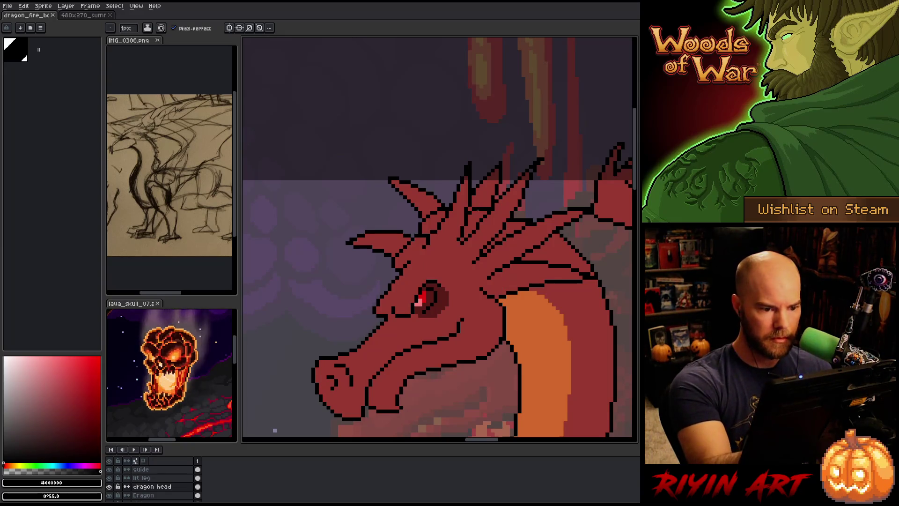
Paint red pixels onto the head spikes, swapping between red and black
left_click(478, 203, "alt")
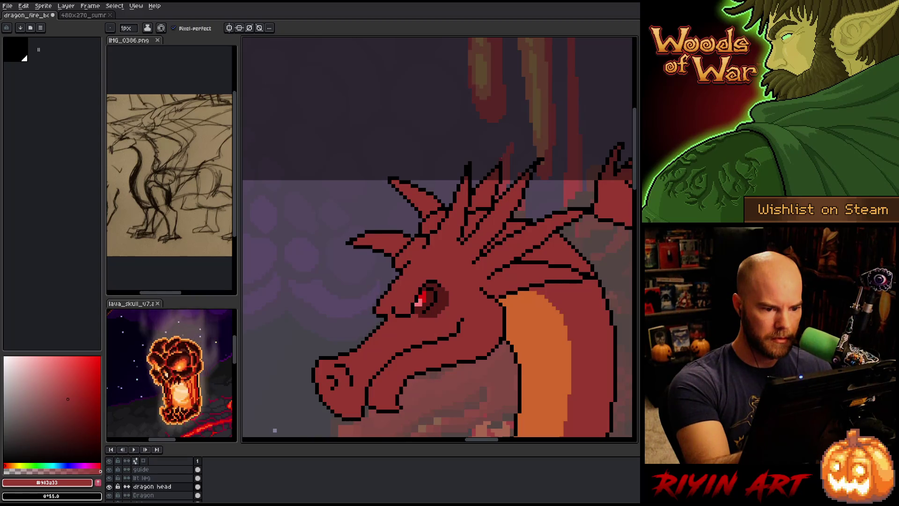
key("b")
key("e")
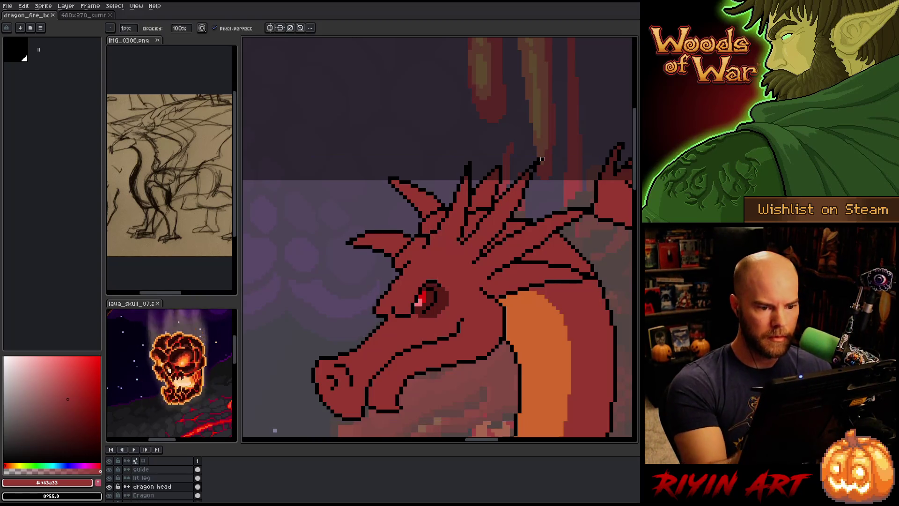
key("b")
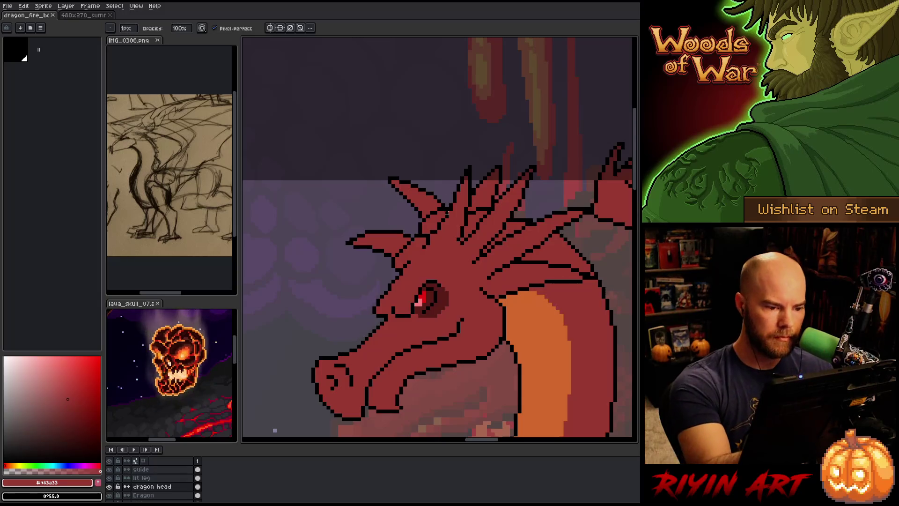
left_click(508, 266, "alt")
key("e")
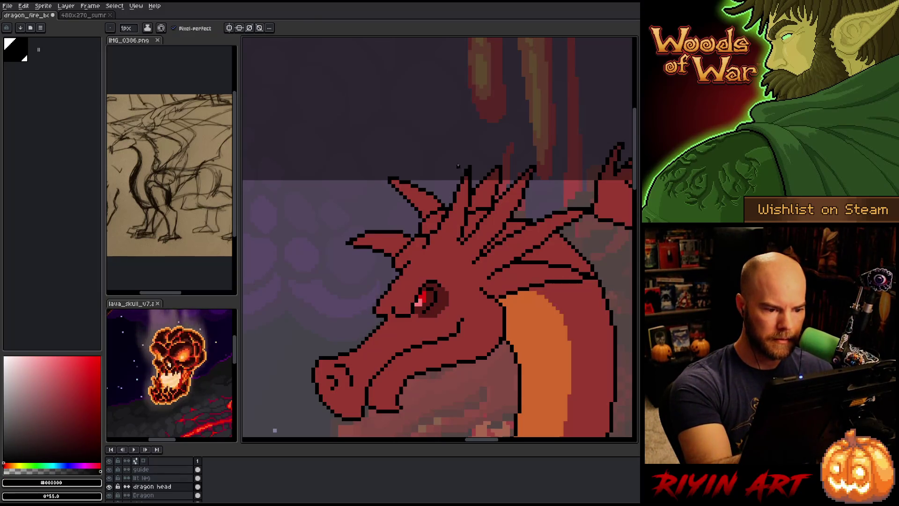
key("x")
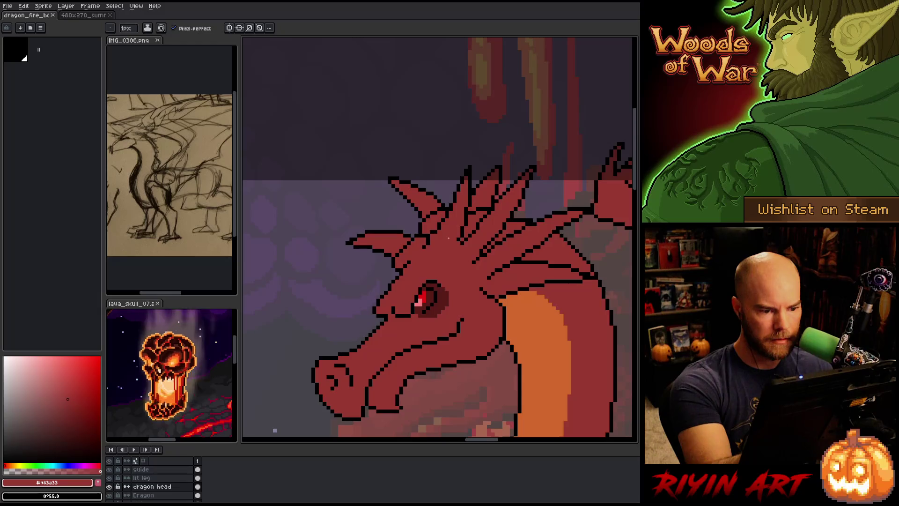
key("x")
key("x")
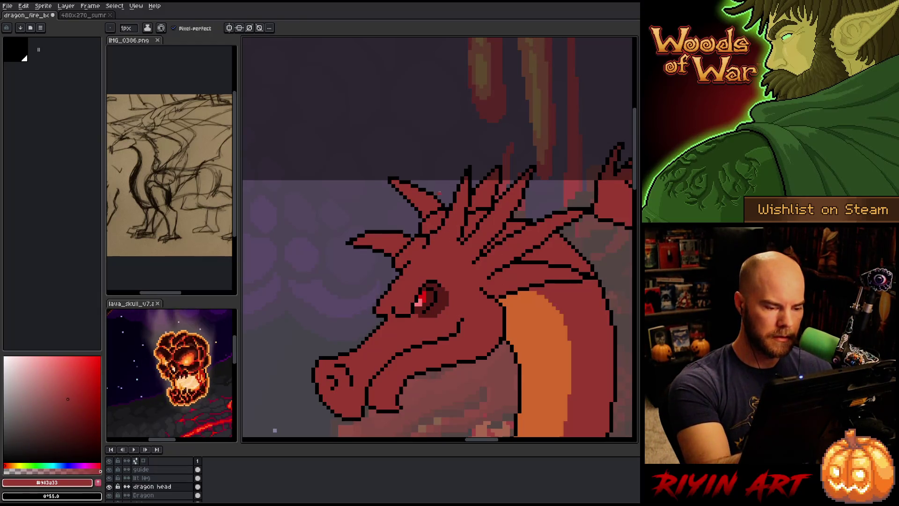
key("e")
key("b")
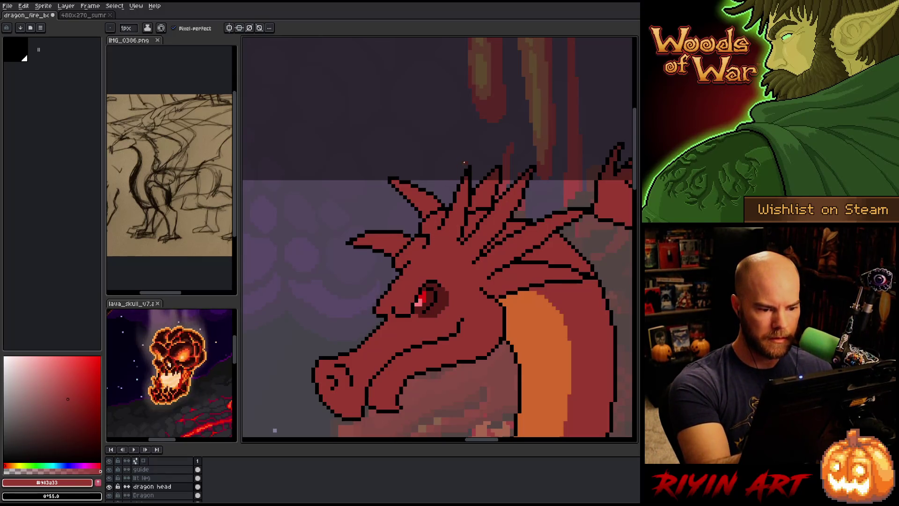
Alternate black and red pixels to draw short ridge lines across the red crown
left_click(441, 230, "alt")
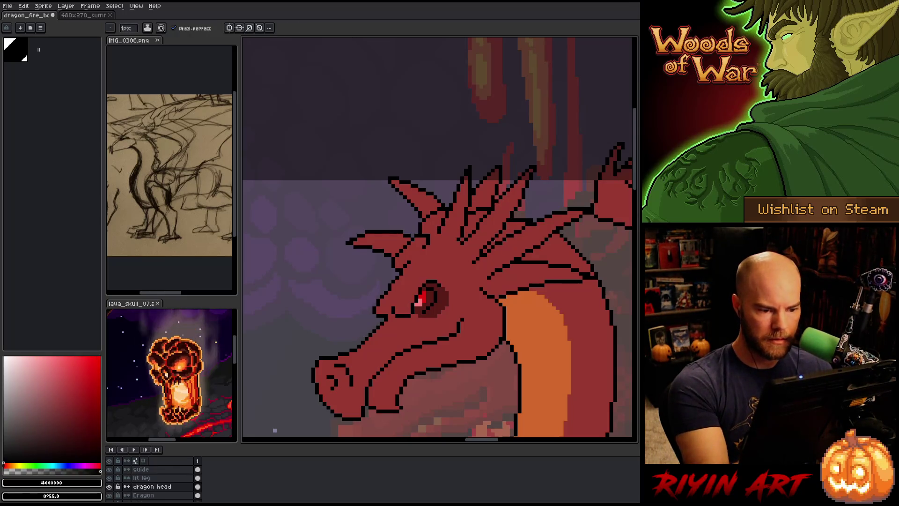
left_click(499, 233, "alt")
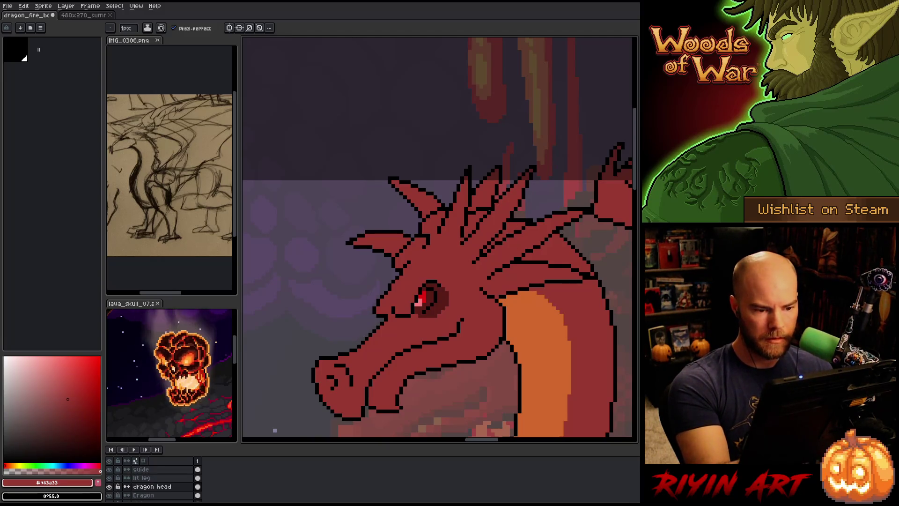
left_click(486, 214, "alt")
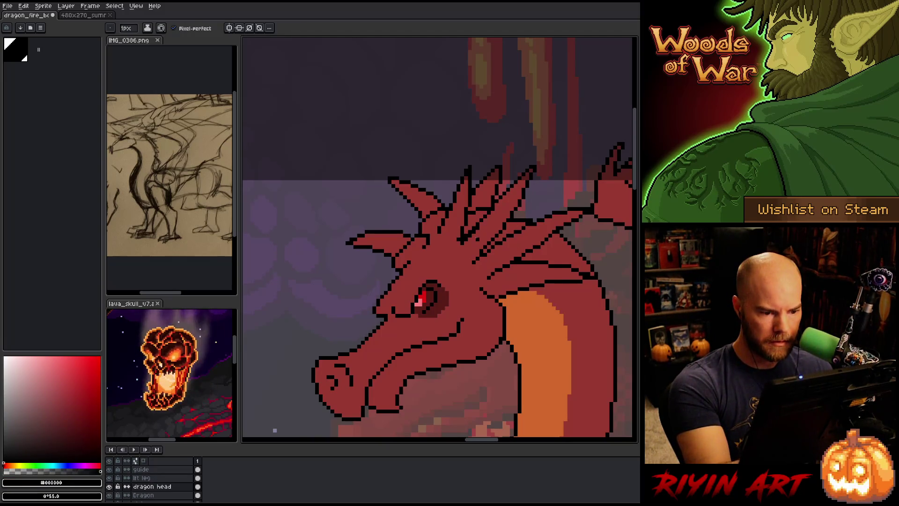
left_click(478, 236, "alt")
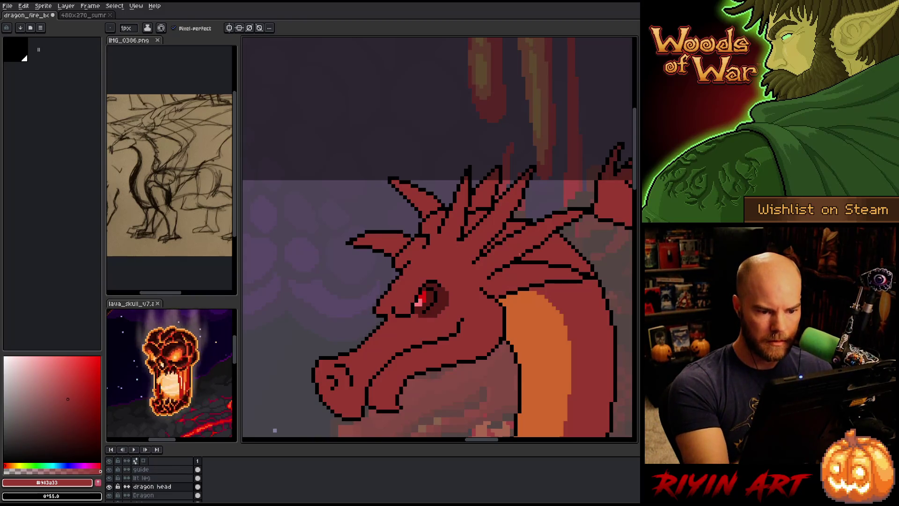
left_click(519, 257, "alt")
left_click(505, 215, "alt")
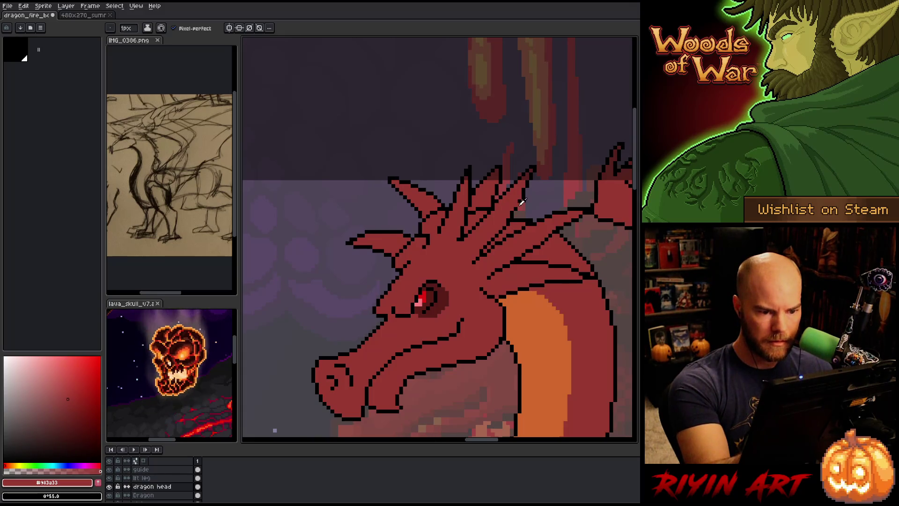
left_click(517, 206, "alt")
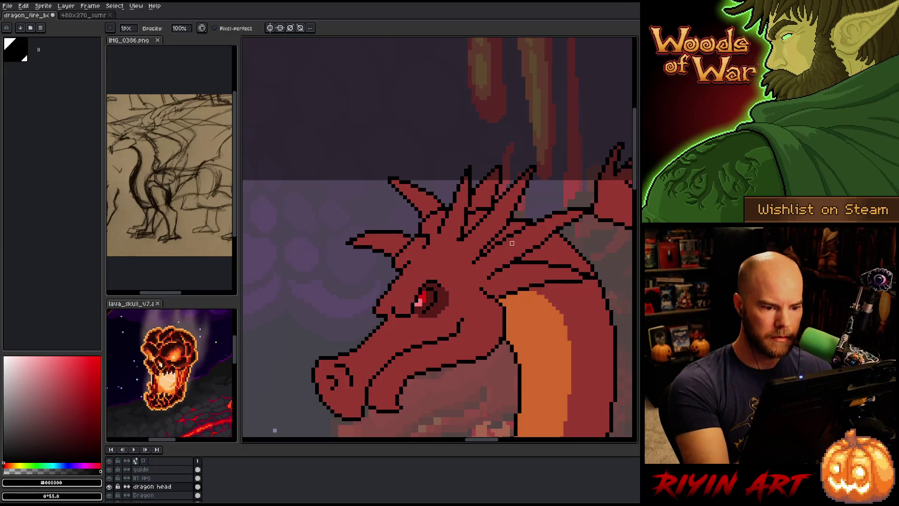
left_click(498, 213, "alt")
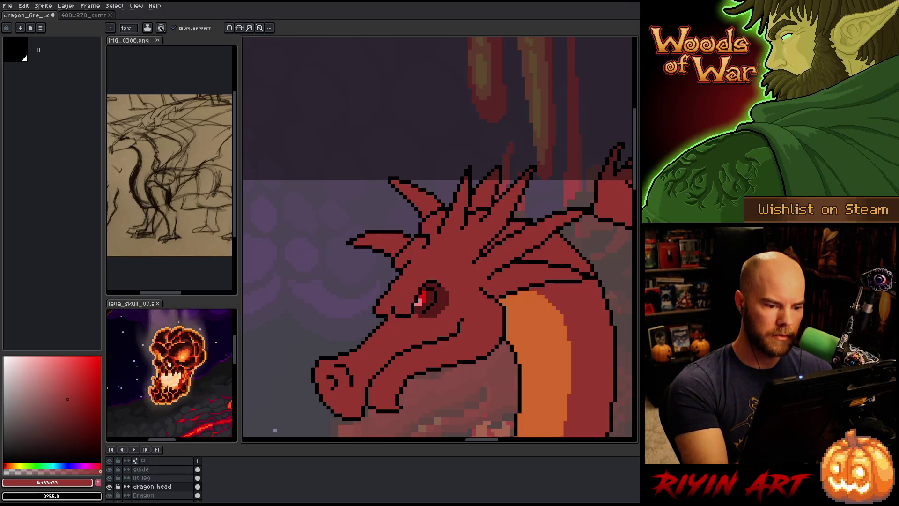
key("alt")
left_click(485, 216, "alt")
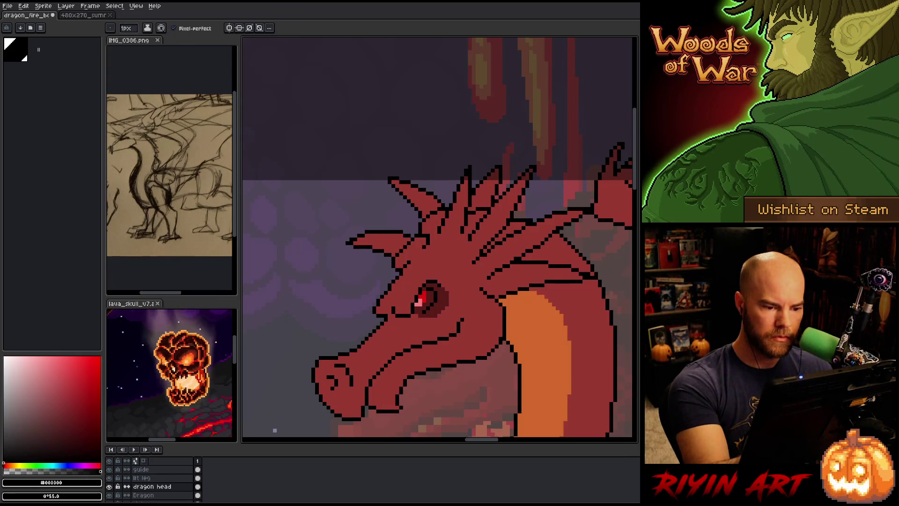
left_click(479, 226, "alt")
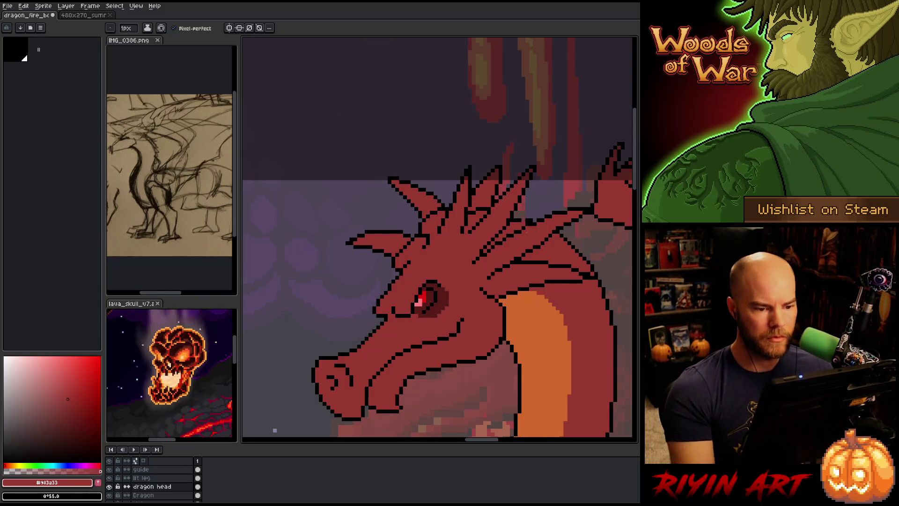
scroll(519, 240, "down", 3)
scroll(431, 271, "up", 1)
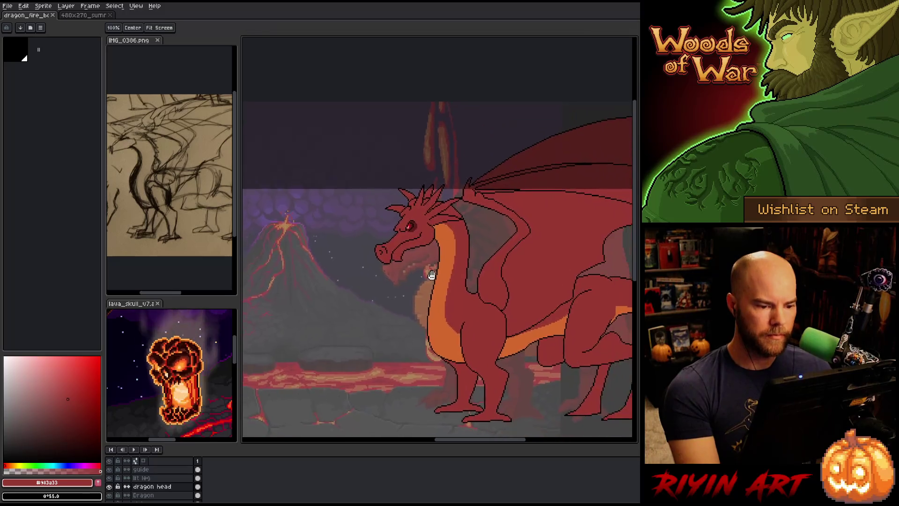
scroll(431, 271, "down", 2)
scroll(418, 232, "up", 1)
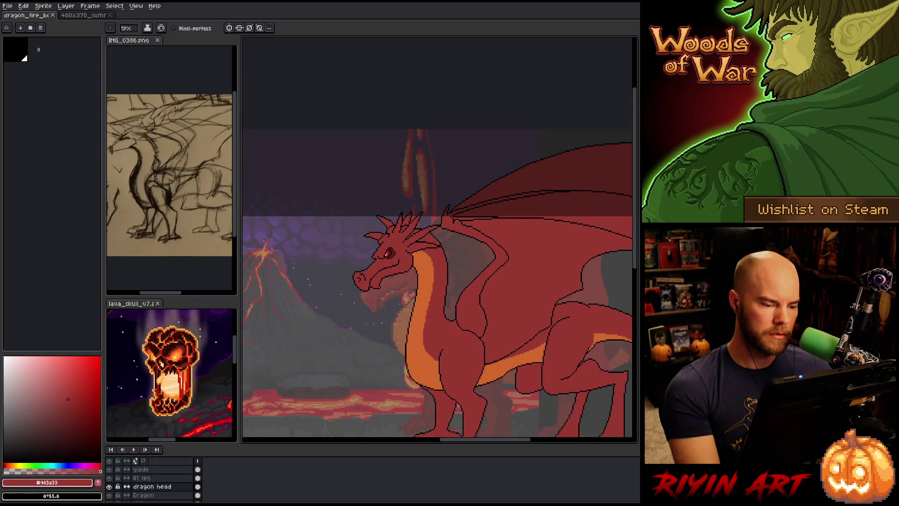
scroll(398, 270, "up", 2)
key("shift+n")
left_click(383, 196, "alt")
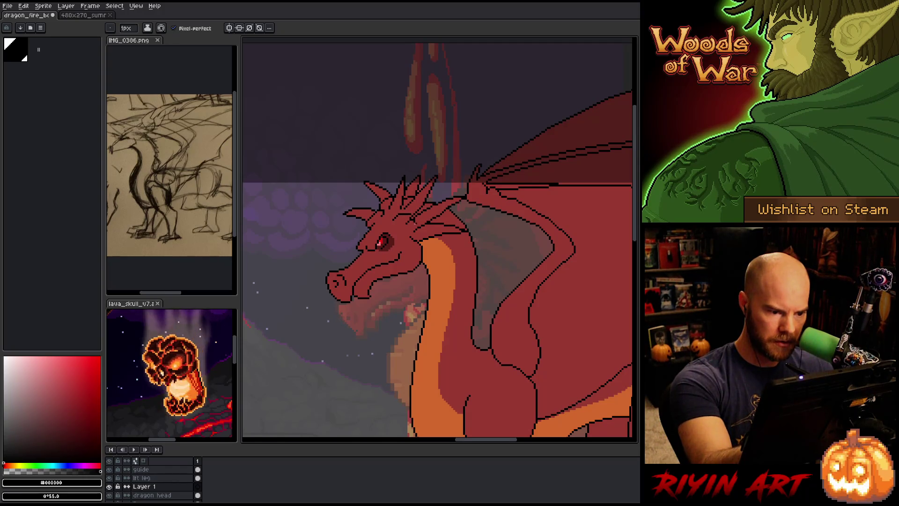
Place first pixels on Layer 1 near the head and sample the dark red #983a33
left_click(400, 222)
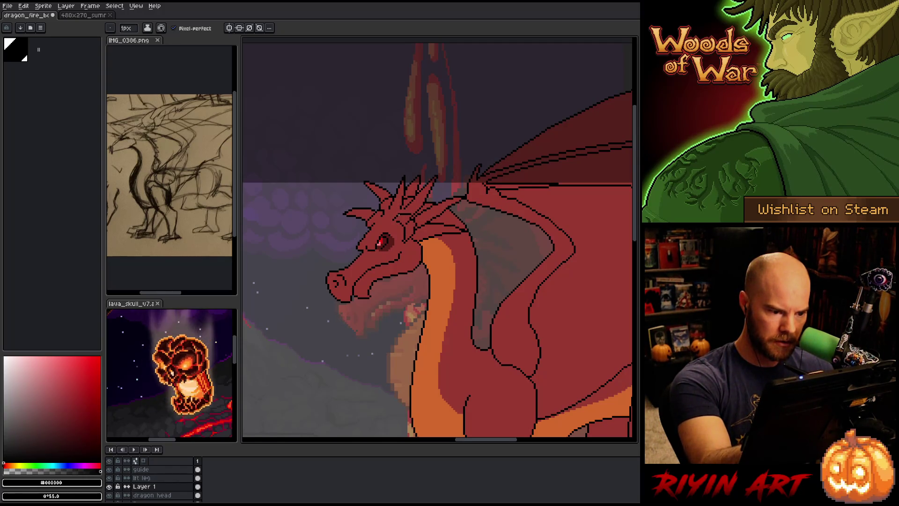
key("b")
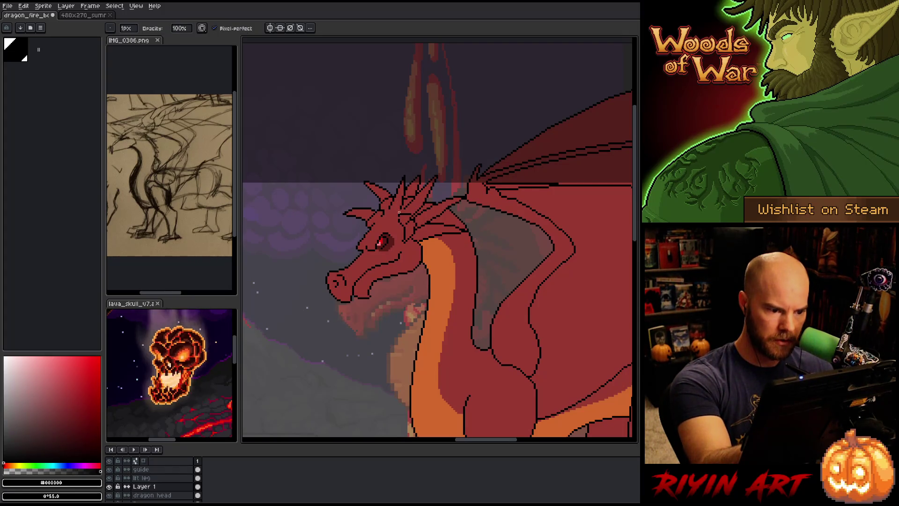
key("e")
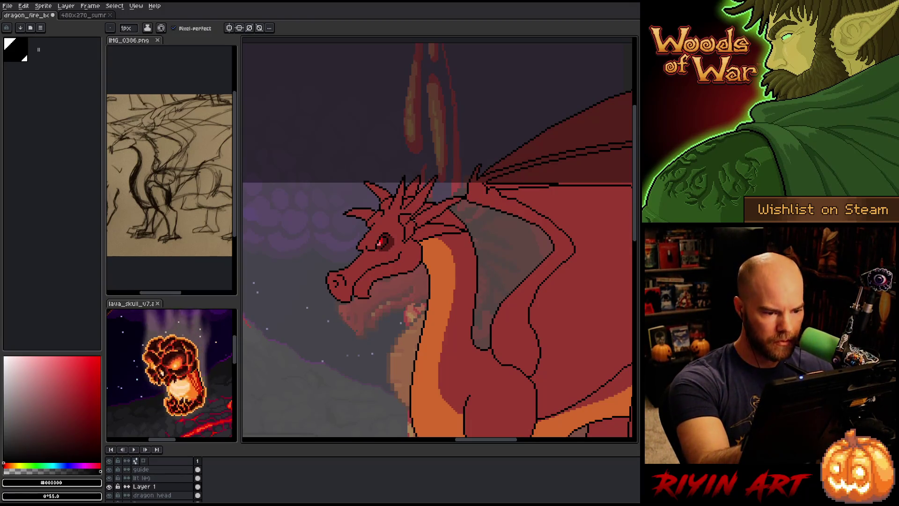
key("b")
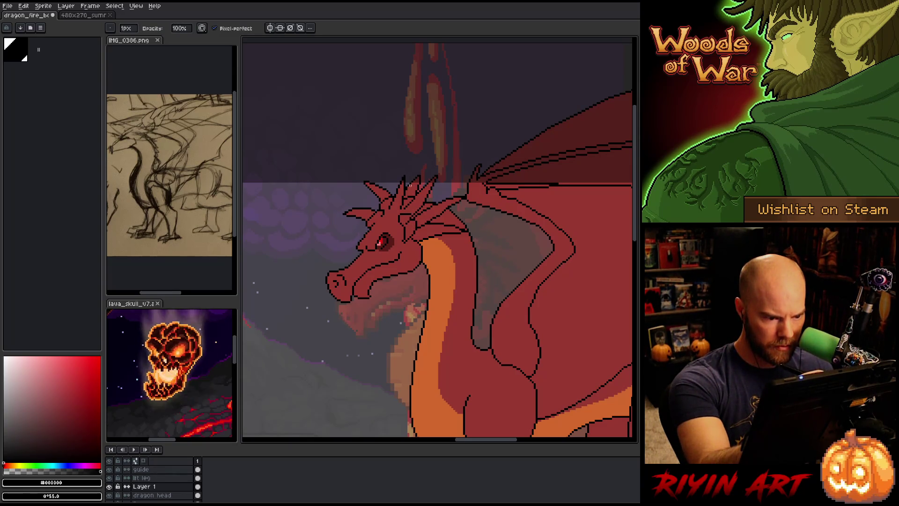
key("e")
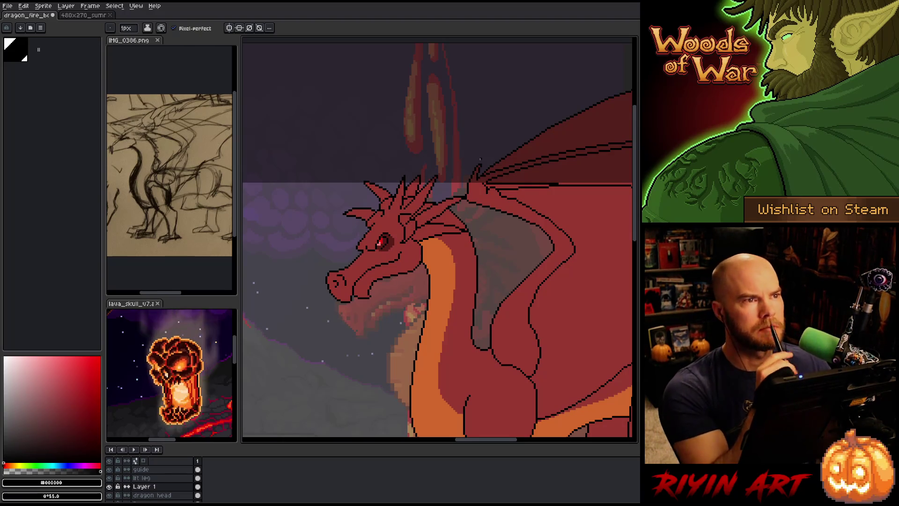
key("i")
left_click(414, 247)
key("w")
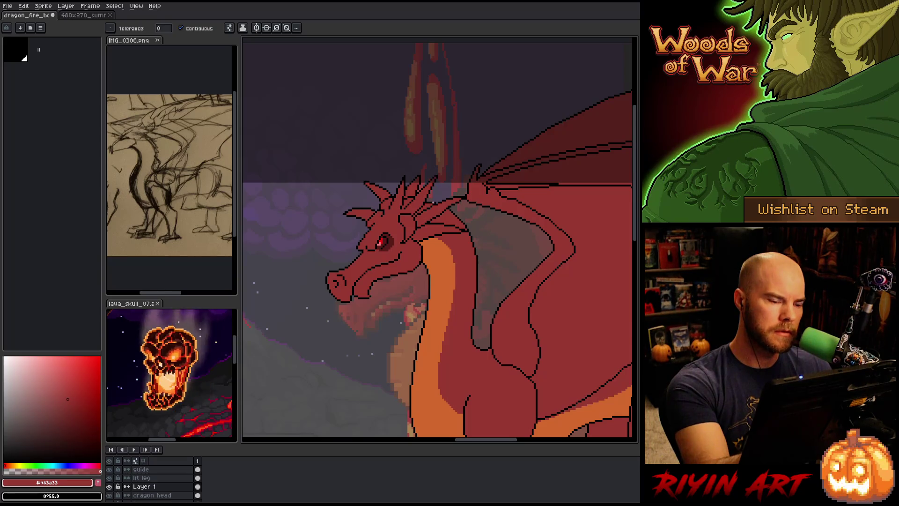
key("v")
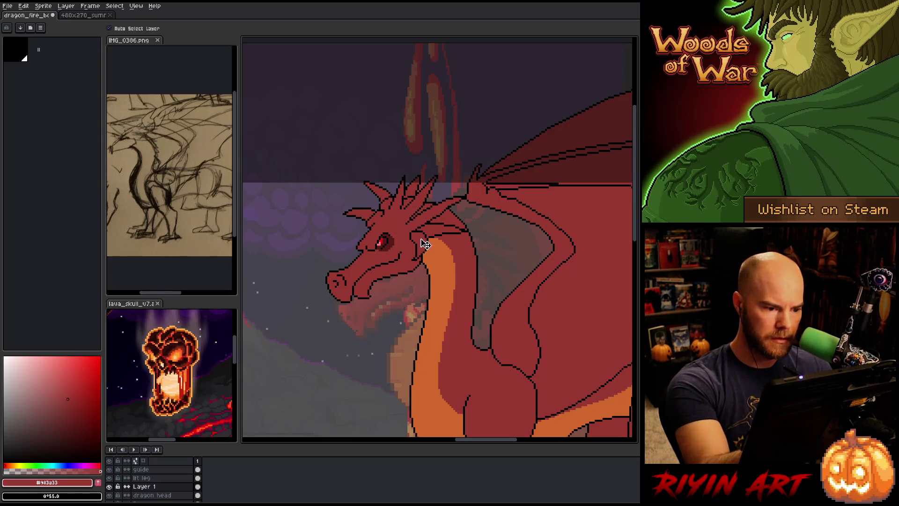
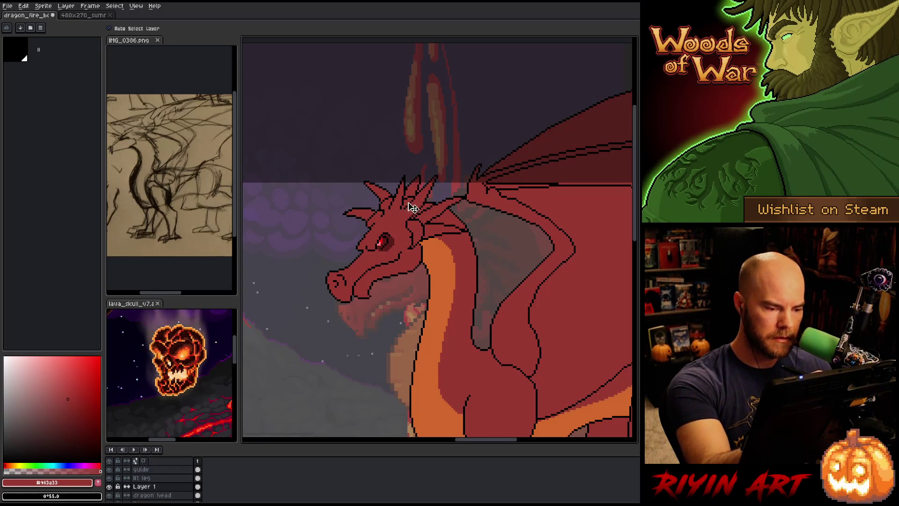
Touch up the dragon's head outline, alternating black outline and red fill pixels
key("i")
left_click(408, 218)
key("b")
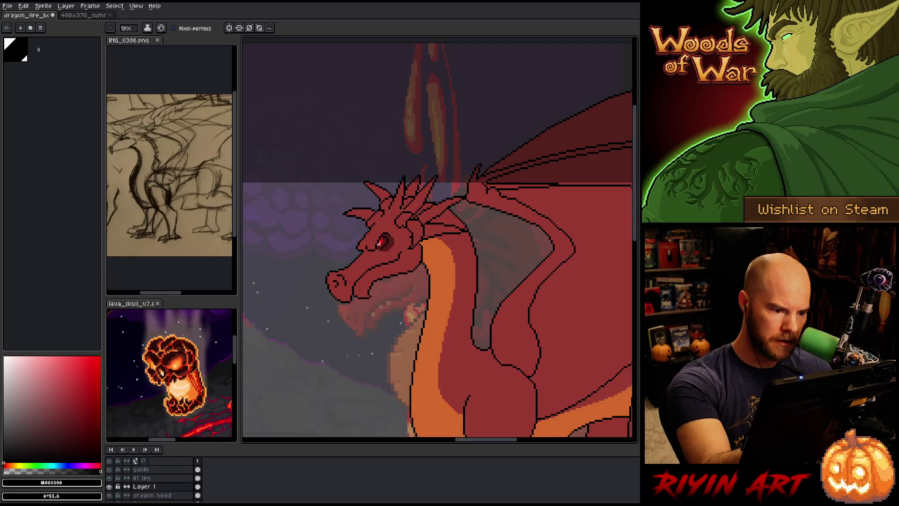
left_click(407, 225, "alt")
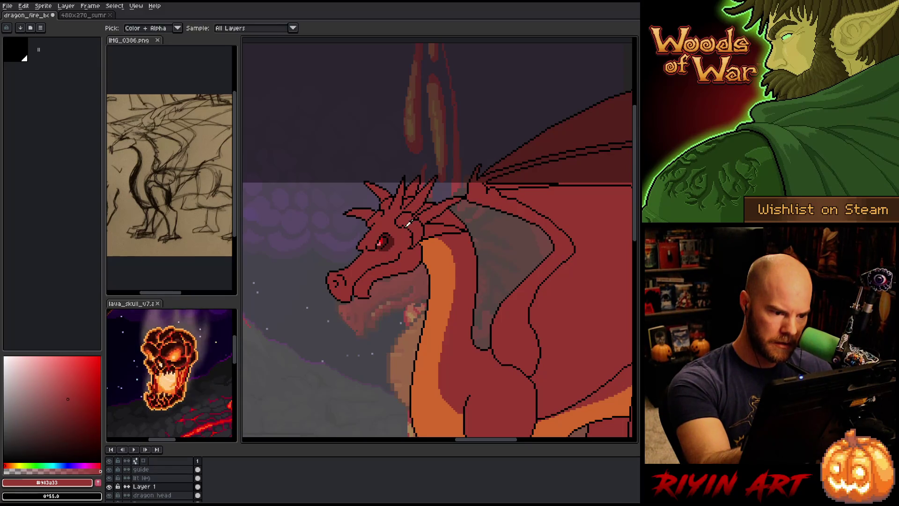
left_click(415, 215, "alt")
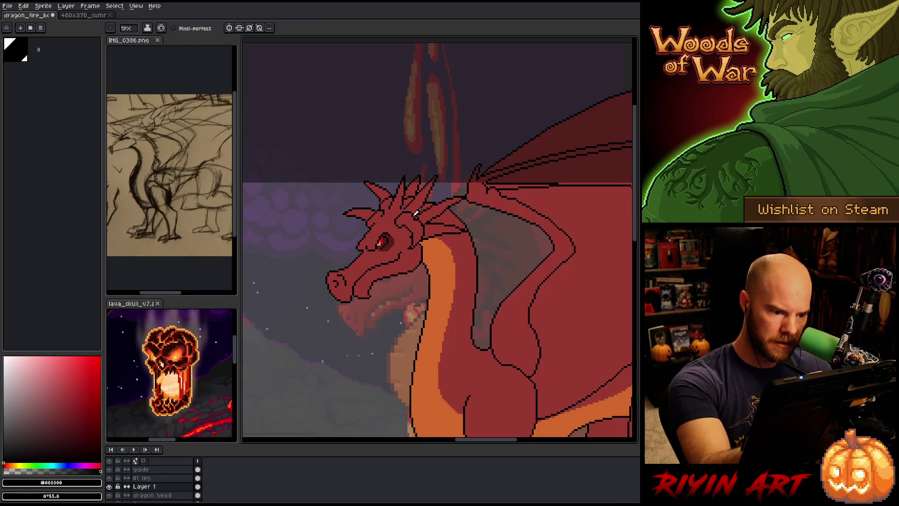
left_click(405, 230, "alt")
key("g")
key("b")
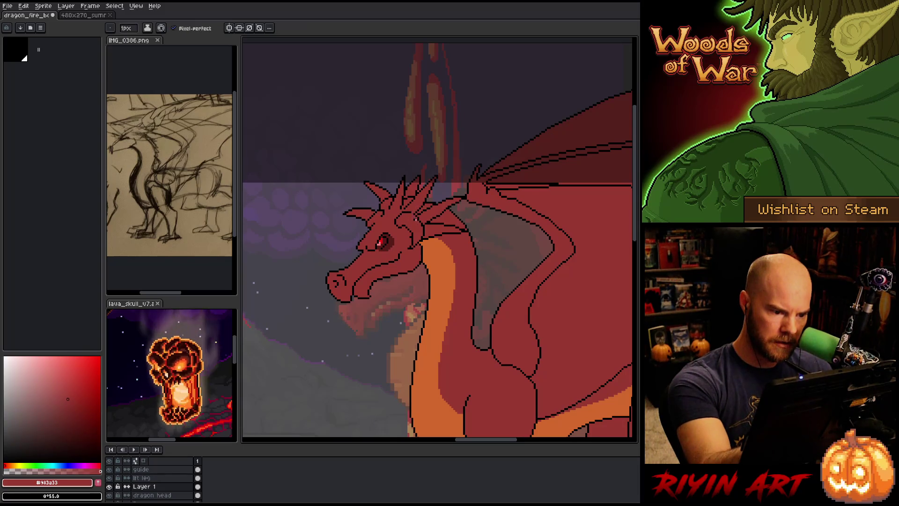
Keep retouching outline pixels near the horns, switching between black and the dragon's red
left_click(421, 216, "alt")
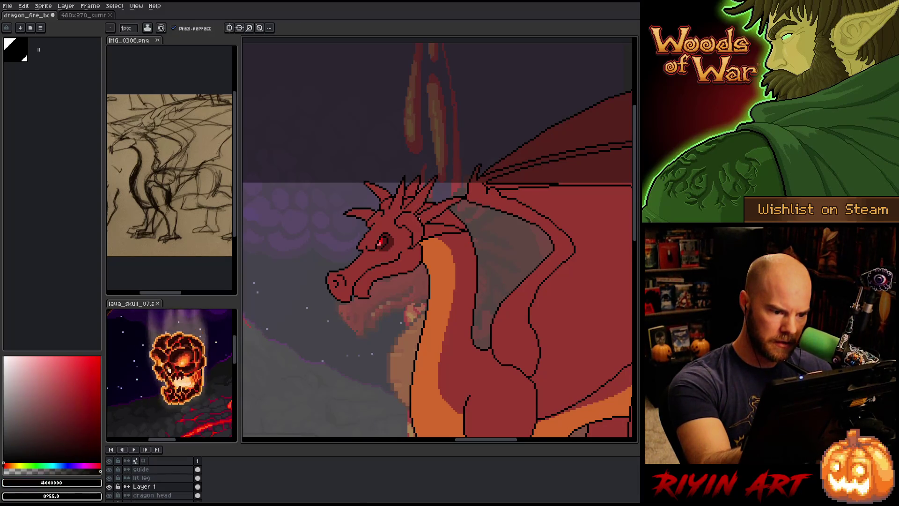
left_click(420, 203, "alt")
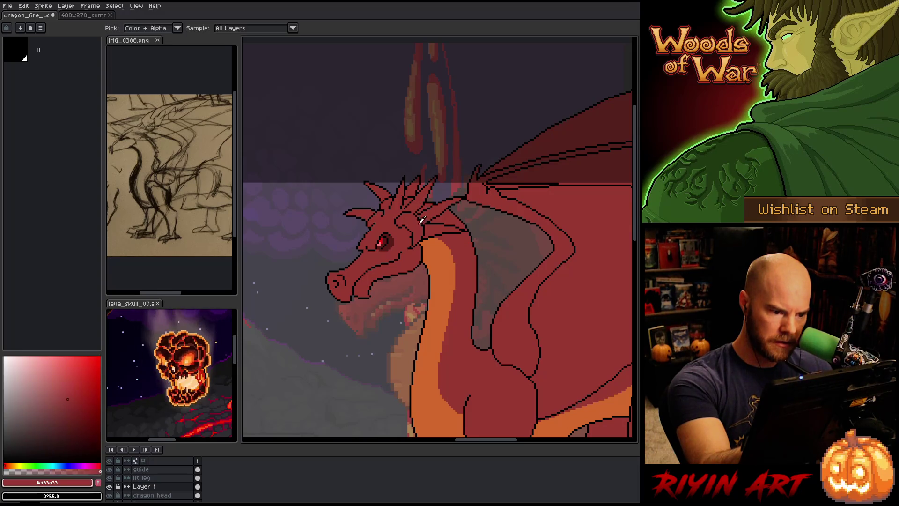
left_click(423, 215, "alt")
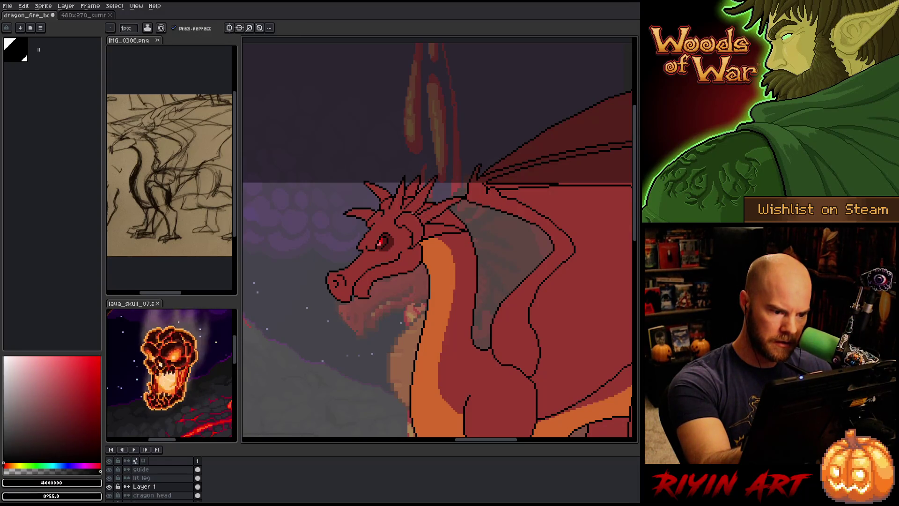
left_click(420, 203, "alt")
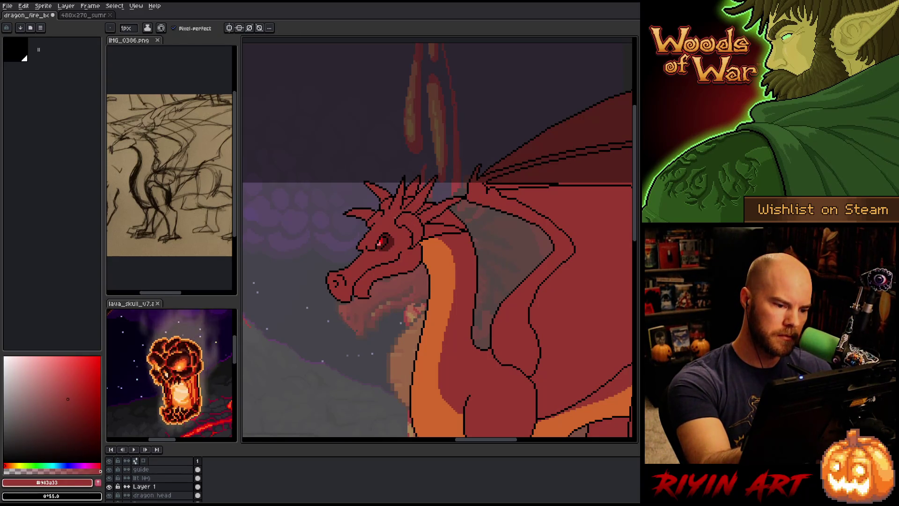
left_click(396, 216, "alt")
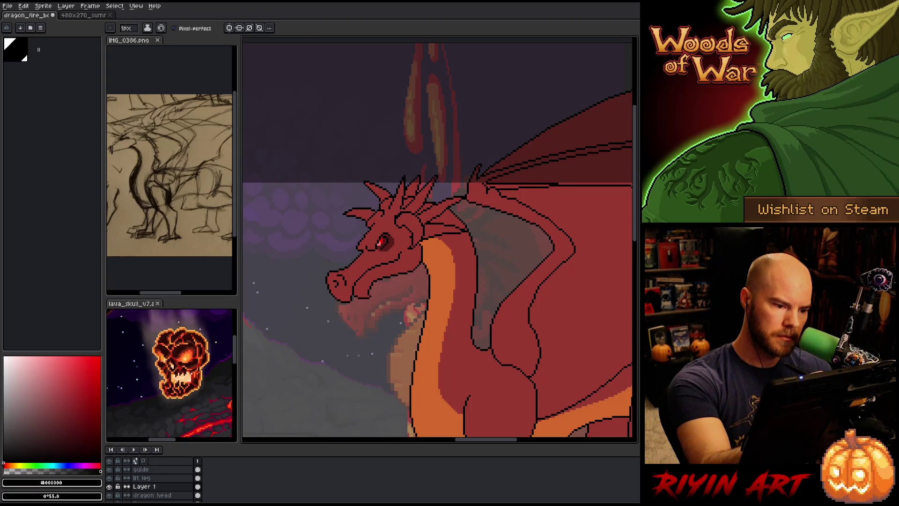
left_click(401, 208, "alt")
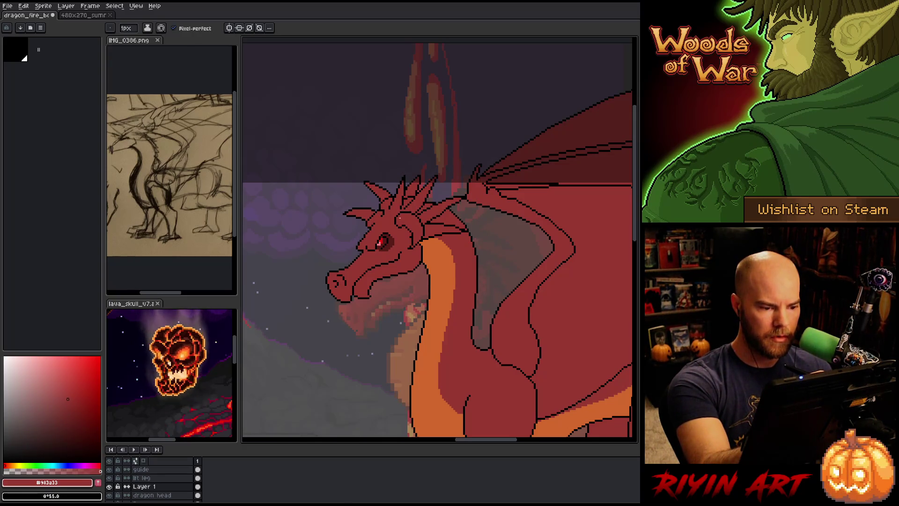
Draw a short black stroke at the left horn's base, then start lassoing the ear
left_click(402, 230, "alt")
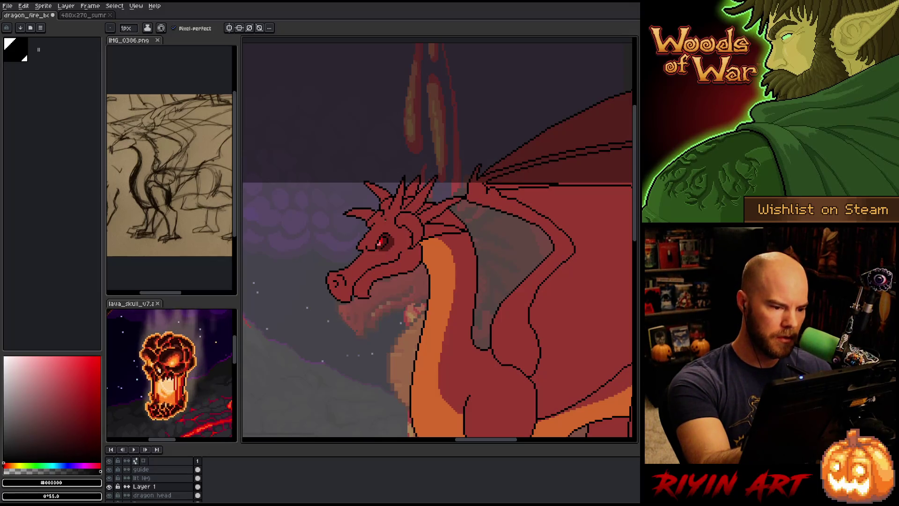
left_click_drag(377, 210, 369, 197)
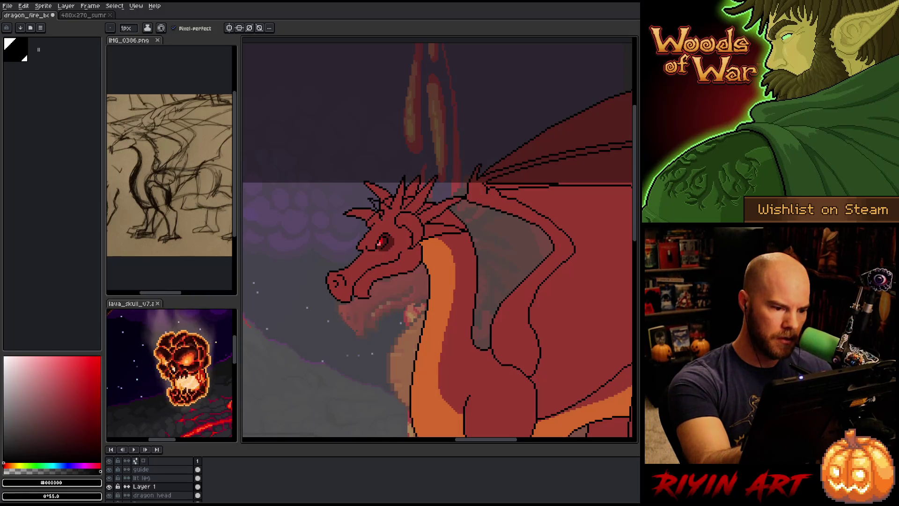
key("e")
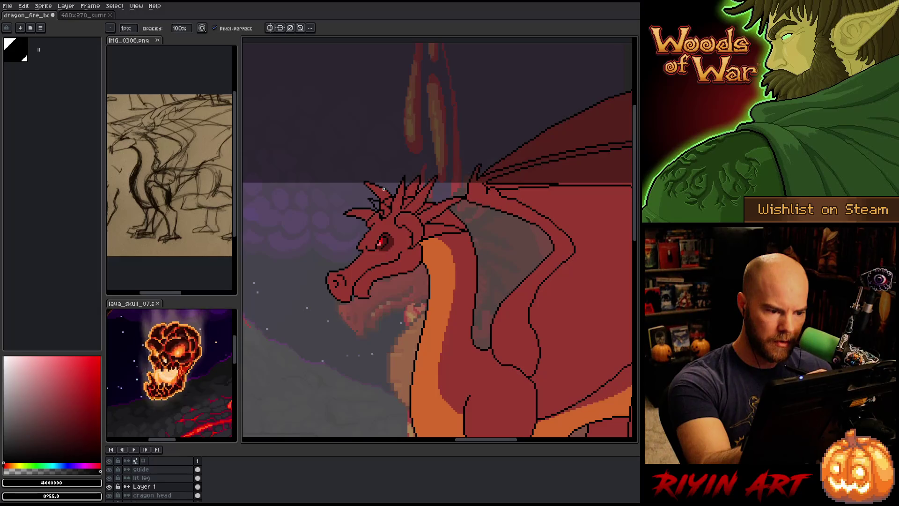
key("b")
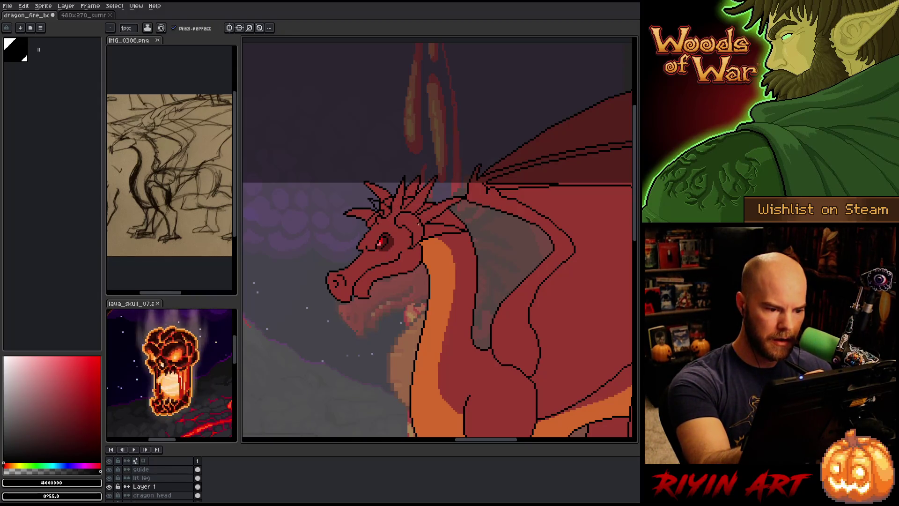
key("q")
mouse_move(433, 236)
left_mouse_down()
mouse_move(418, 257)
mouse_move(427, 236)
left_mouse_up()
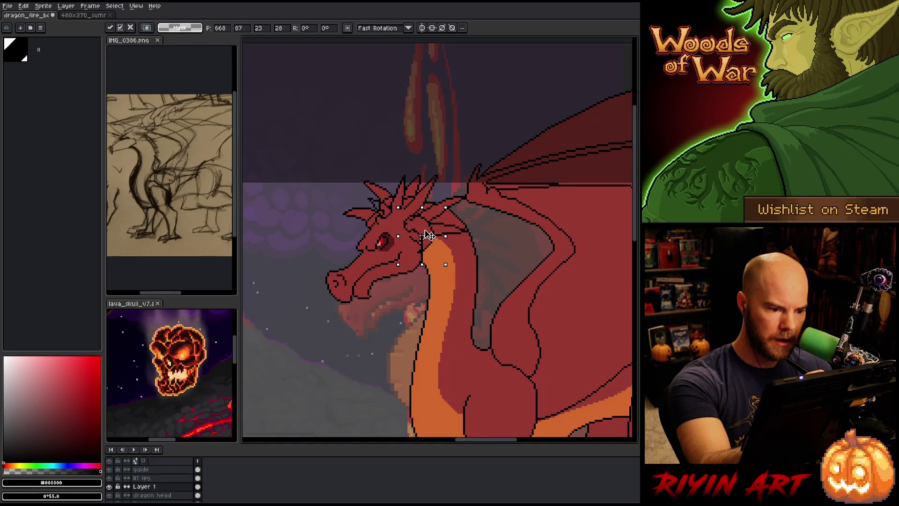
Commit the moved ear and draw its curved black outline behind the eye
key("b")
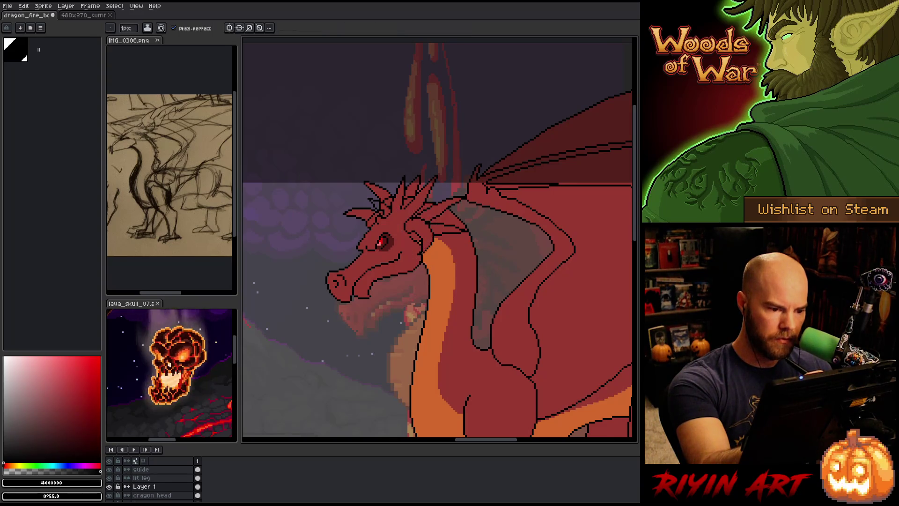
left_click_drag(412, 251, 410, 240)
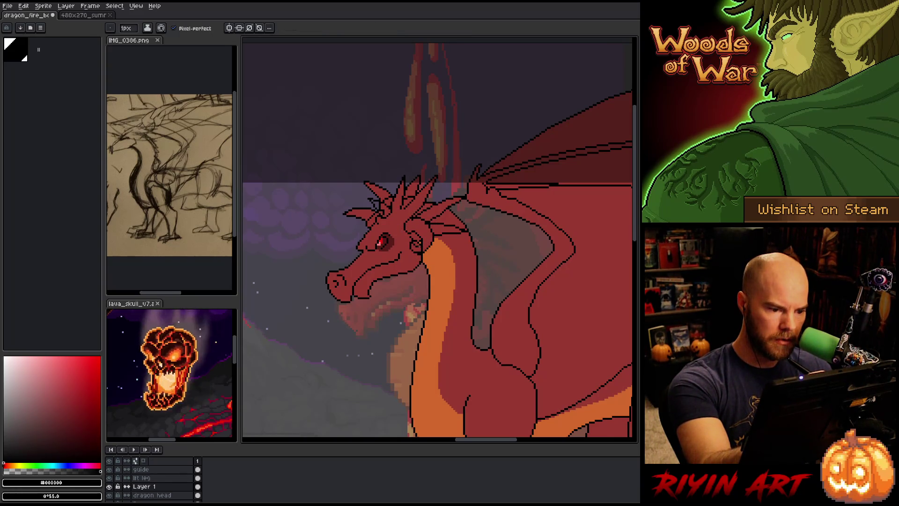
key("e")
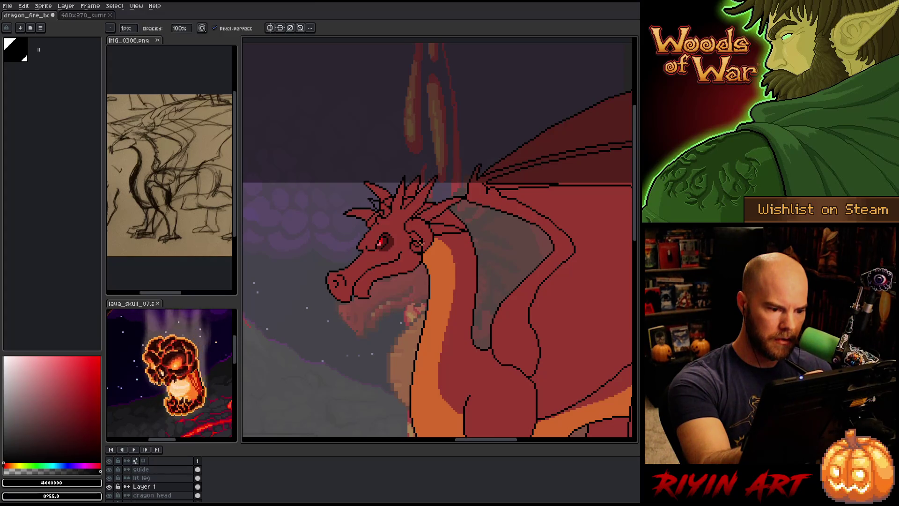
key("b")
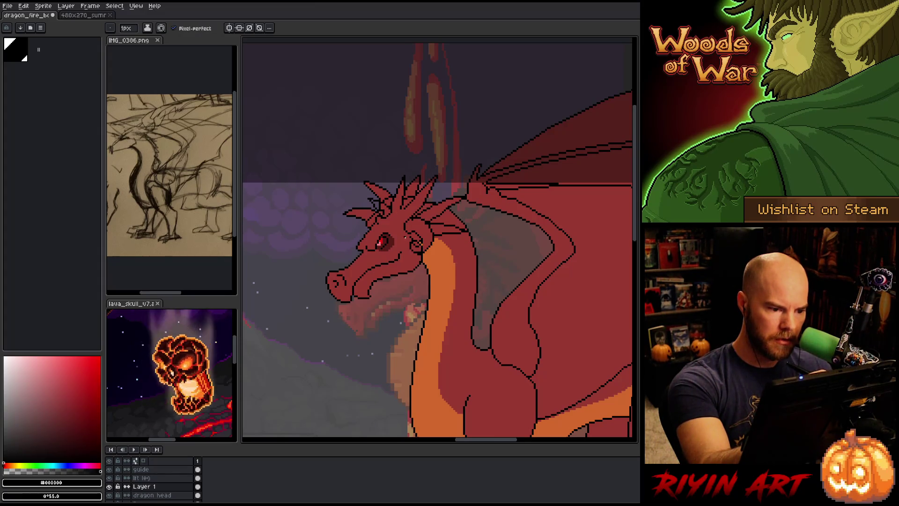
key("e")
key("b")
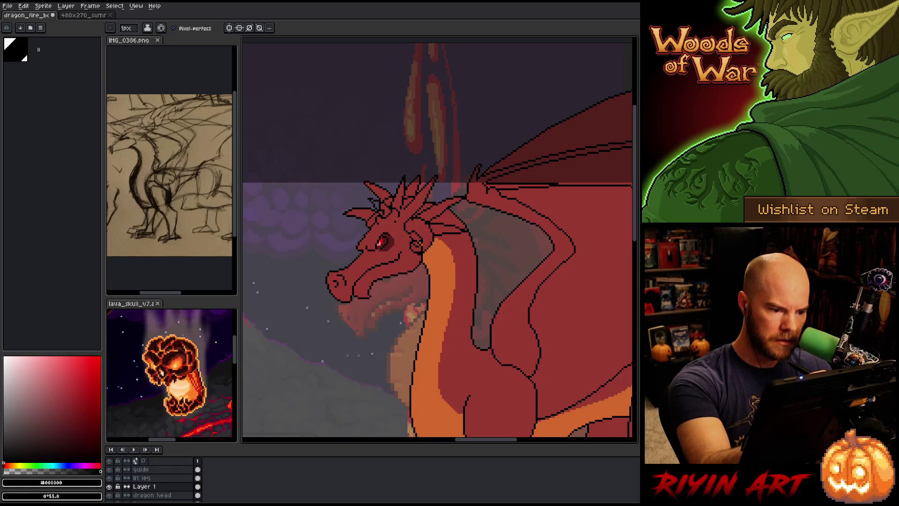
key("b")
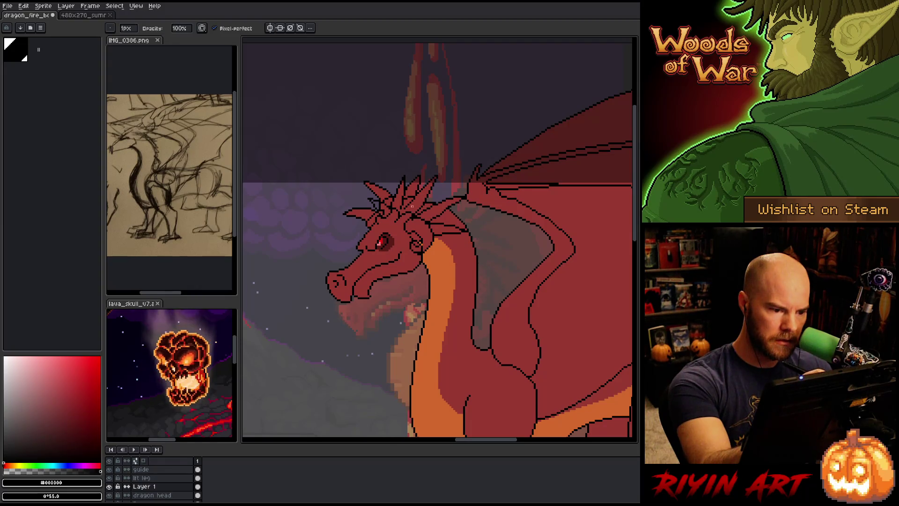
left_click(402, 226, "alt")
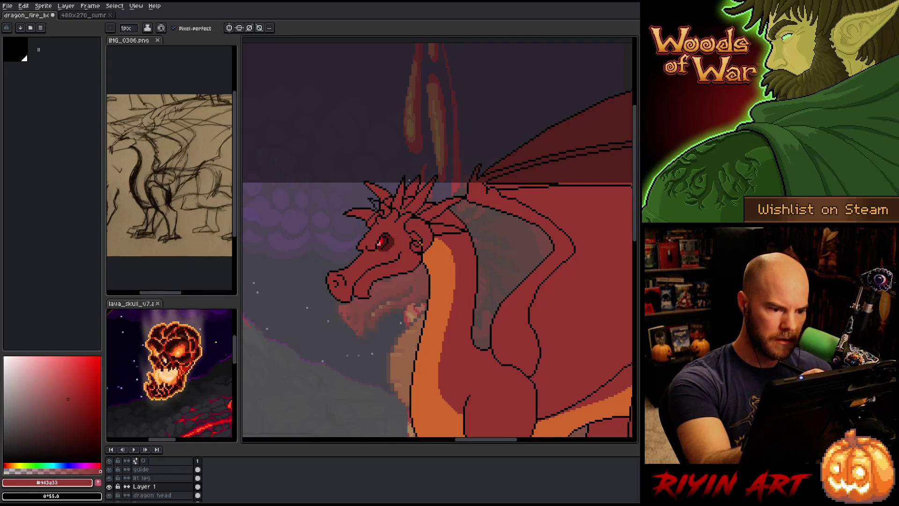
left_click(418, 209, "alt")
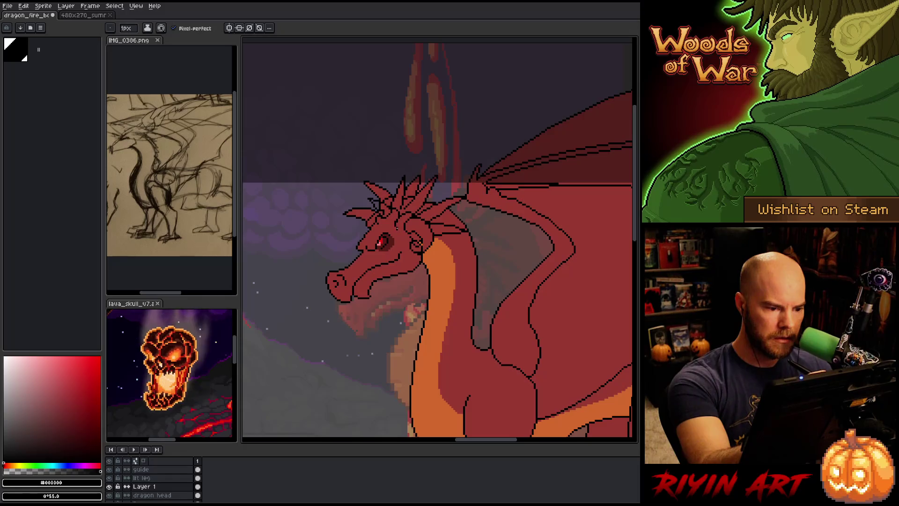
Flood-fill the ear area with the dragon's red and touch up black horn-outline pixels
key("e")
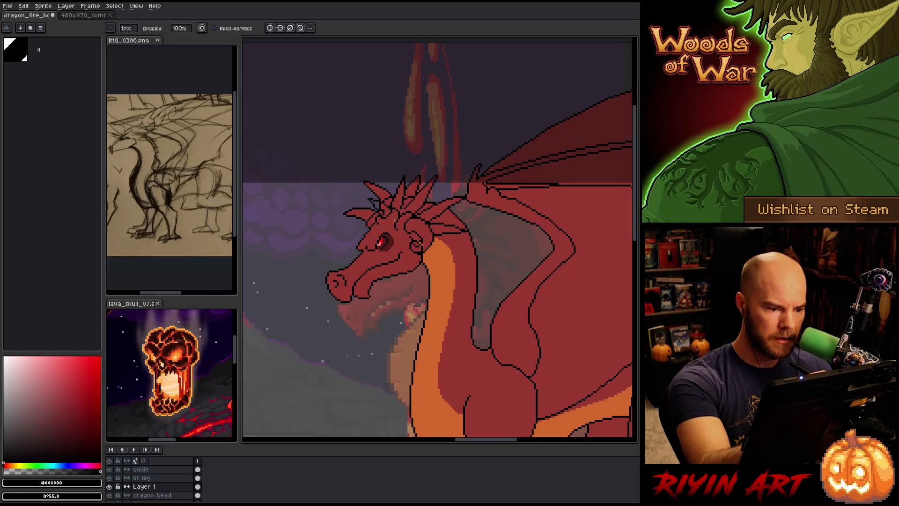
key("g")
left_click(496, 263, "alt")
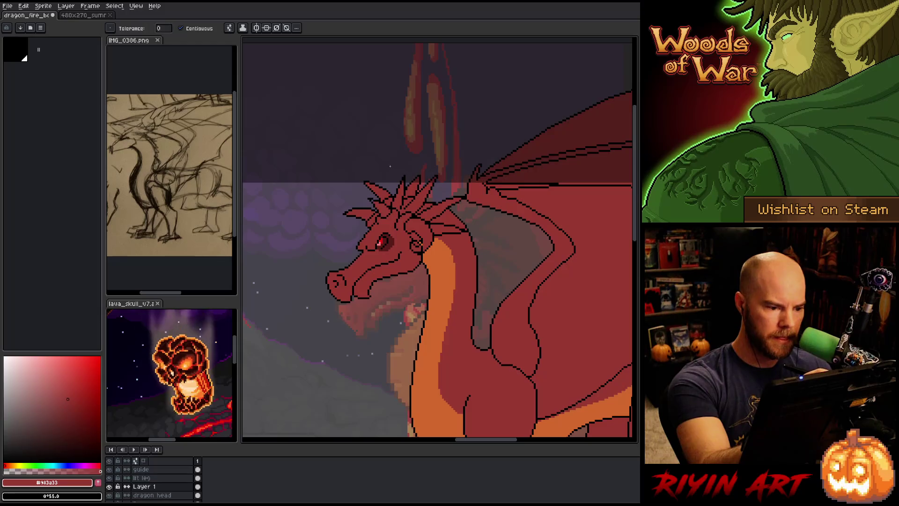
key("b")
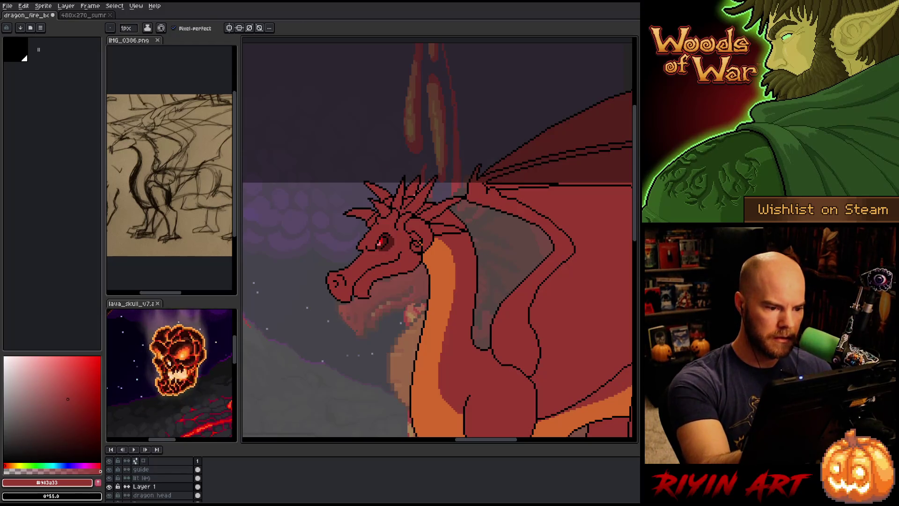
key("i")
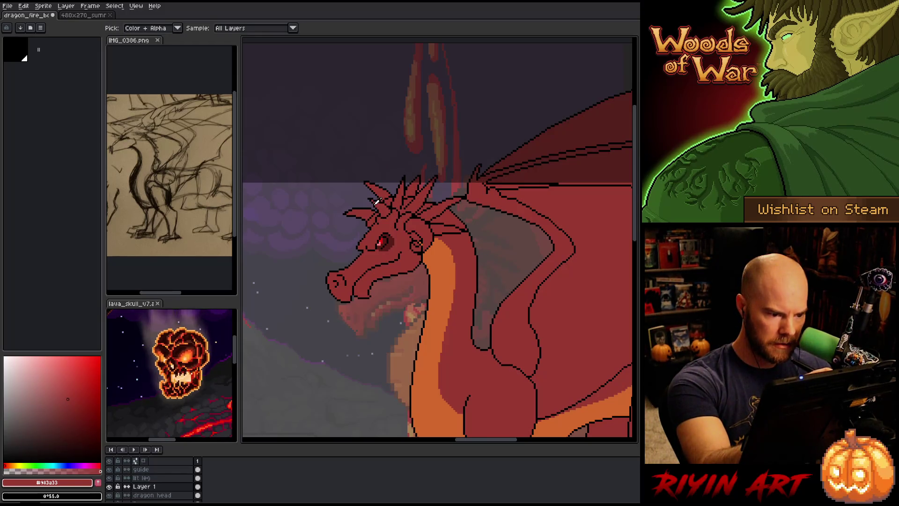
left_click(380, 202)
key("b")
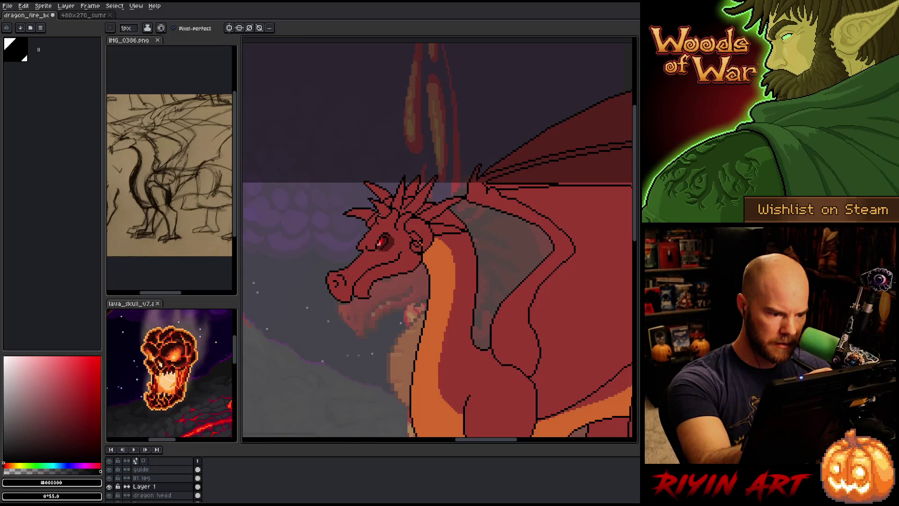
key("e")
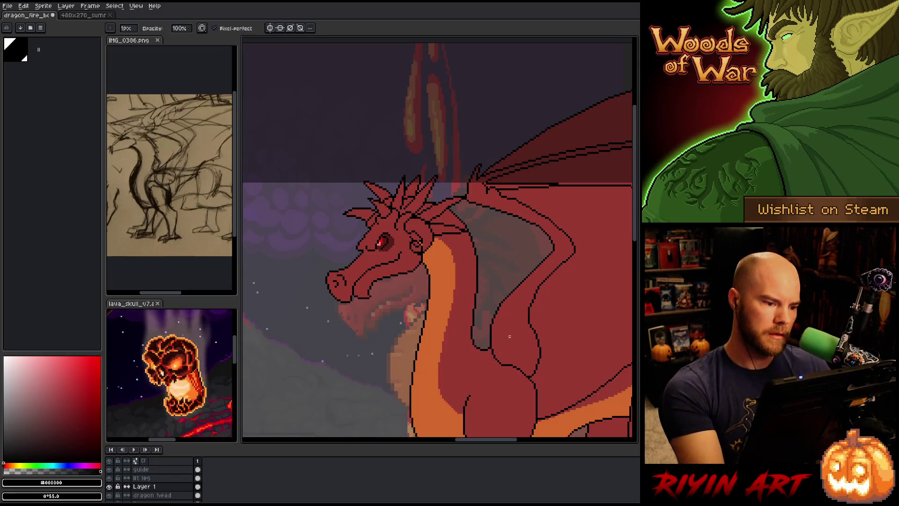
key("i")
left_click(397, 232)
key("b")
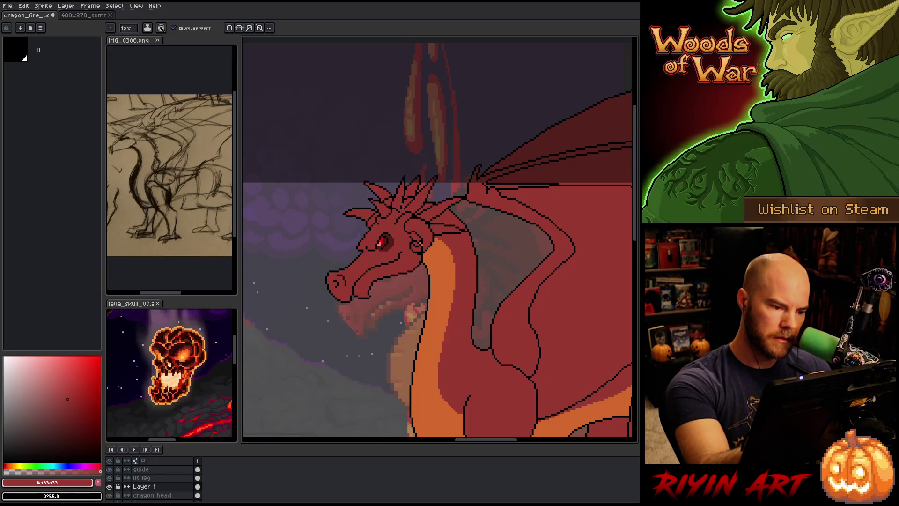
Retouch black and red pixels around the ear and horn base, filling a gap with red
left_click(405, 206, "alt")
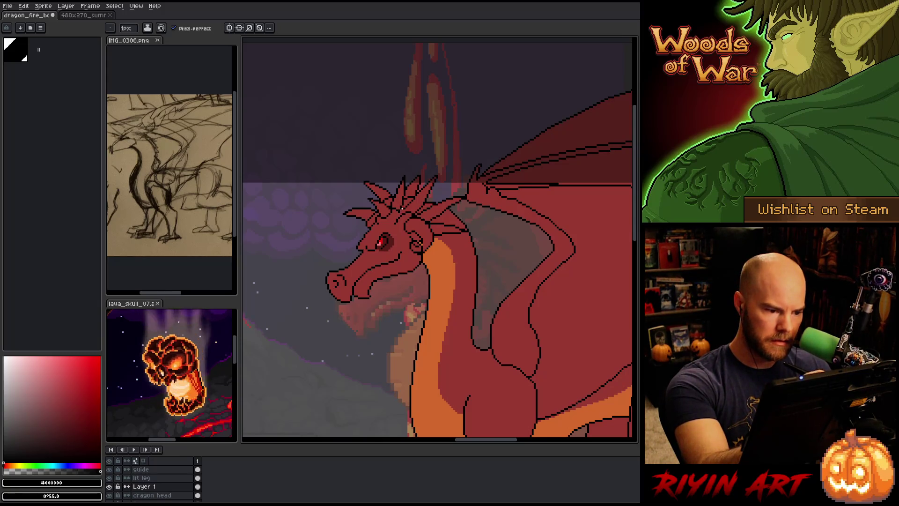
left_click(402, 211, "alt")
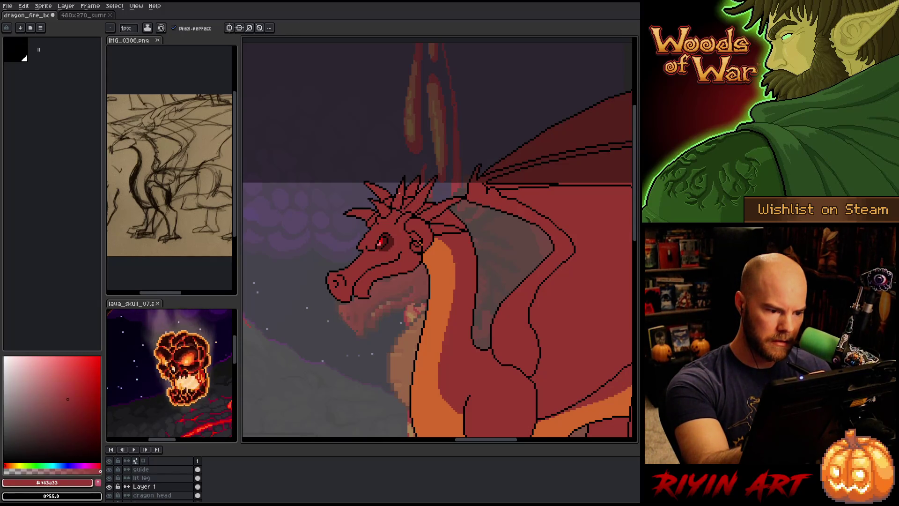
key("x")
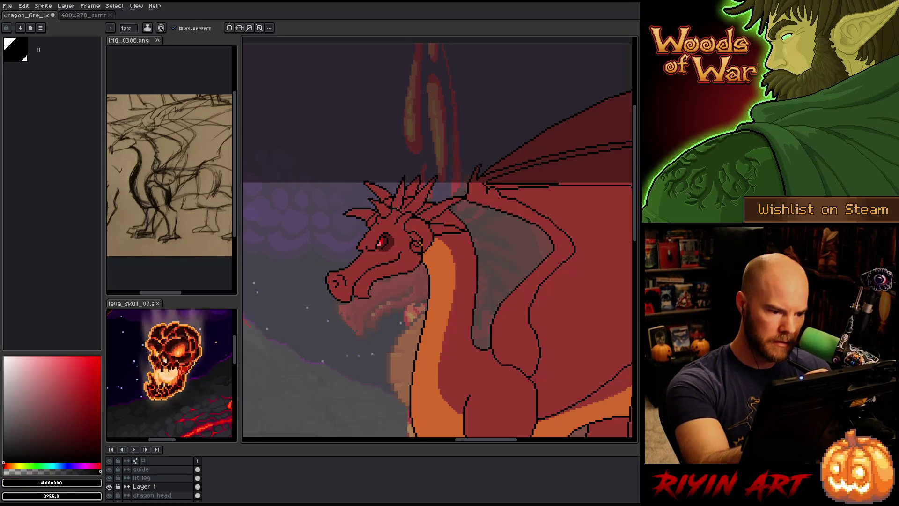
key("x")
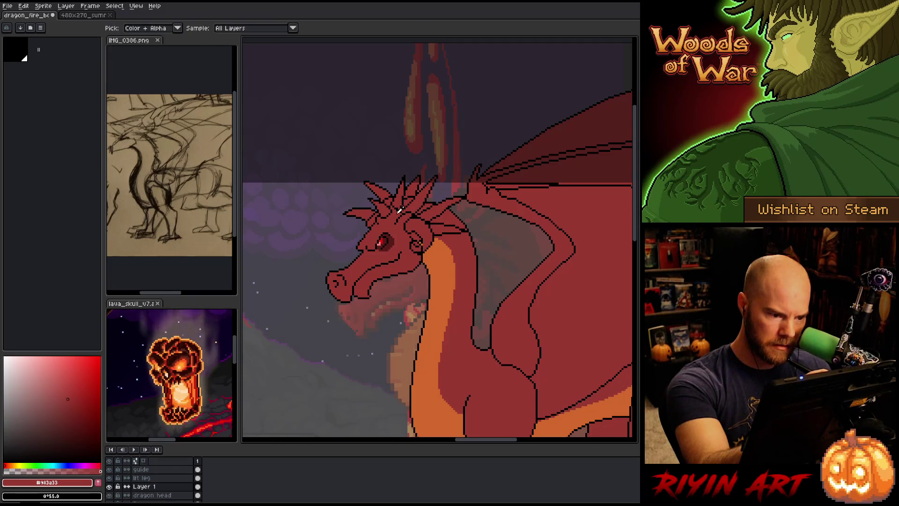
key("x")
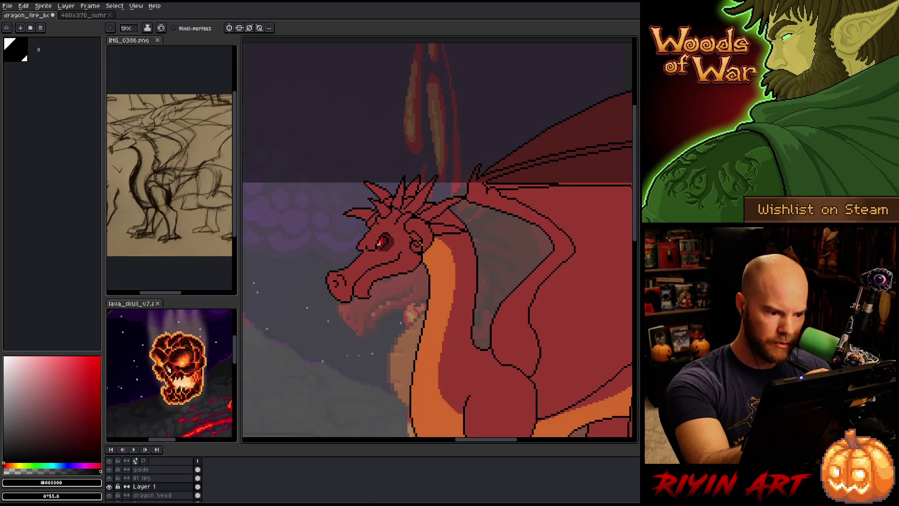
key("i")
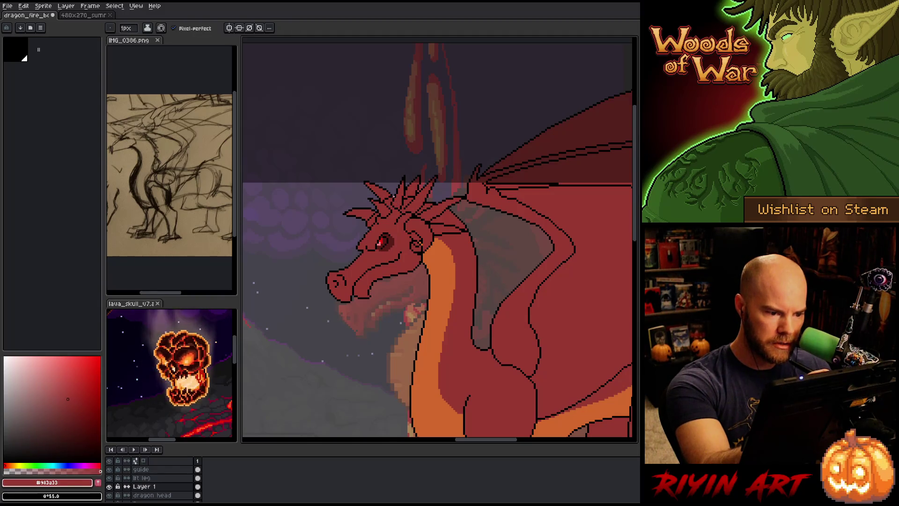
key("b")
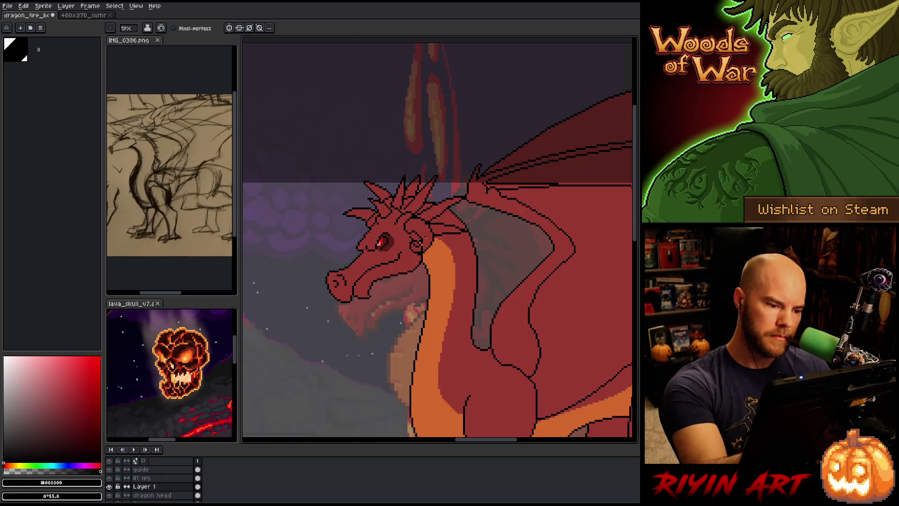
key("g")
left_click(422, 246, "alt")
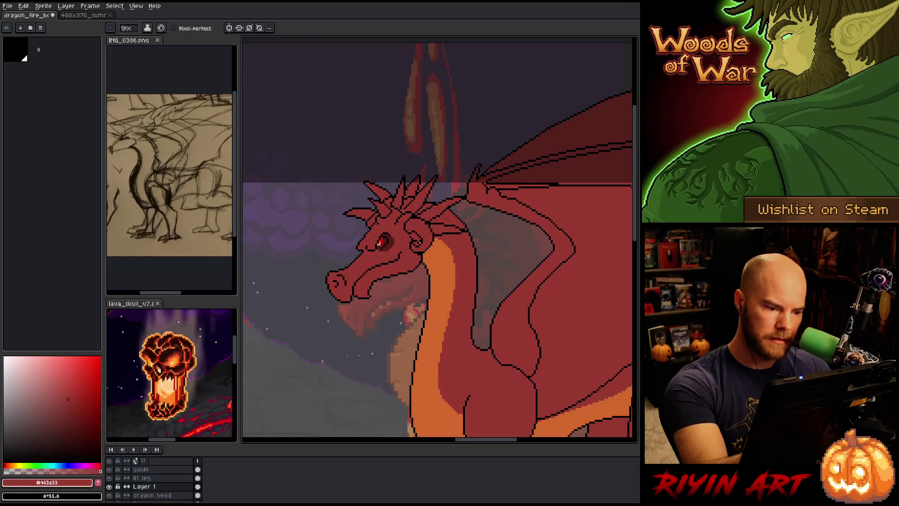
key("b")
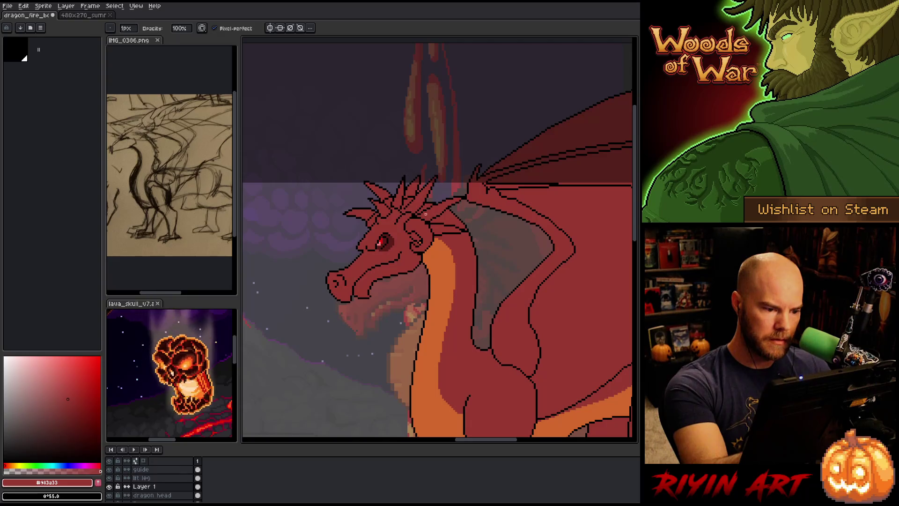
Try a freehand selection around the head and neck, then drop it
key("q")
mouse_move(442, 253)
left_mouse_down()
mouse_move(423, 210)
mouse_move(404, 220)
mouse_move(418, 263)
left_mouse_up()
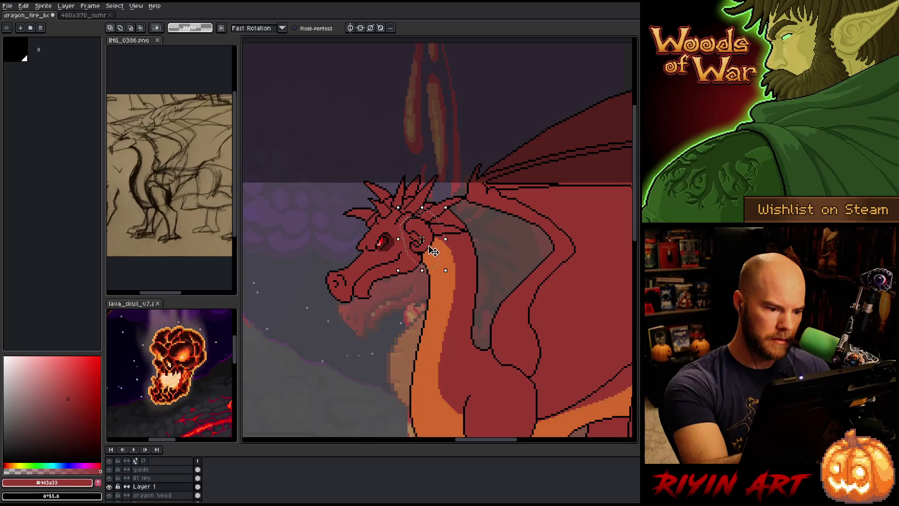
left_click(426, 244)
key("ctrl+d")
Touch up outline pixels near the ear, alternating between black and the dragon's red
key("i")
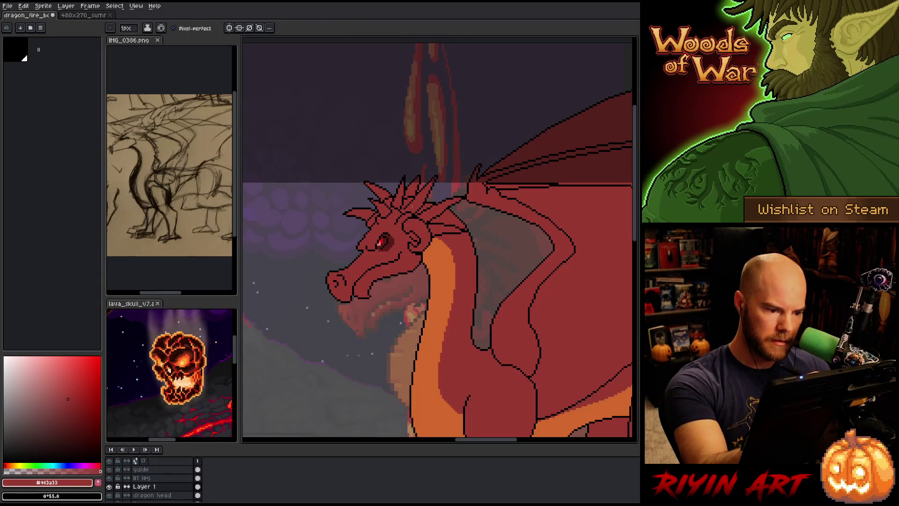
key("b")
key("e")
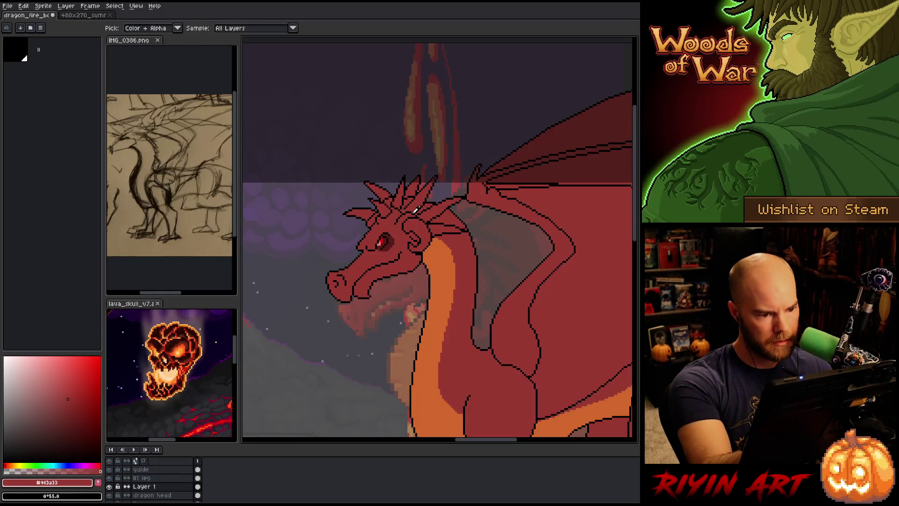
left_click(412, 212, "alt")
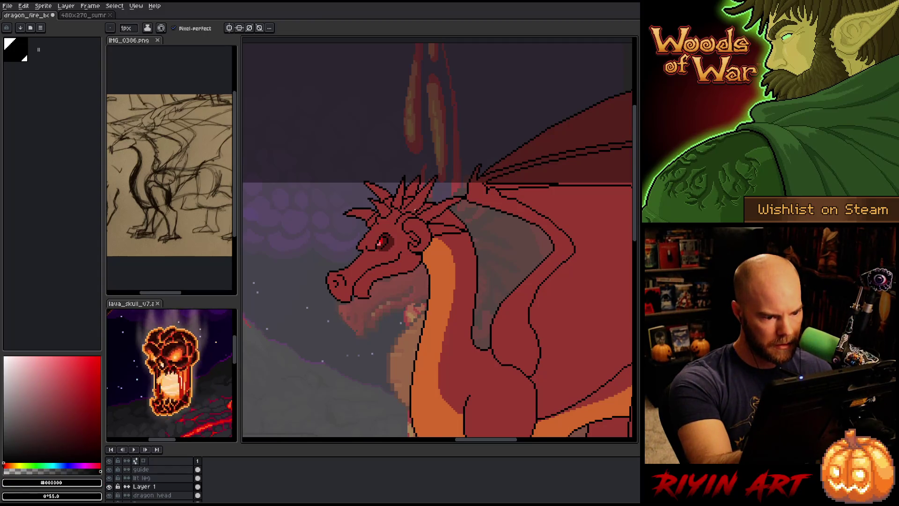
key("v")
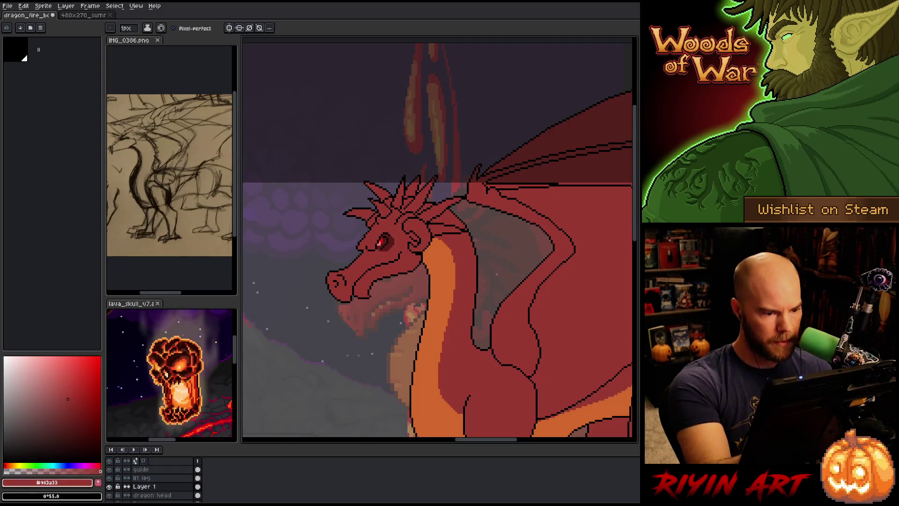
key("b")
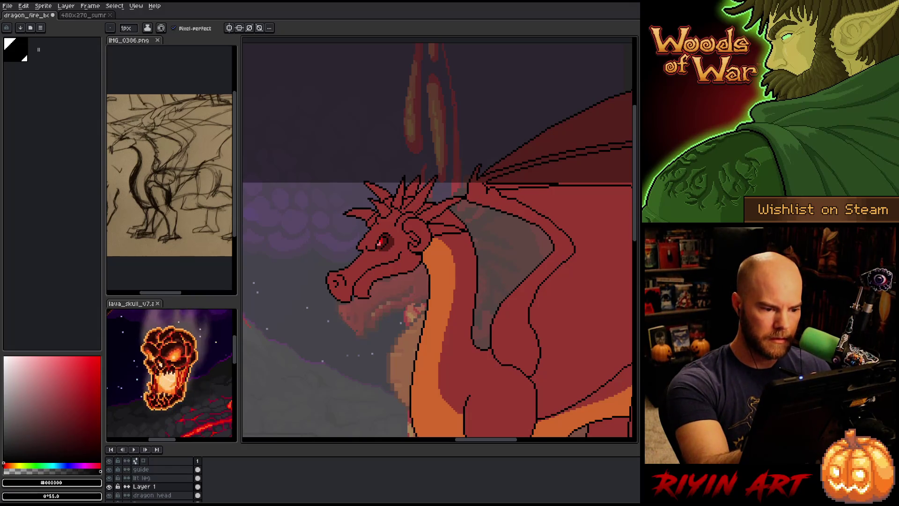
key("i")
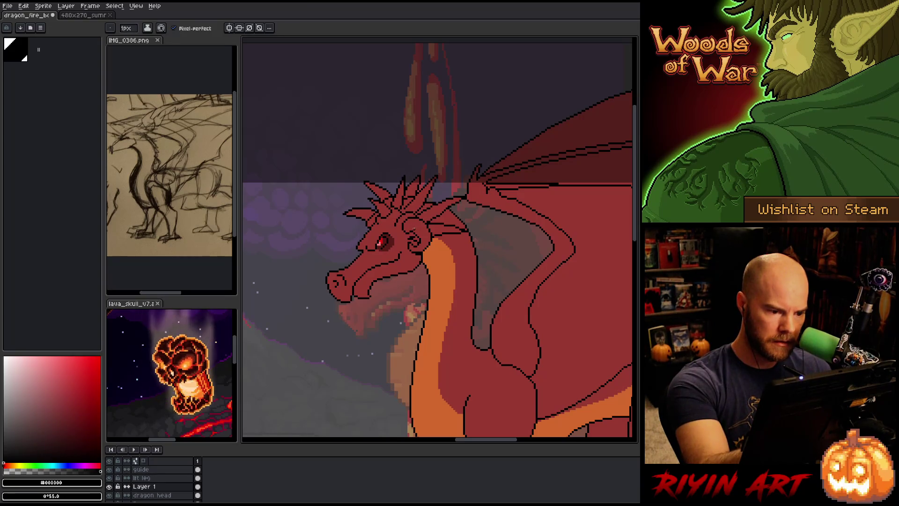
left_click(411, 229, "alt")
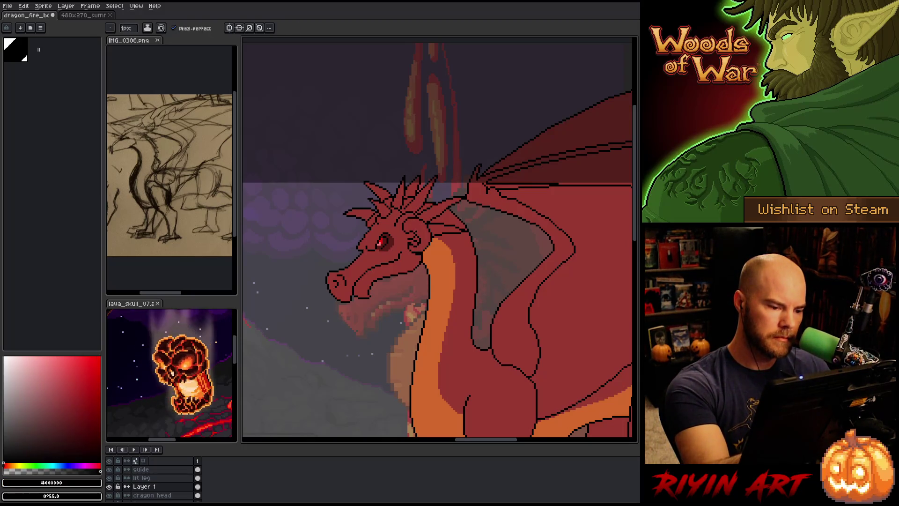
key("e")
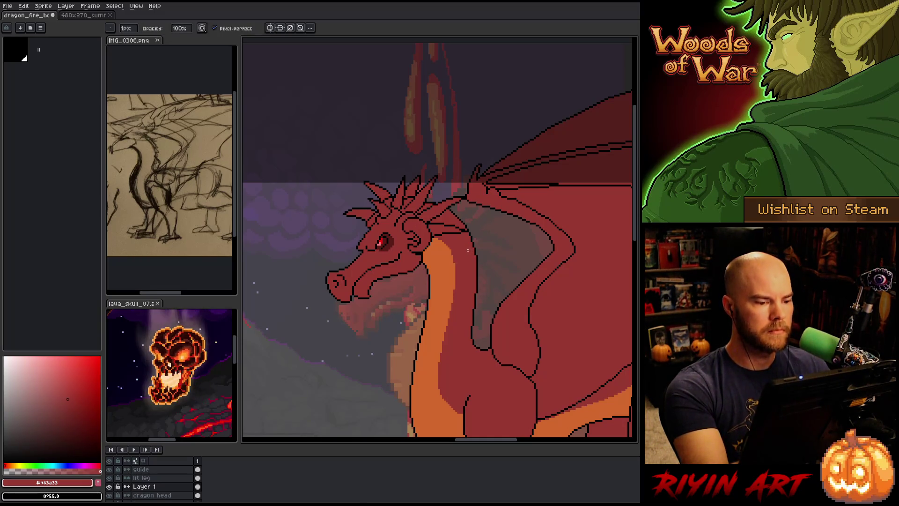
Draw a wider freehand lasso loop enclosing the dragon's ear
key("m")
left_click_drag(435, 253, 425, 224)
mouse_move(437, 262)
left_mouse_down()
mouse_move(440, 251)
mouse_move(420, 219)
mouse_move(402, 228)
mouse_move(418, 236)
mouse_move(410, 255)
mouse_move(422, 263)
left_mouse_up()
left_click(431, 243)
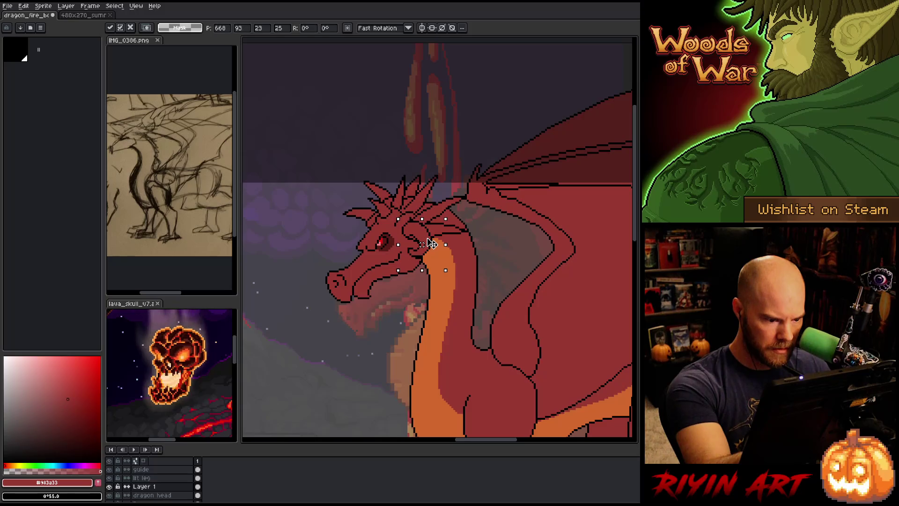
Drag the selected ear slightly, nudge it a pixel with the arrow keys, and commit
key("Return")
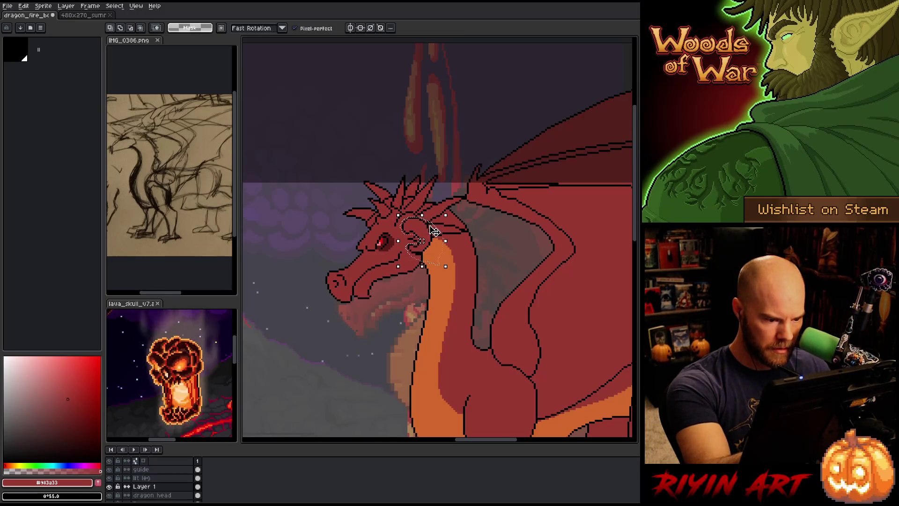
scroll(428, 239, "up", 2)
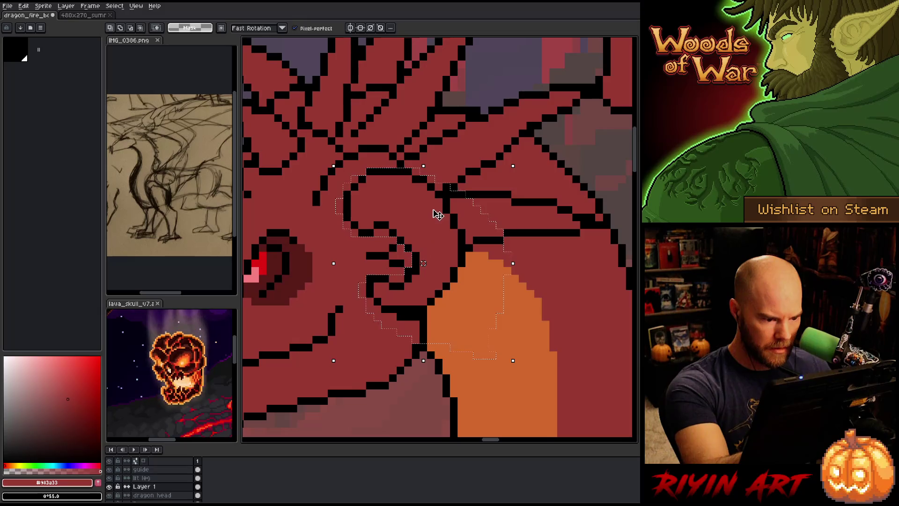
scroll(424, 263, "down", 2)
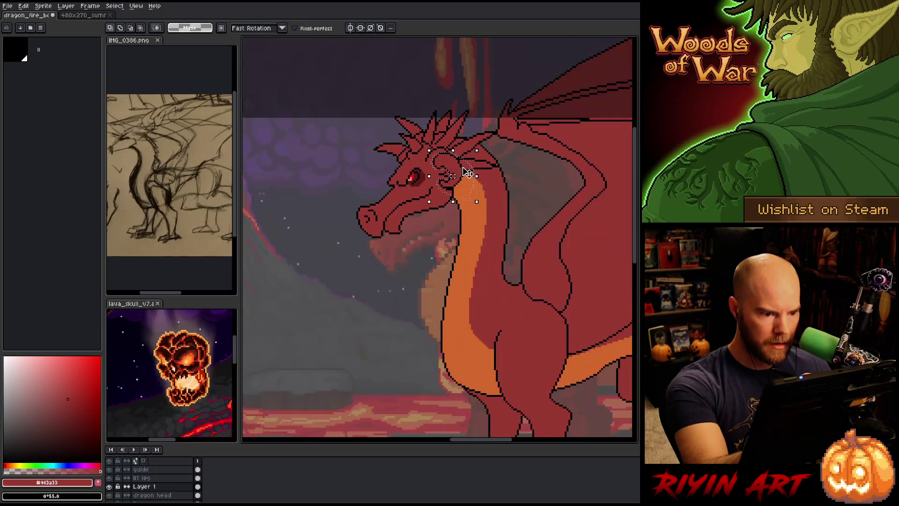
left_click_drag(459, 172, 461, 172)
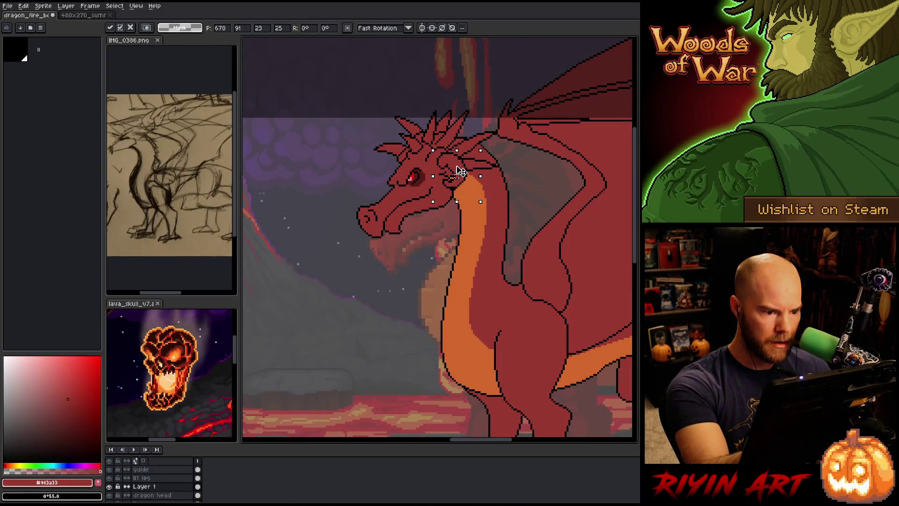
key("Up")
key("Down")
key("Right")
key("Return")
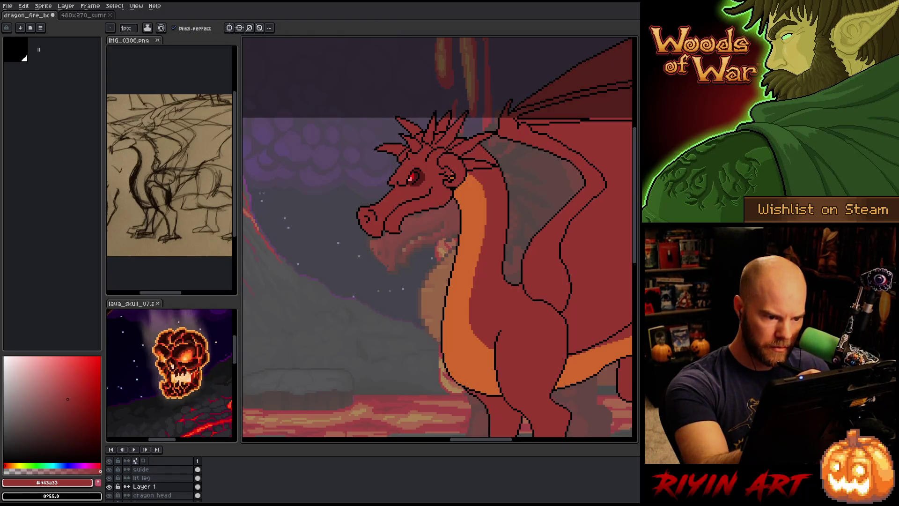
left_click(495, 328, "alt")
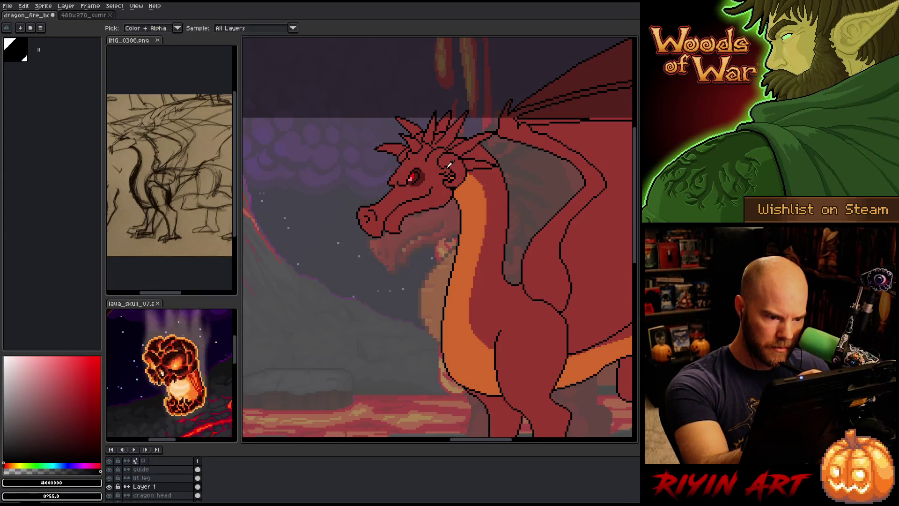
Retouch a few red body and black outline pixels on Layer 1, then save with Ctrl+S
left_click(447, 170, "alt")
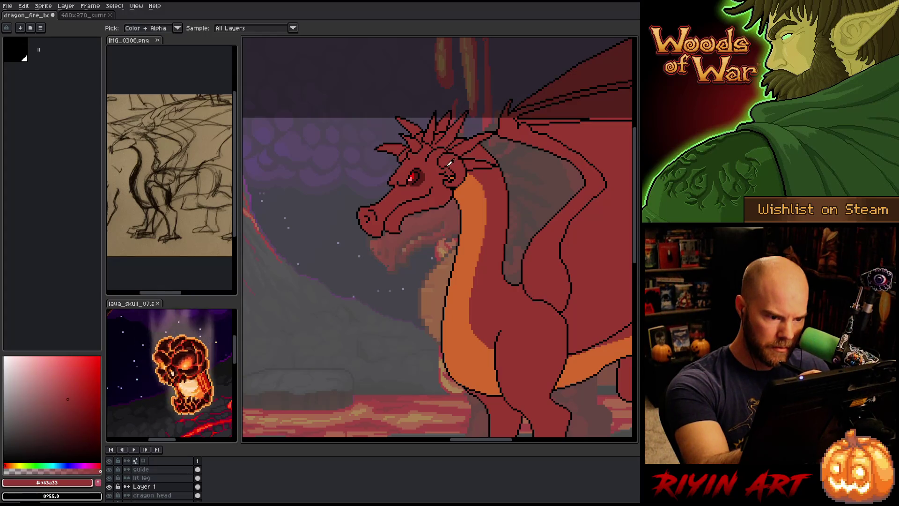
left_click(449, 160, "alt")
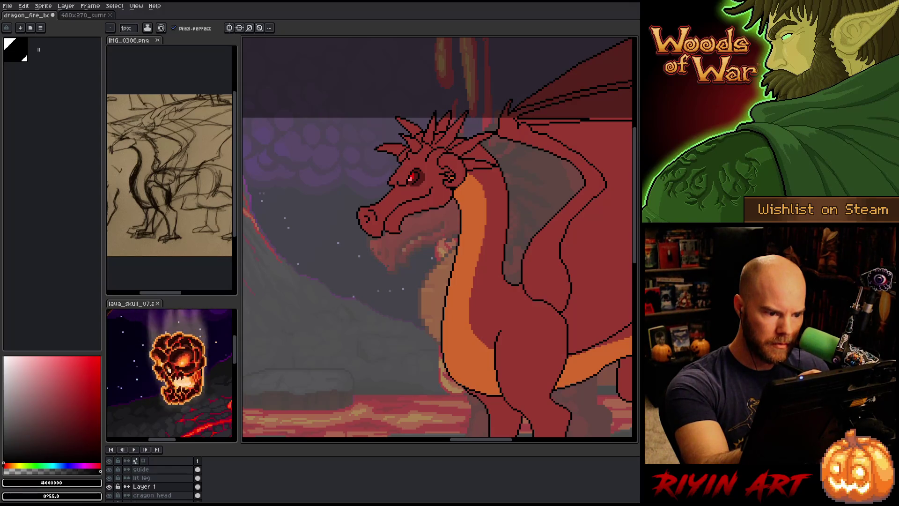
left_click(446, 160, "alt")
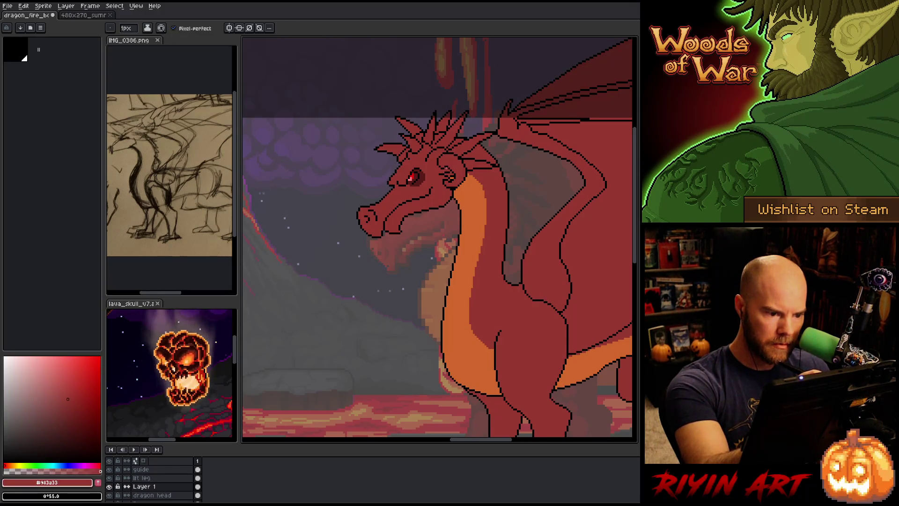
left_click(438, 171, "alt")
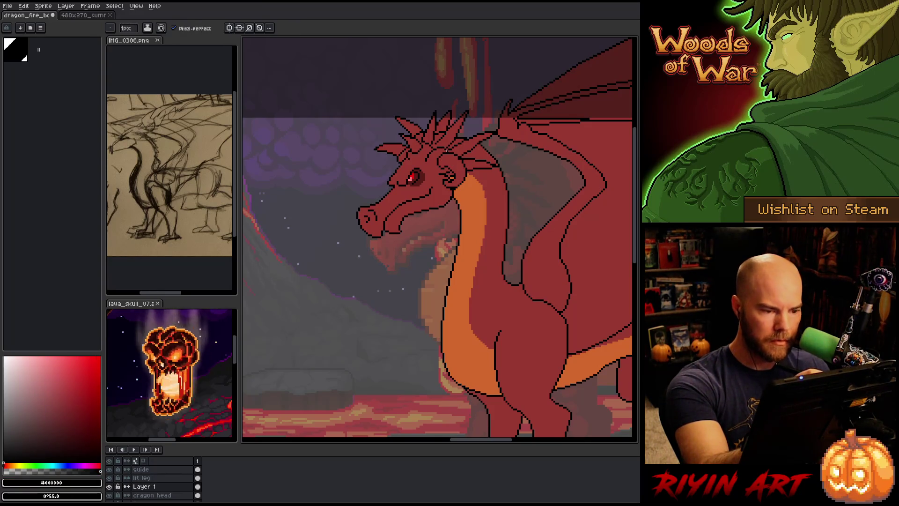
left_click(452, 145, "alt")
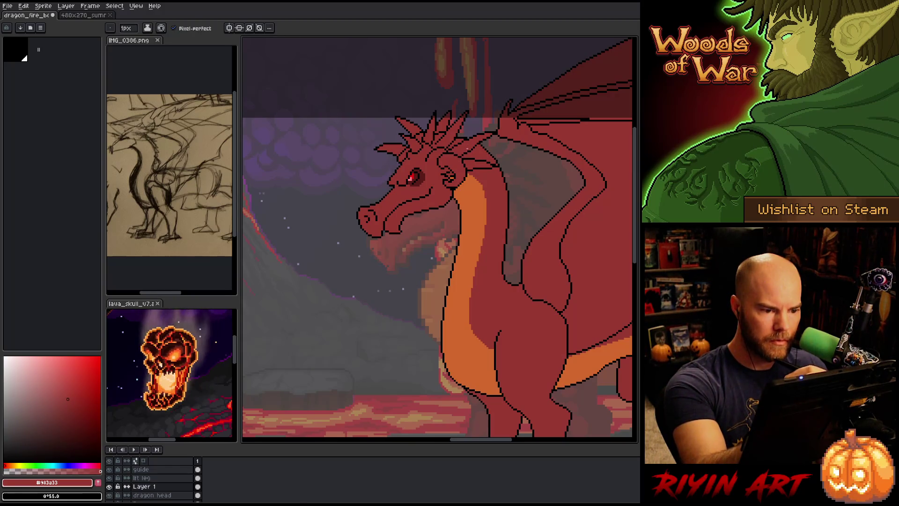
key("e")
key("b")
left_click(463, 161, "alt")
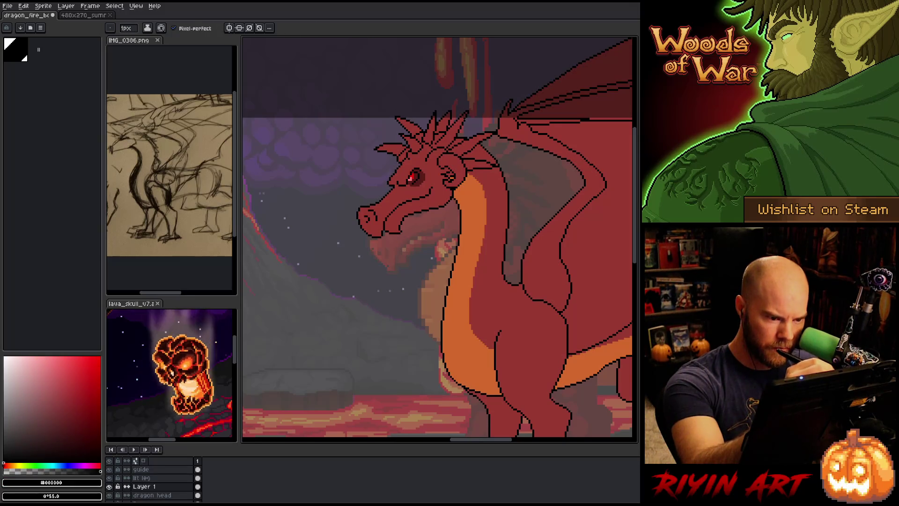
key("ctrl+s")
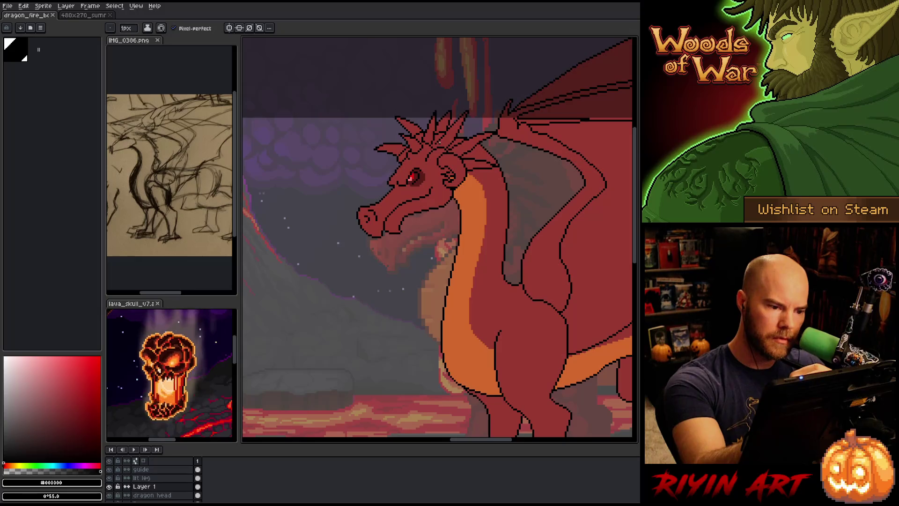
On the dragon head layer, pencil red fill and black outline pixels onto the horn spikes
left_click(152, 495)
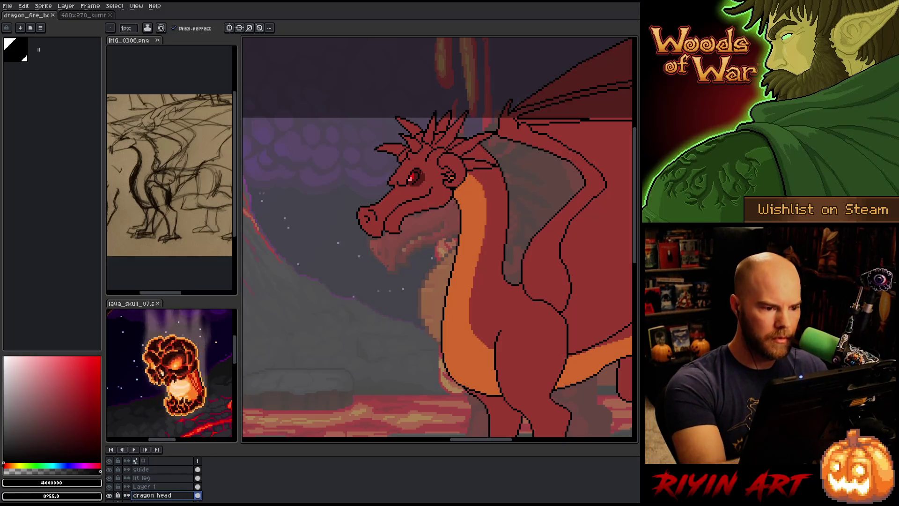
left_click(439, 139, "alt")
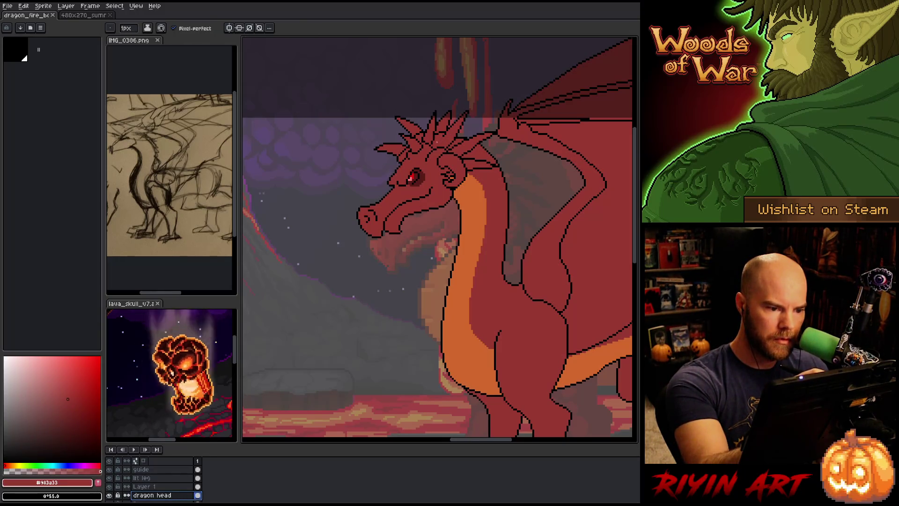
left_click(442, 140)
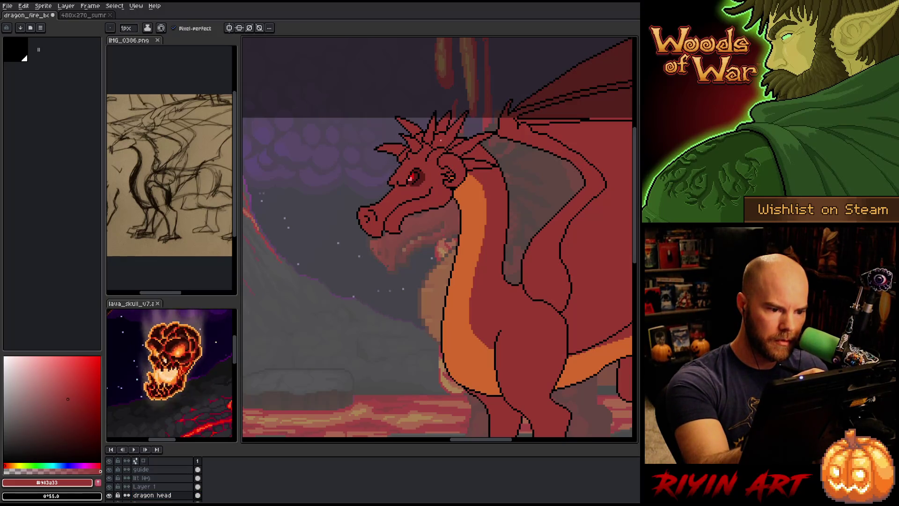
left_click(448, 130, "alt")
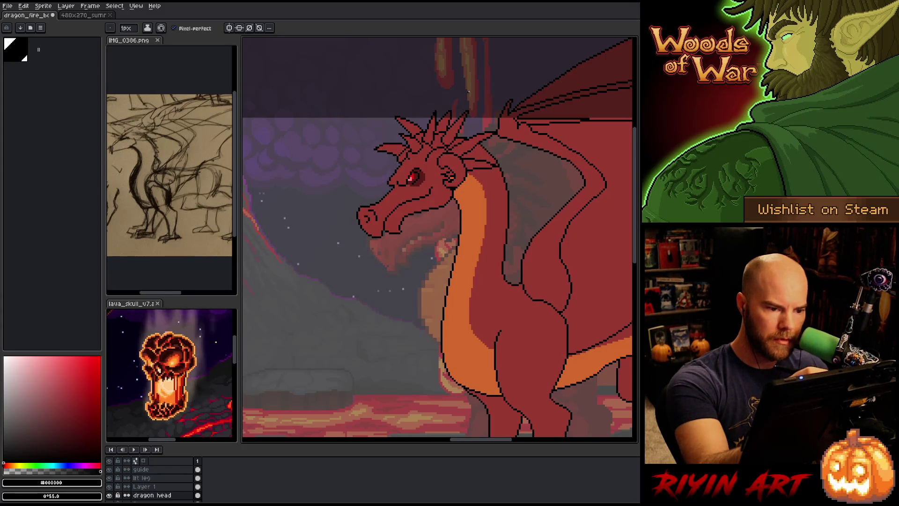
key("alt")
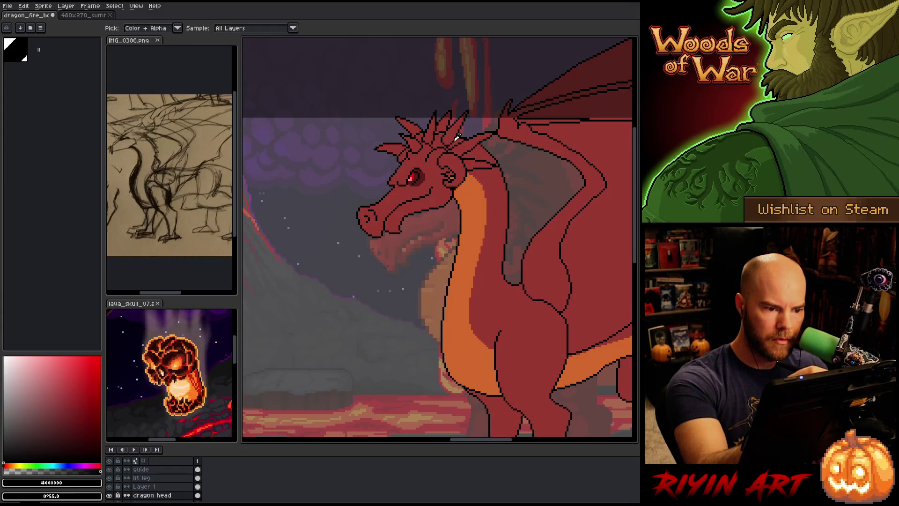
left_click(450, 141, "alt")
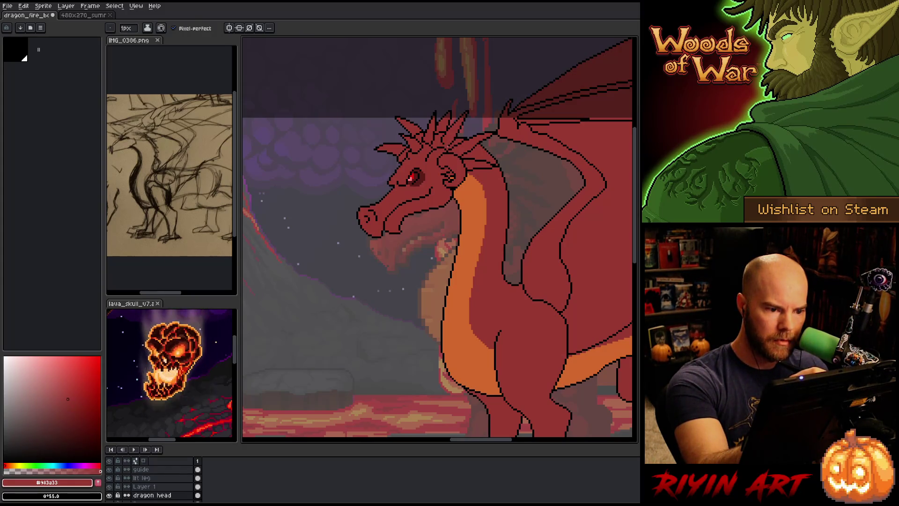
key("alt")
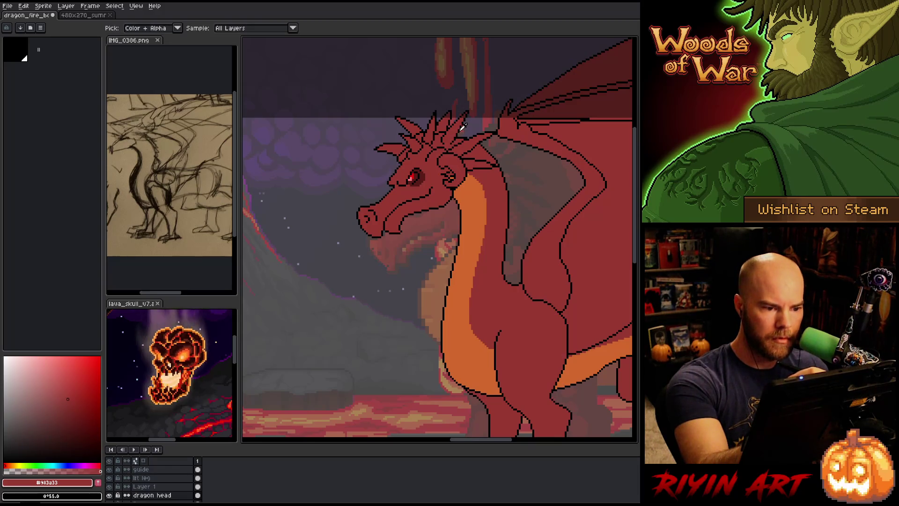
left_click(457, 136, "alt")
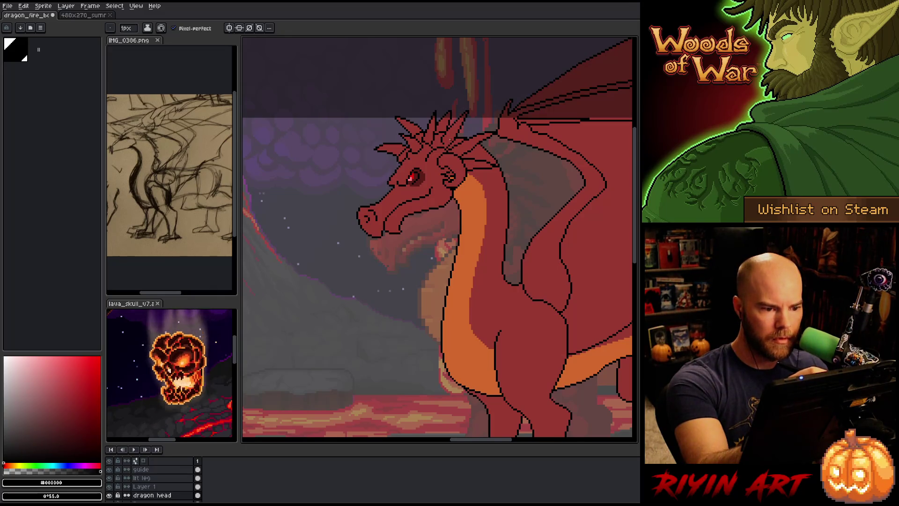
left_click(448, 146, "alt")
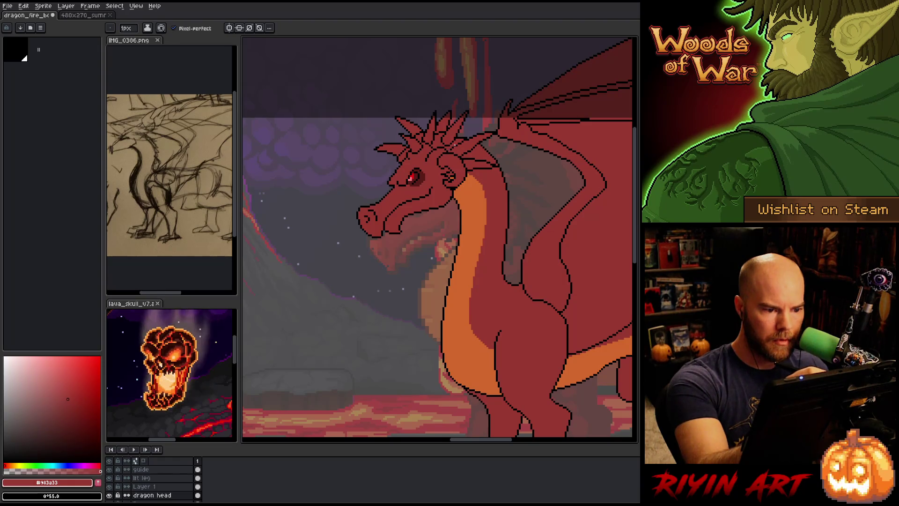
left_click(468, 113, "alt")
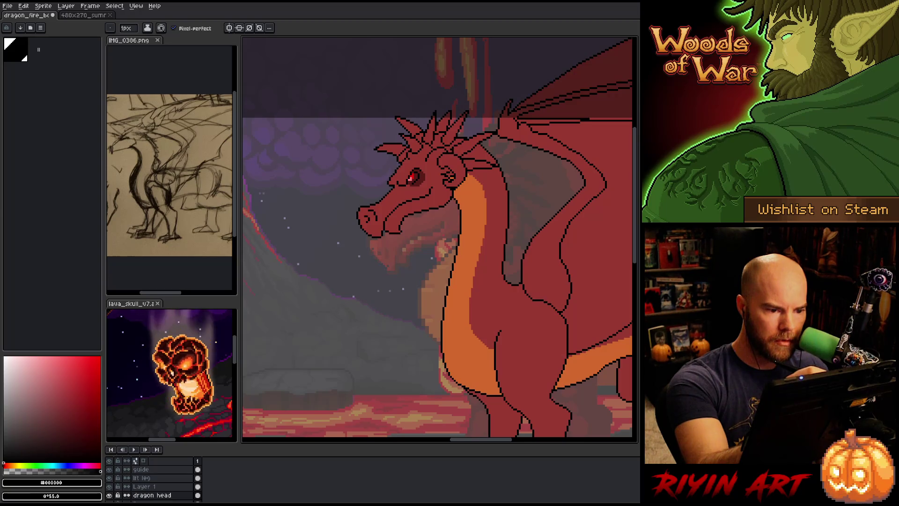
left_click(459, 143, "alt")
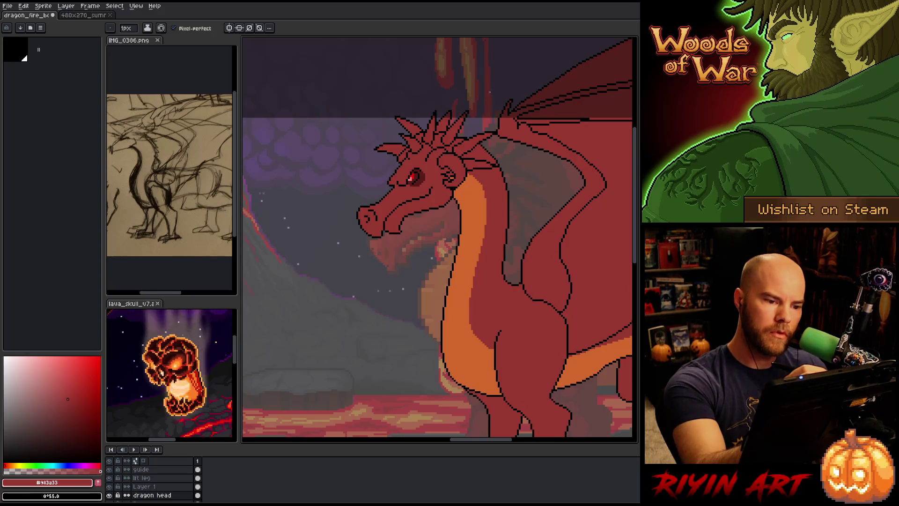
key("i")
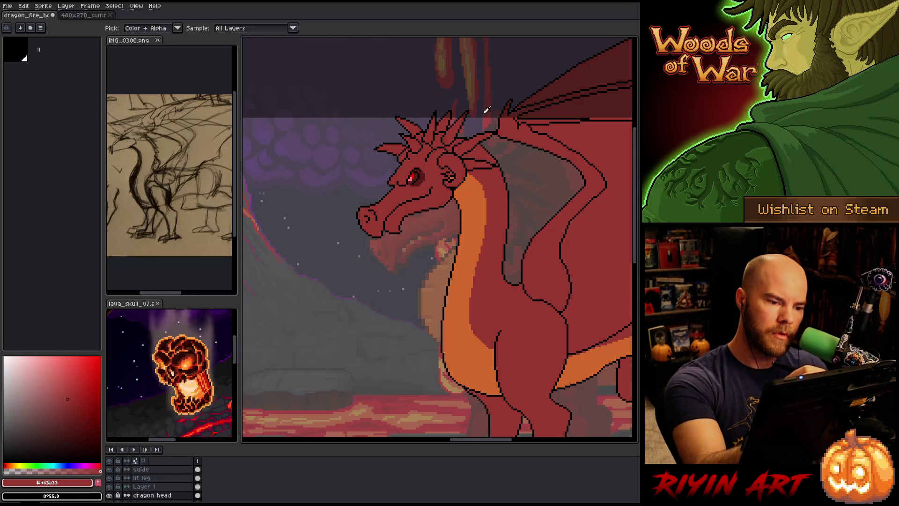
Lasso the horn tips, drop the selection unchanged, and save the drawing
key("b")
key("m")
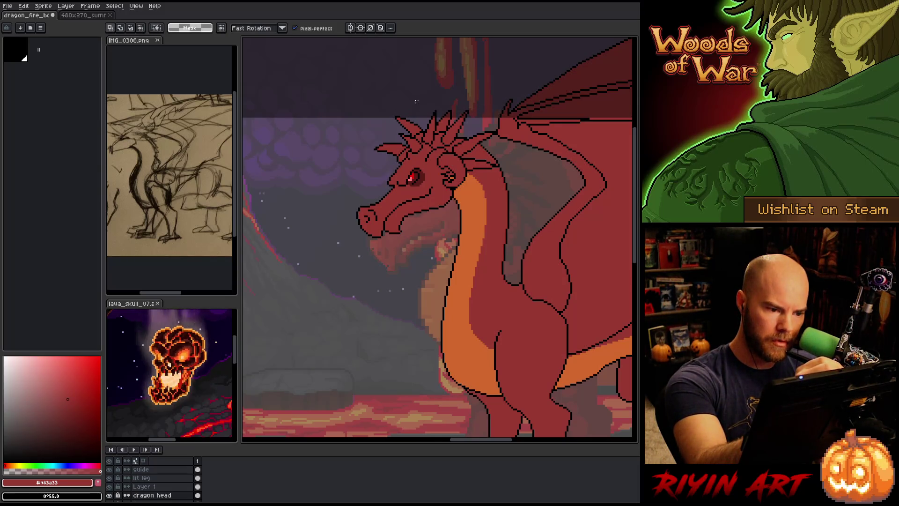
mouse_move(400, 109)
left_mouse_down()
mouse_move(421, 120)
mouse_move(412, 137)
left_mouse_up()
left_click(417, 134)
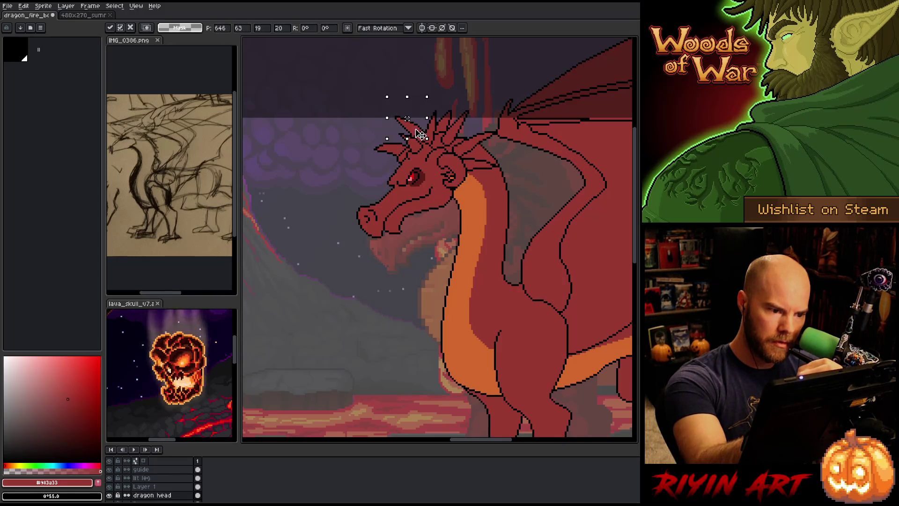
key("ctrl+d")
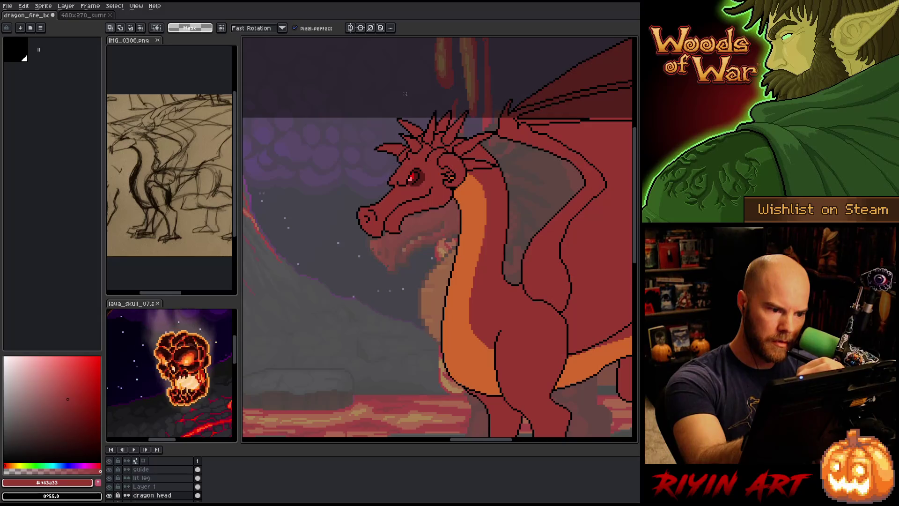
key("ctrl+s")
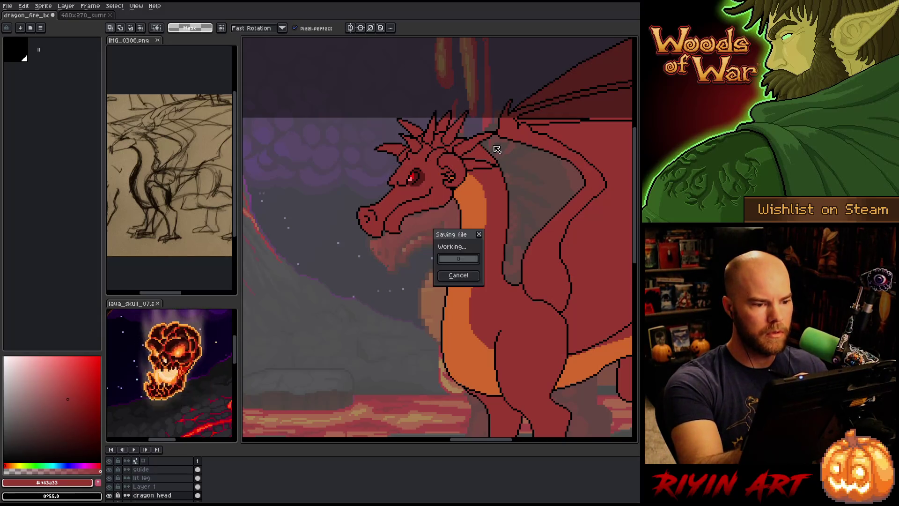
Select the horn tips and nudge them one pixel right and one pixel down
mouse_move(397, 100)
left_mouse_down()
mouse_move(425, 129)
mouse_move(389, 116)
mouse_move(395, 101)
left_mouse_up()
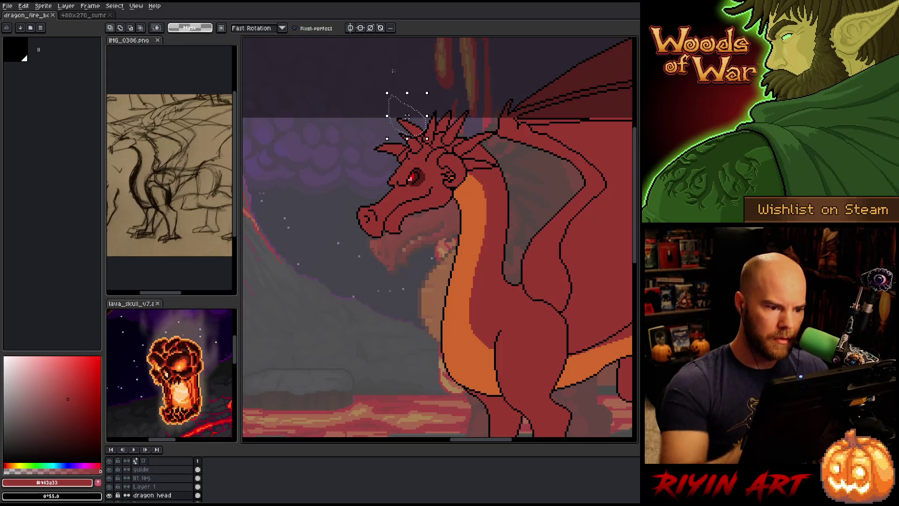
key("ctrl+t")
key("Right")
key("Down")
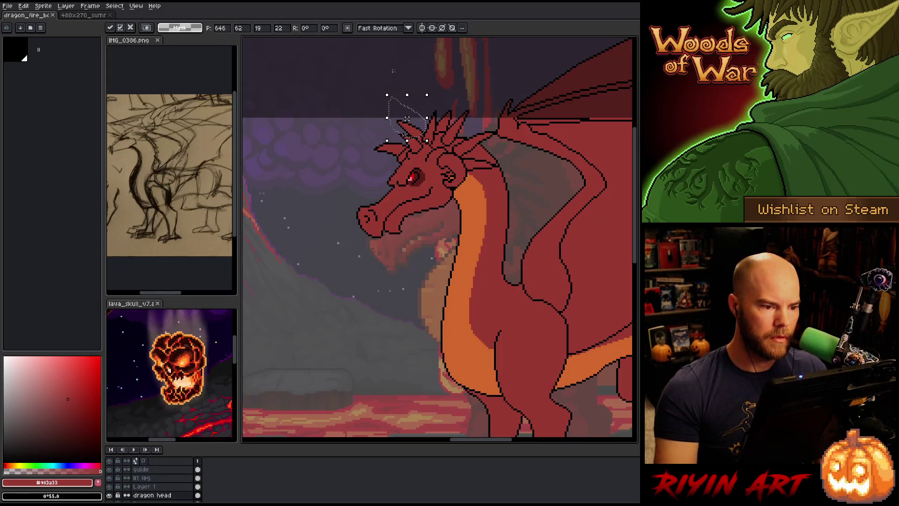
key("ctrl+d")
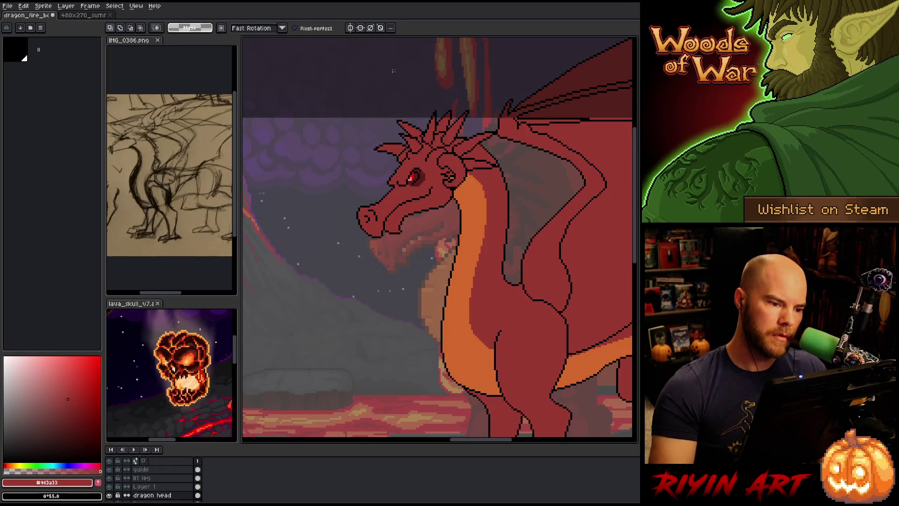
Make Layer 1 active and briefly hide it to check the head
key("b")
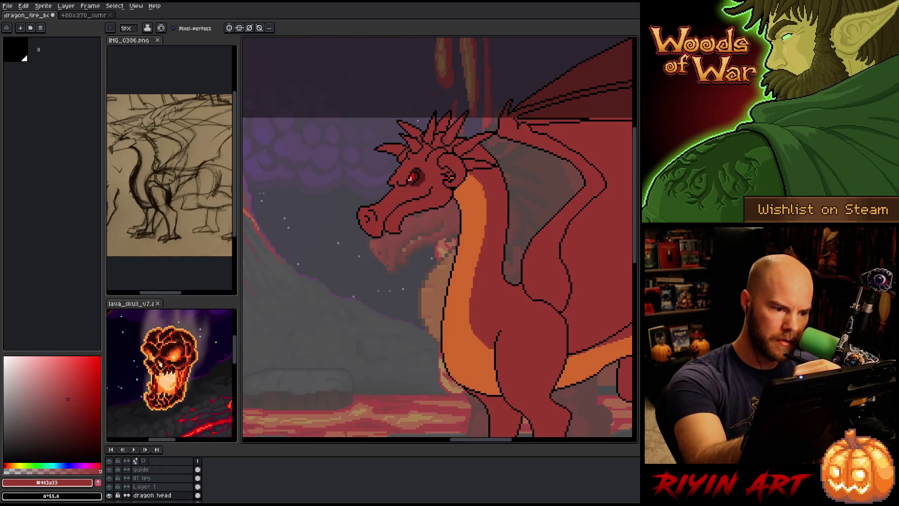
key("x")
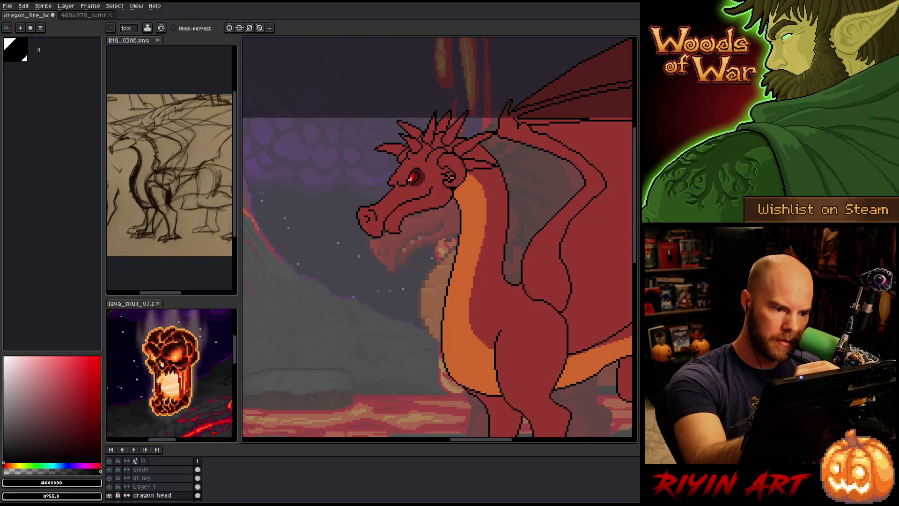
key("x")
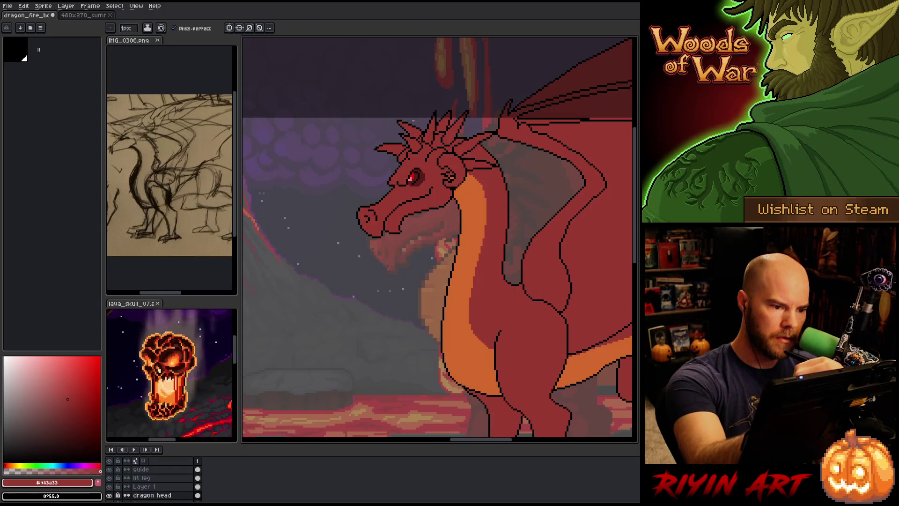
left_click(143, 487)
left_click(109, 486)
left_click(110, 487)
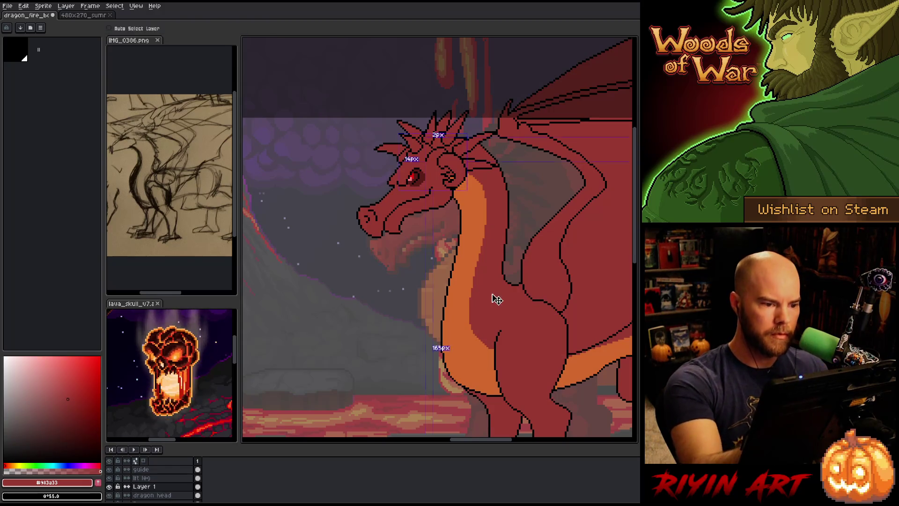
Save, eyedrop the body red #983a33 as drawing colour, and save again
key("ctrl+s")
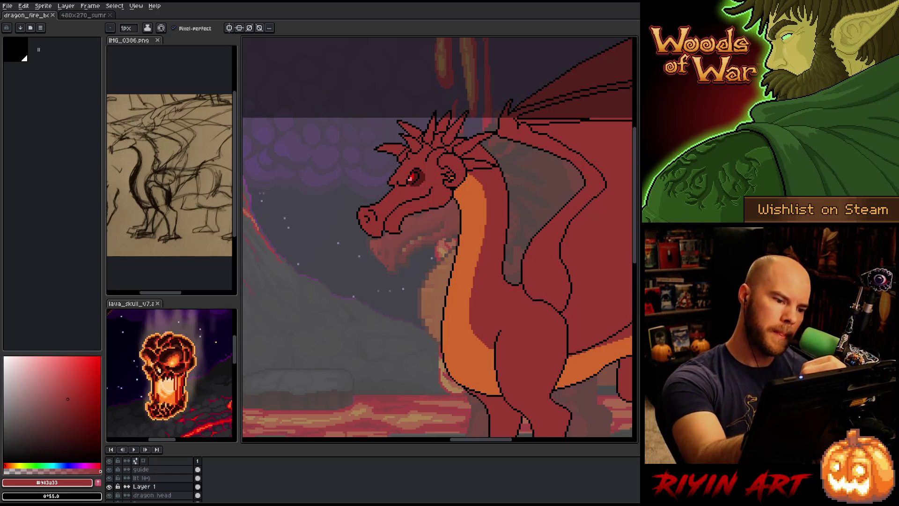
left_click(410, 132, "alt")
left_click(424, 150, "alt")
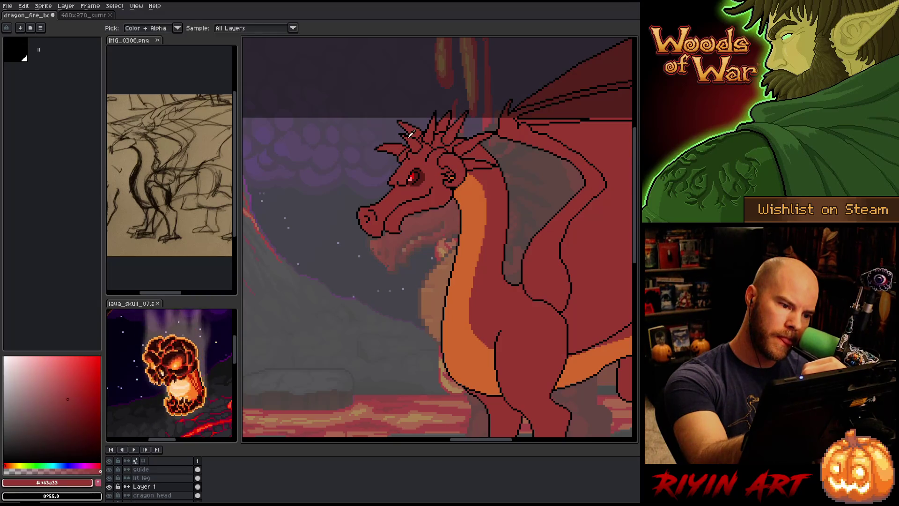
key("ctrl+s")
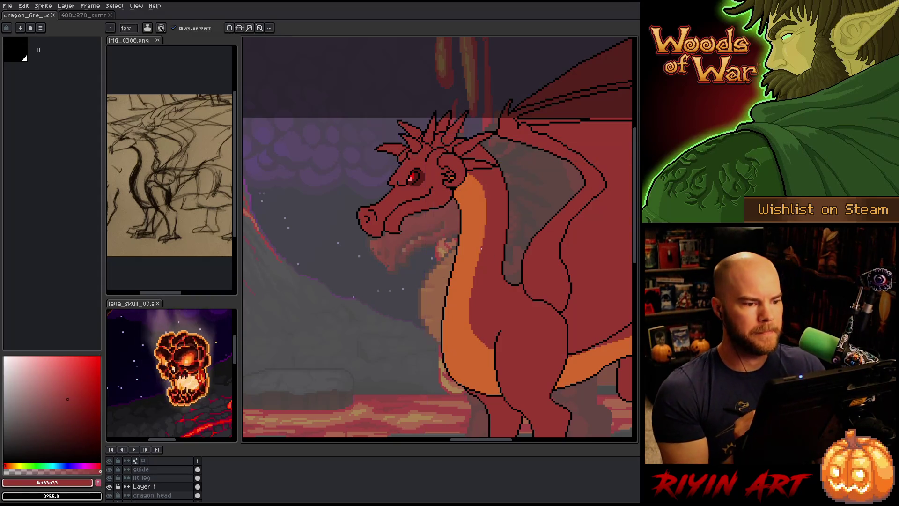
scroll(471, 190, "down", 1)
Pan out to frame the whole dragon, pick black, then zoom in on the head
left_click_drag(443, 241, 366, 261)
left_click_drag(443, 271, 425, 269)
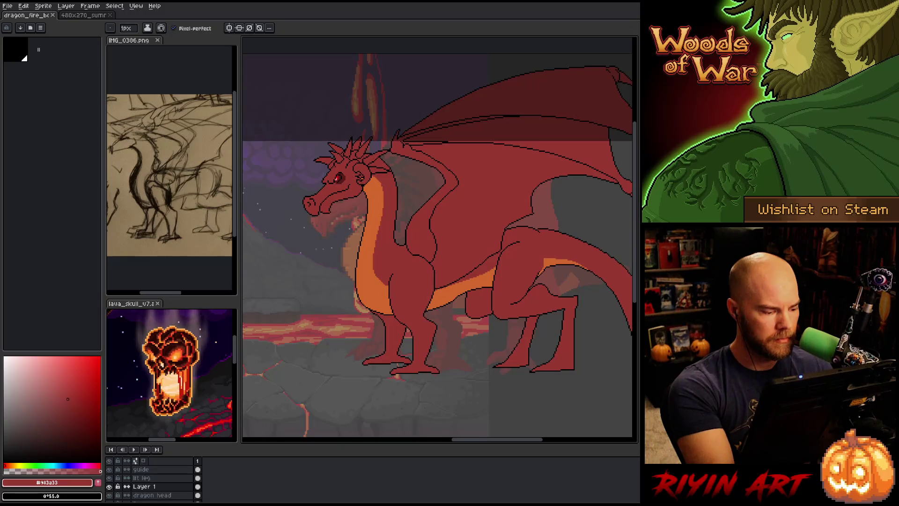
key("i")
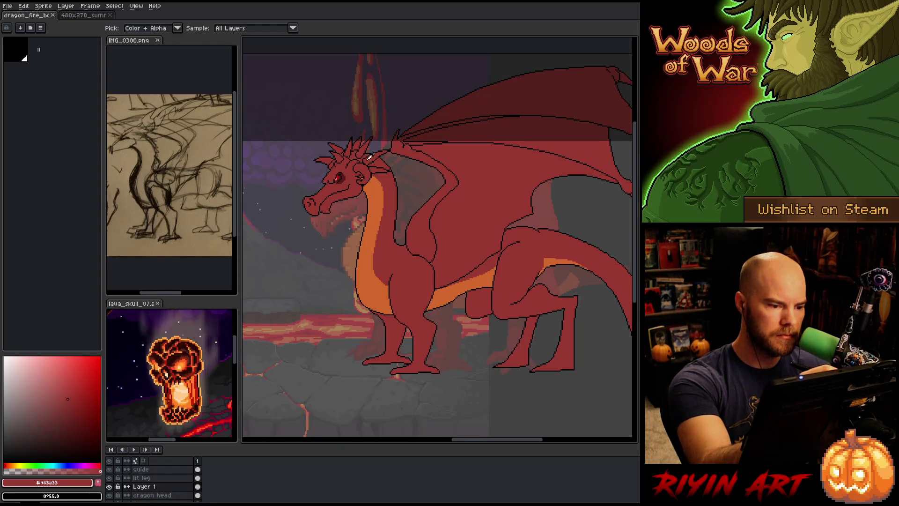
left_click(370, 151)
key("b")
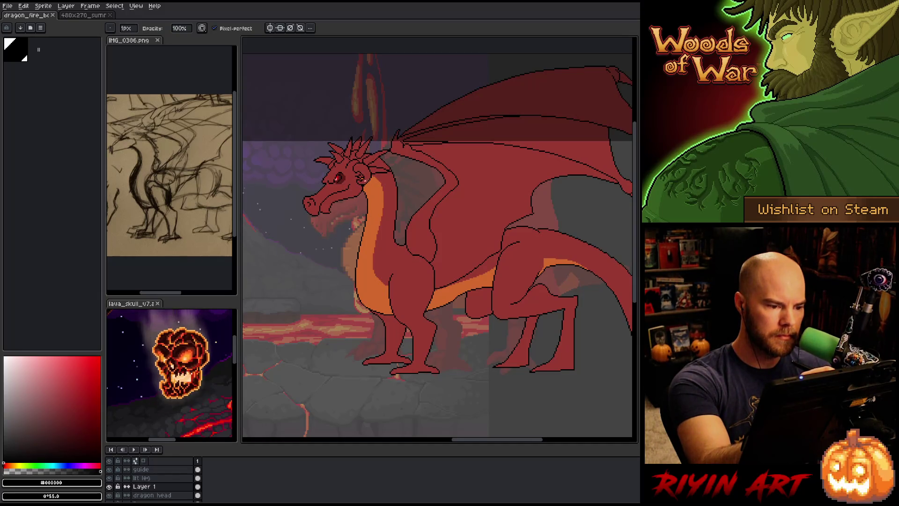
scroll(364, 181, "up", 3)
left_click(371, 209, "alt")
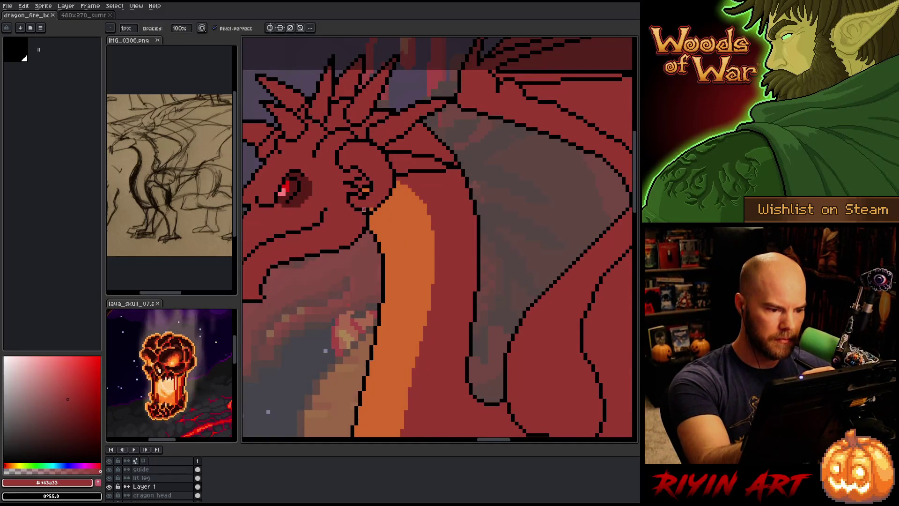
Draw a black fang below the dragon's upper jaw
key("e")
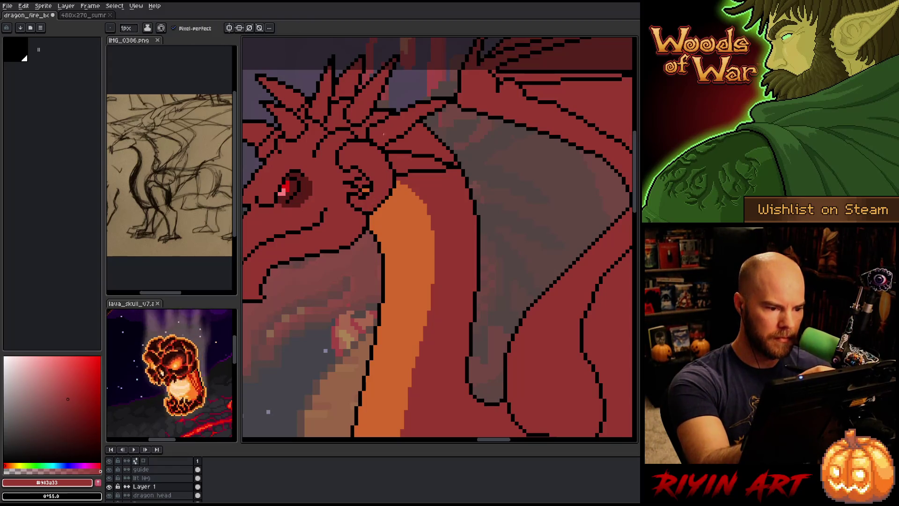
left_click(368, 201, "alt")
left_click(370, 206, "alt")
mouse_move(370, 206)
left_mouse_down()
mouse_move(412, 209)
mouse_move(466, 239)
left_mouse_up()
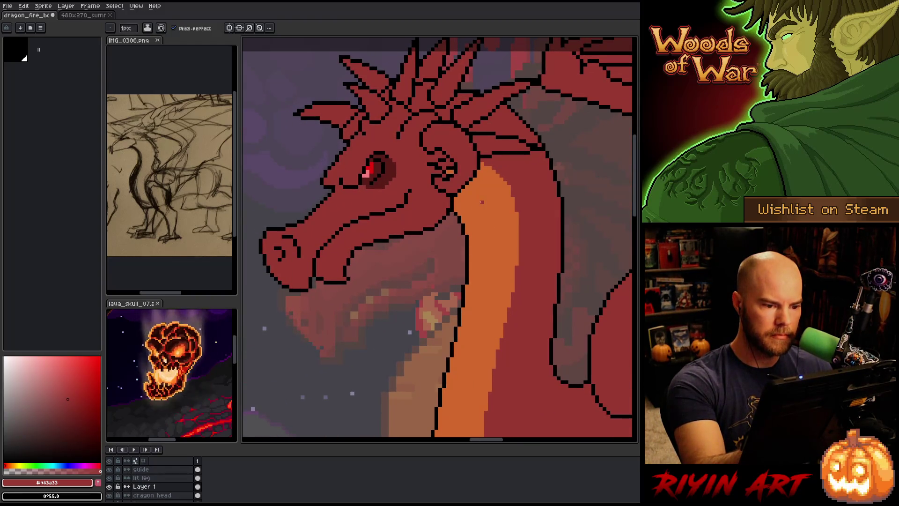
left_click(350, 267, "alt")
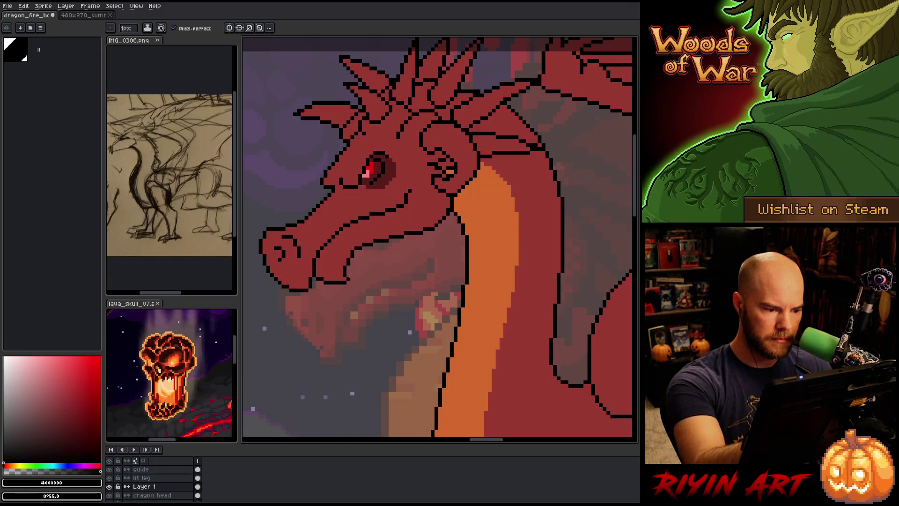
mouse_move(333, 283)
left_mouse_down()
mouse_move(353, 323)
mouse_move(348, 279)
left_mouse_up()
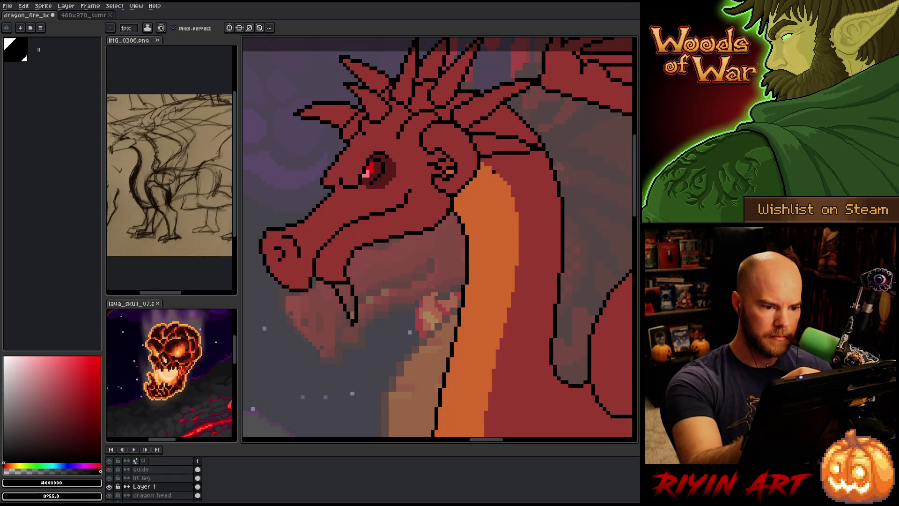
Outline the top of the orange neck stripe where it meets the head, redrawing it once
mouse_move(453, 202)
left_mouse_down()
mouse_move(519, 212)
mouse_move(479, 169)
left_mouse_up()
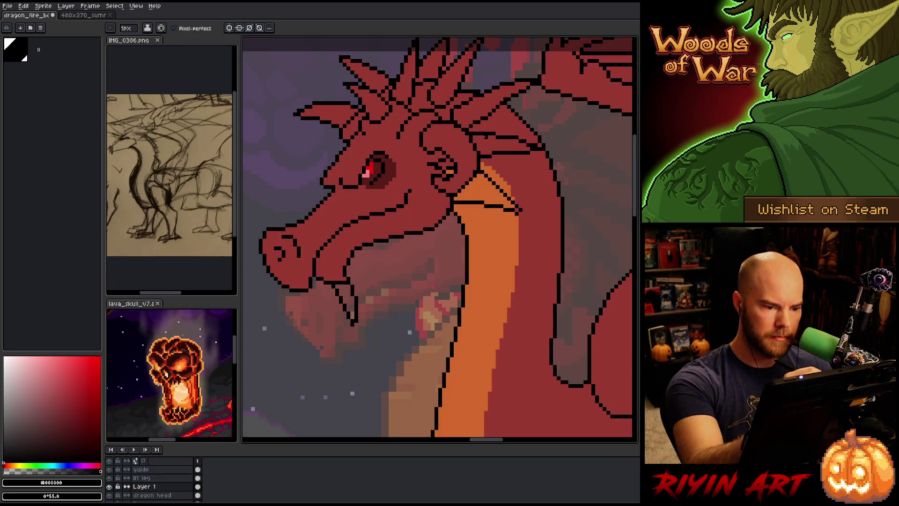
left_click(521, 215)
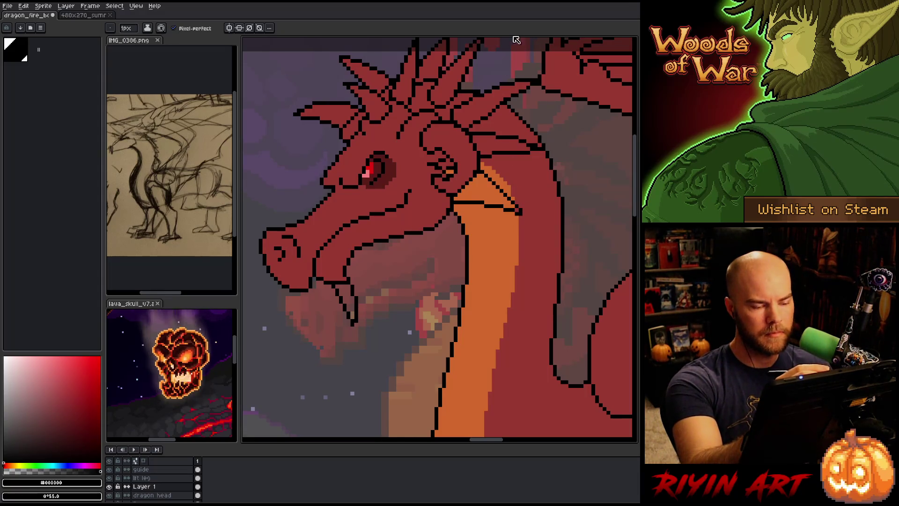
key("ctrl+z")
key("ctrl+z")
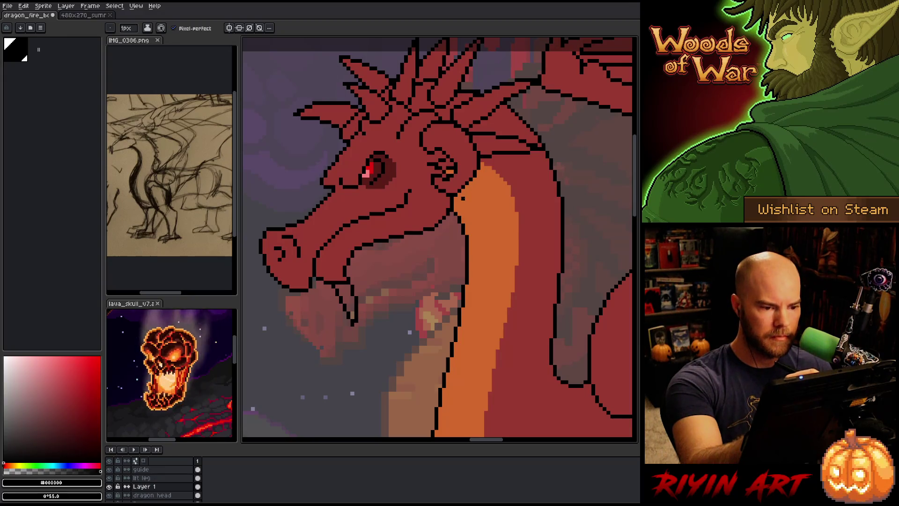
mouse_move(462, 190)
left_mouse_down()
mouse_move(517, 179)
mouse_move(483, 165)
left_mouse_up()
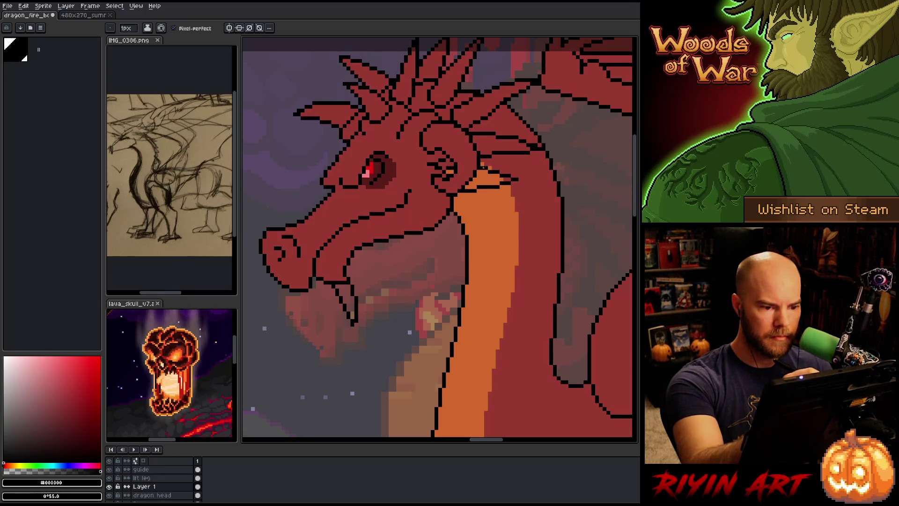
mouse_move(454, 202)
left_mouse_down()
mouse_move(477, 210)
mouse_move(470, 193)
left_mouse_up()
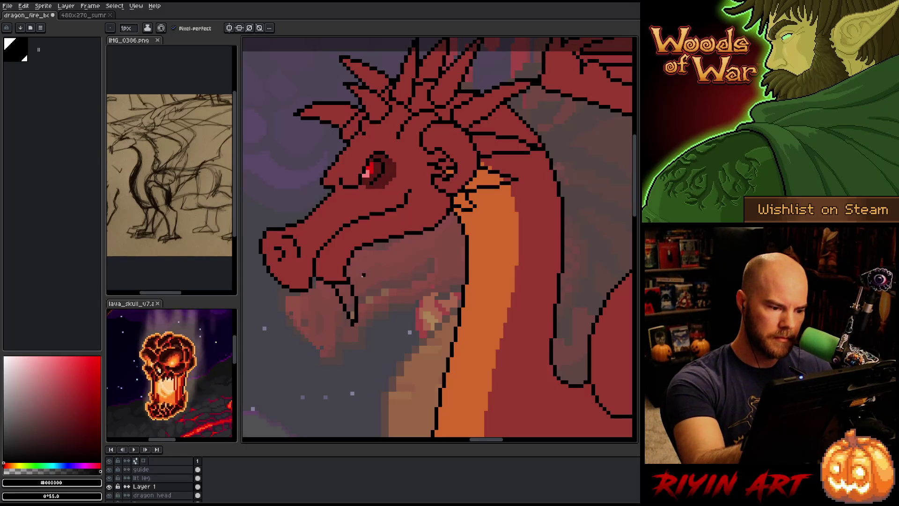
Outline the lower jaw and teeth in black, then repaint stray black mouth pixels in body red on Layer 1
mouse_move(355, 281)
left_mouse_down()
mouse_move(384, 294)
mouse_move(410, 252)
mouse_move(428, 261)
mouse_move(440, 202)
left_mouse_up()
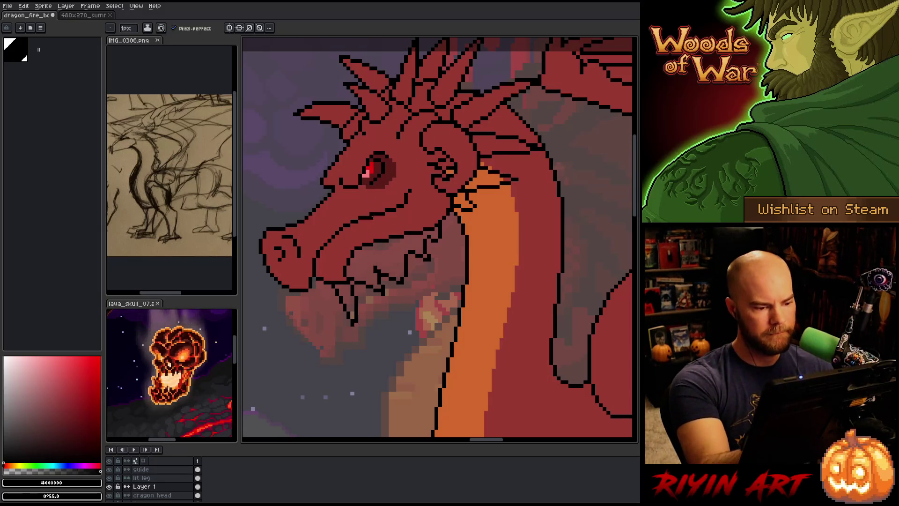
left_click_drag(356, 273, 387, 252)
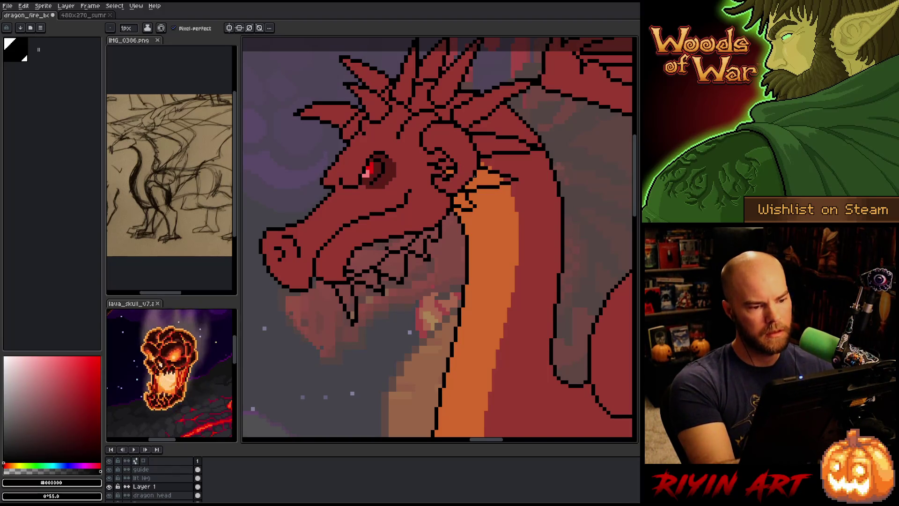
key("b")
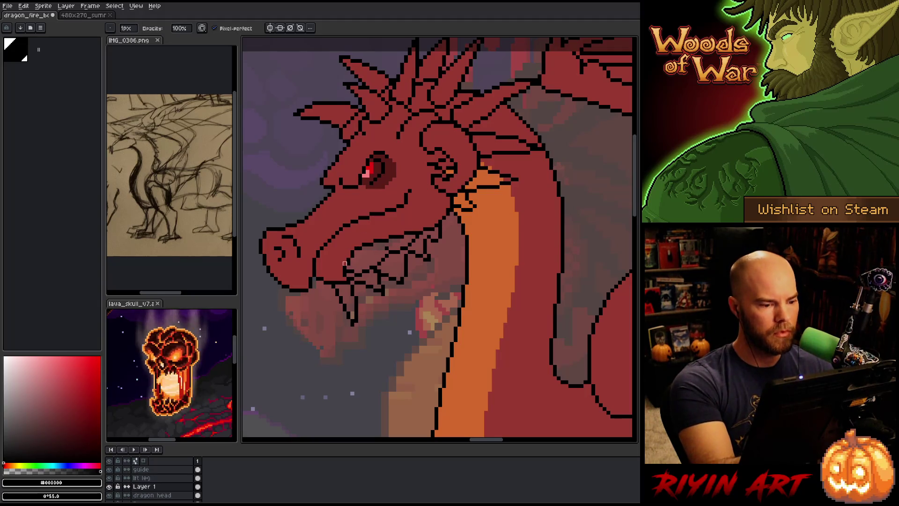
key("alt+Down")
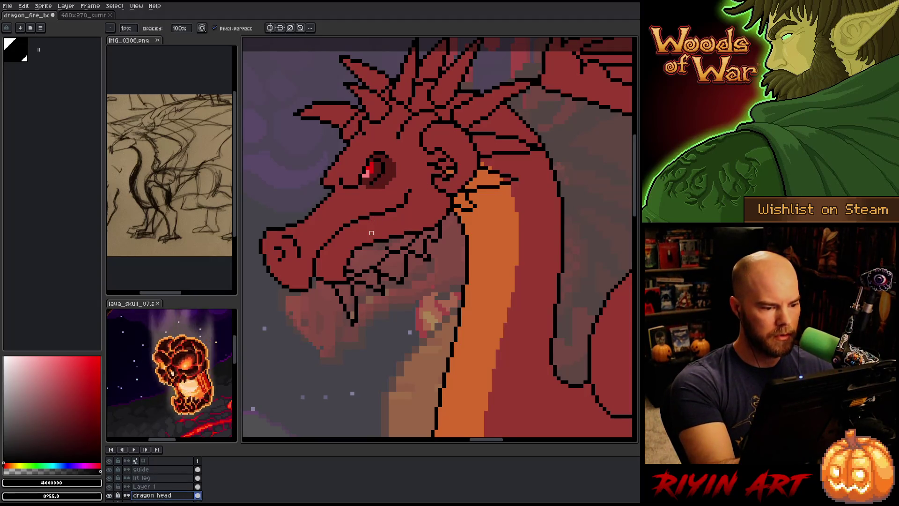
key("alt+Up")
left_click(349, 265, "alt")
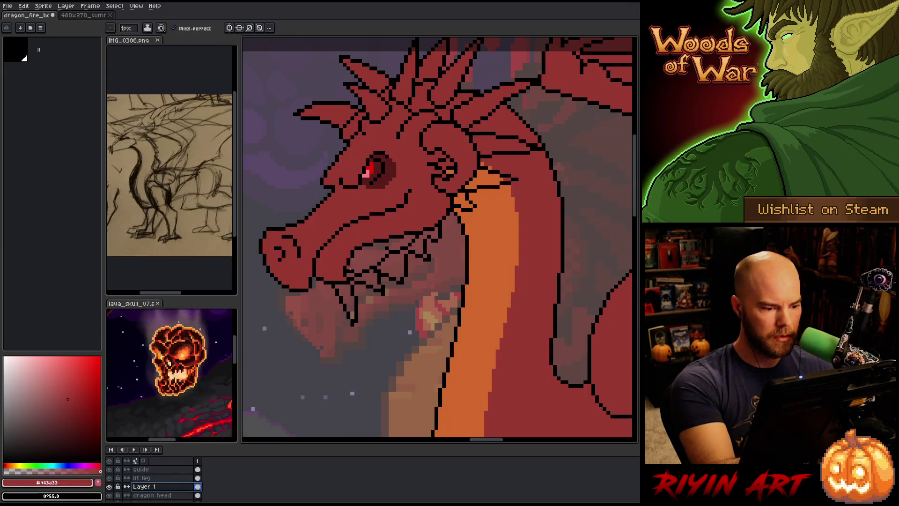
mouse_move(349, 265)
left_mouse_down()
mouse_move(364, 245)
mouse_move(401, 232)
left_mouse_up()
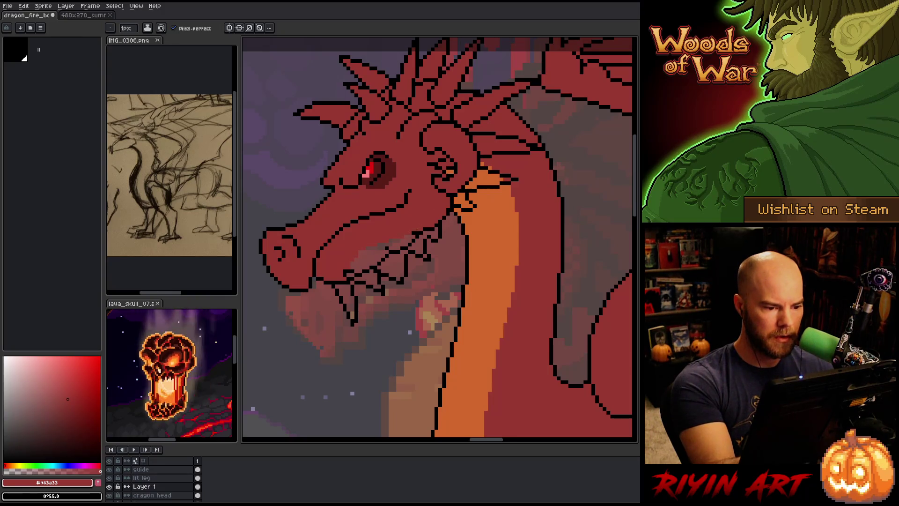
key("g")
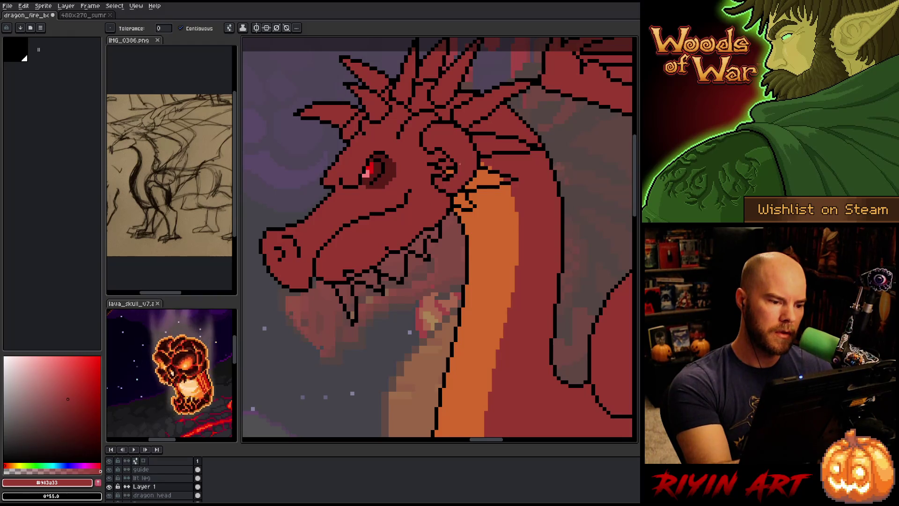
Fill the mouth interior behind the teeth with red and redraw the black upper jaw line
left_click(440, 237)
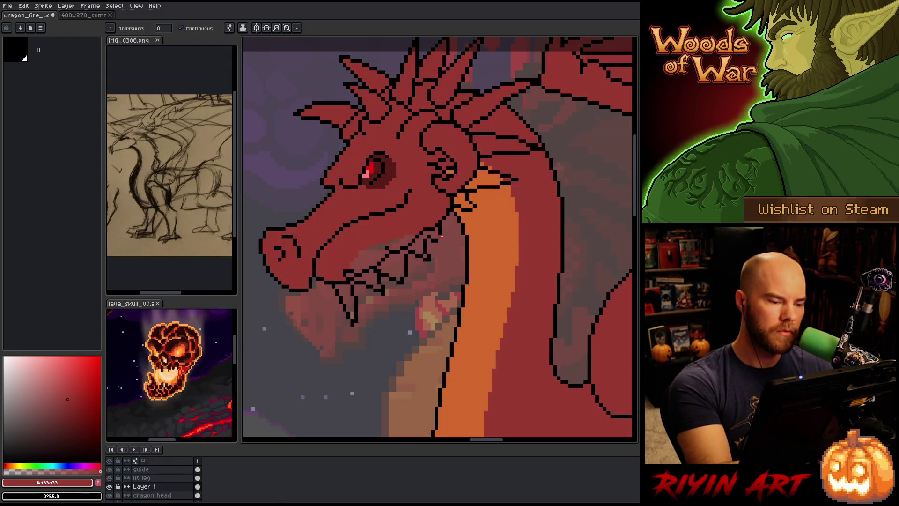
key("b")
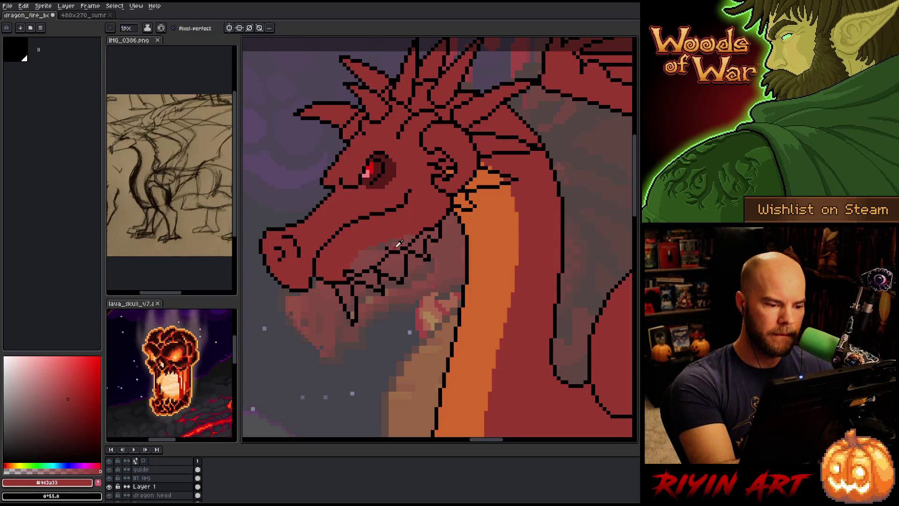
left_click(400, 246, "alt")
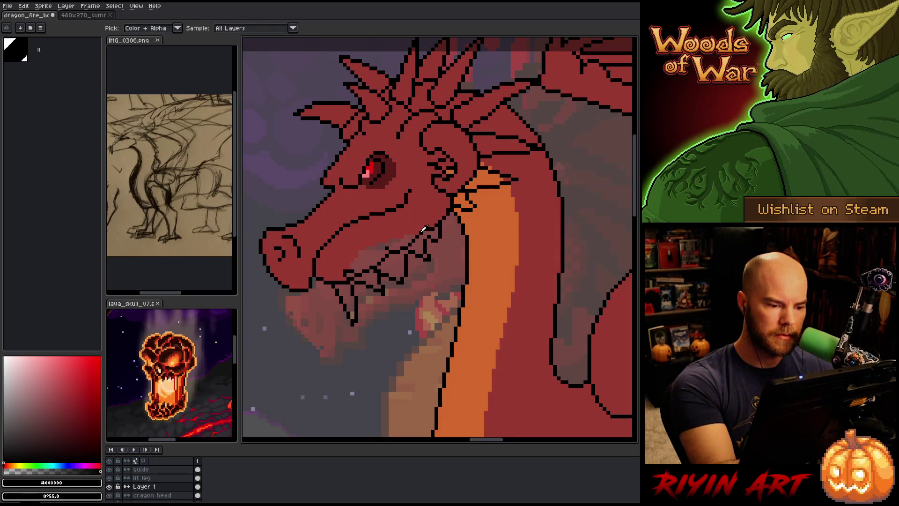
left_click_drag(397, 240, 355, 266)
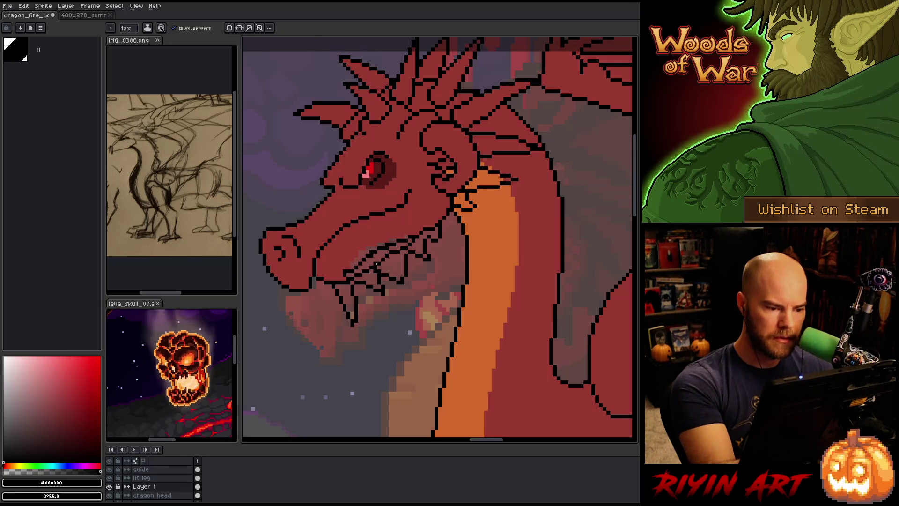
left_click(387, 257, "alt")
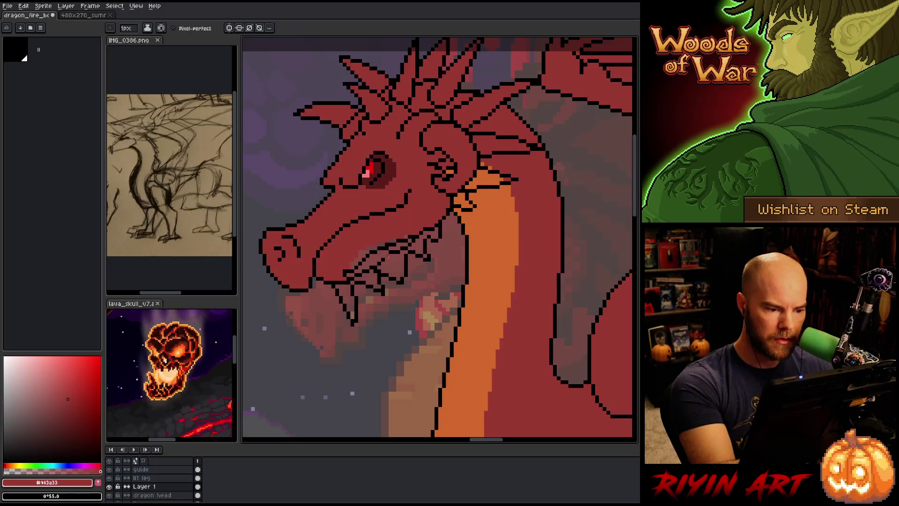
key("g")
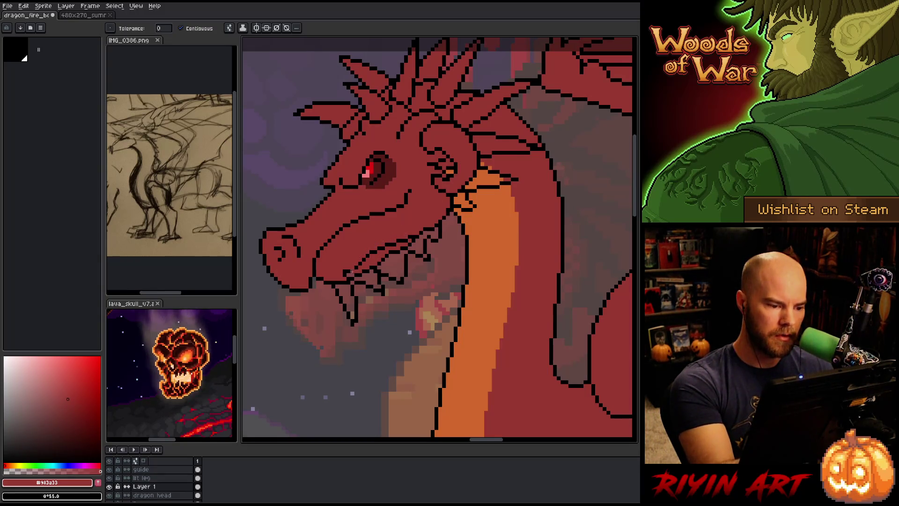
left_click(406, 237)
key("ctrl+z")
key("ctrl+y")
key("ctrl+z")
key("b")
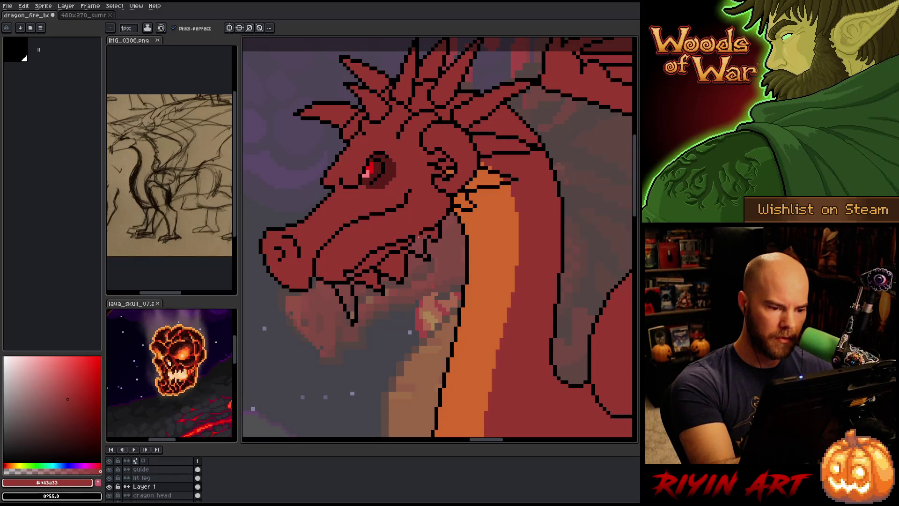
Refine the teeth, alternating between the black outline and #983a33 head red
left_click(421, 234, "alt")
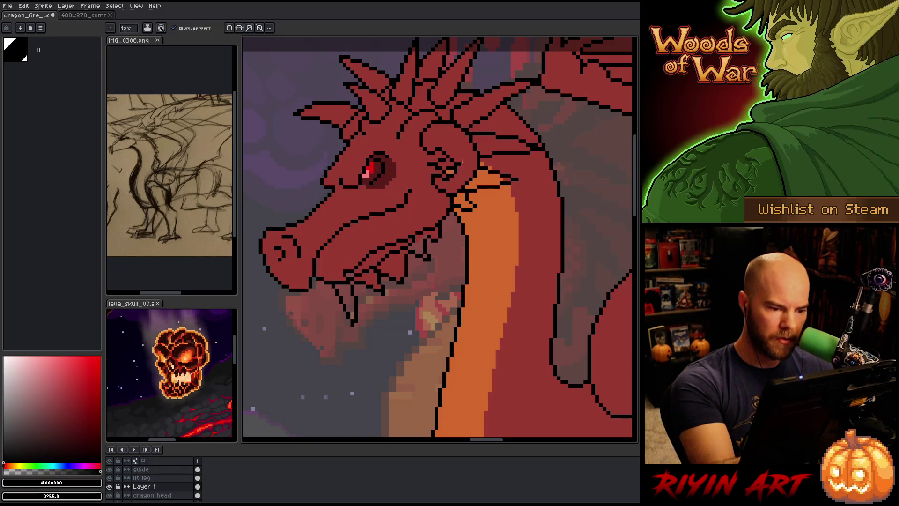
left_click(416, 238, "alt")
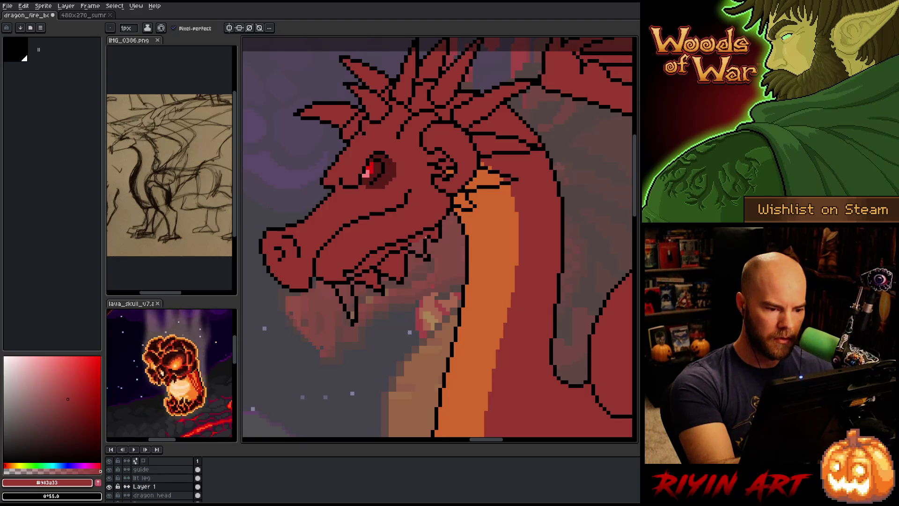
key("g")
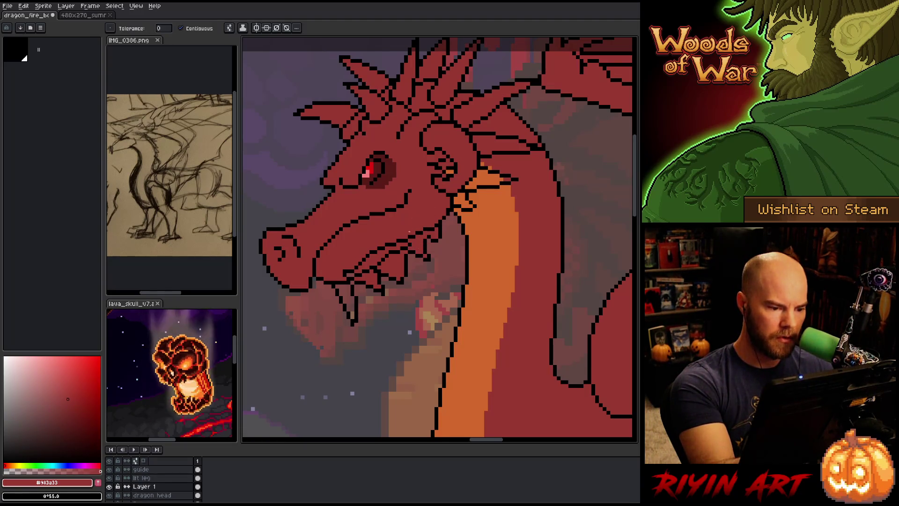
left_click(404, 271, "alt")
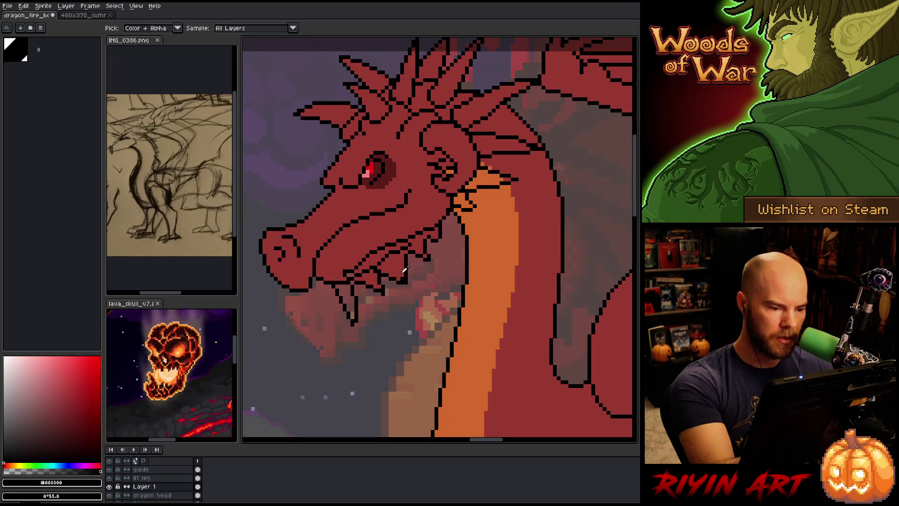
left_click(404, 253, "alt")
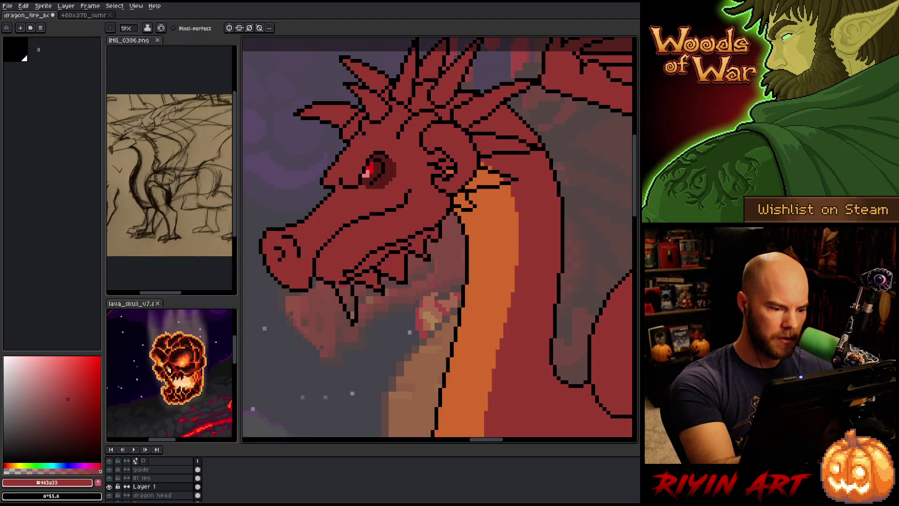
key("g")
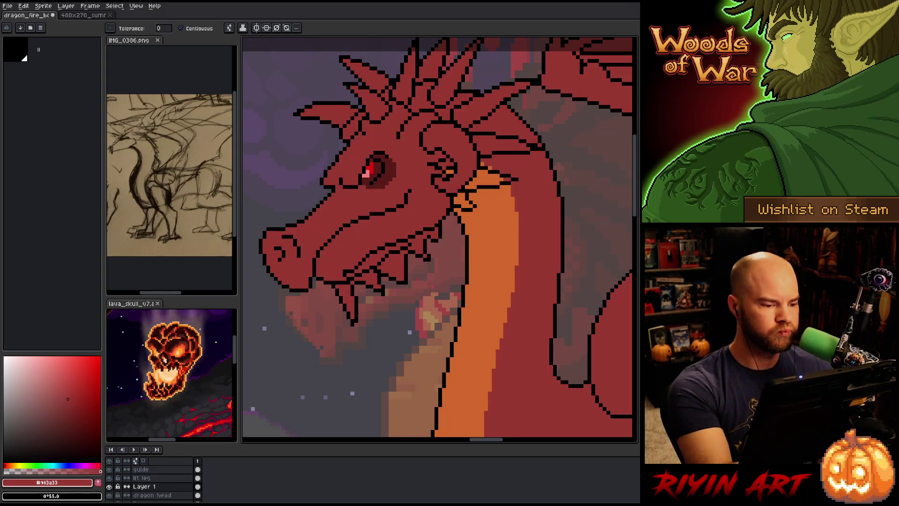
left_click(353, 282, "alt")
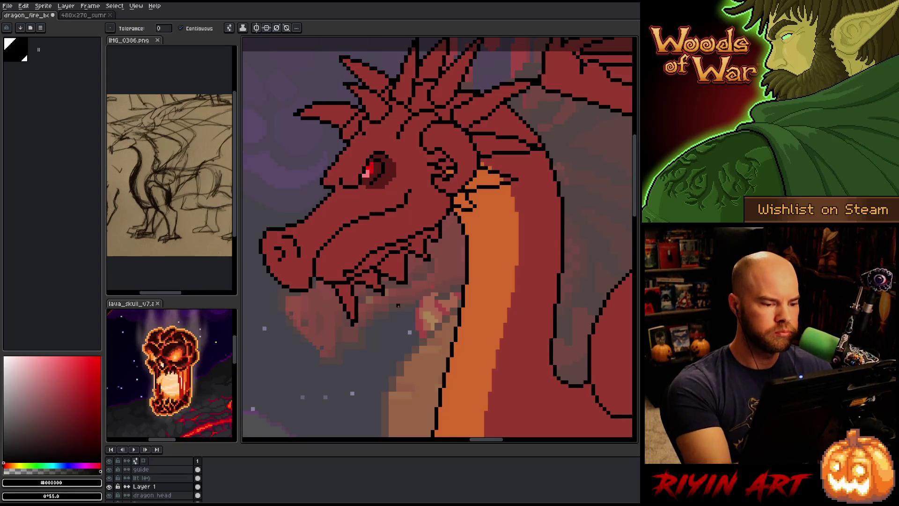
key("b")
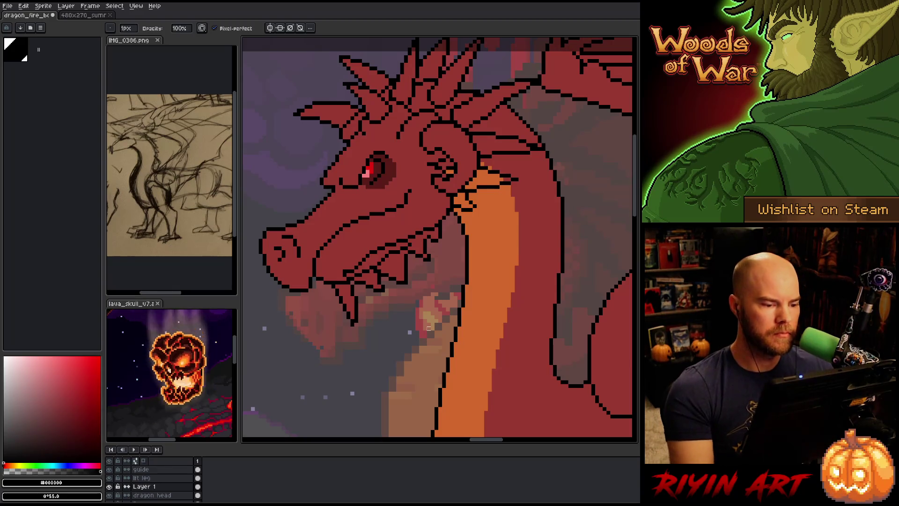
left_click(392, 258, "alt")
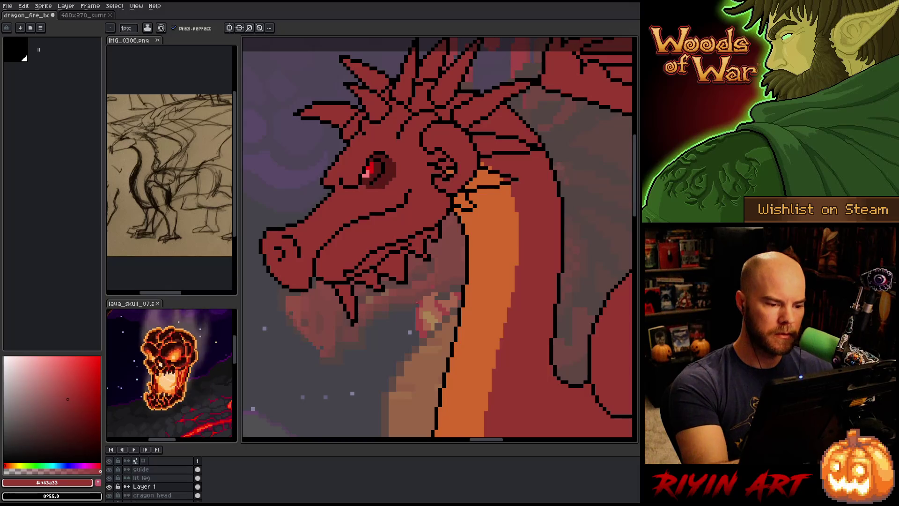
left_click(439, 229, "alt")
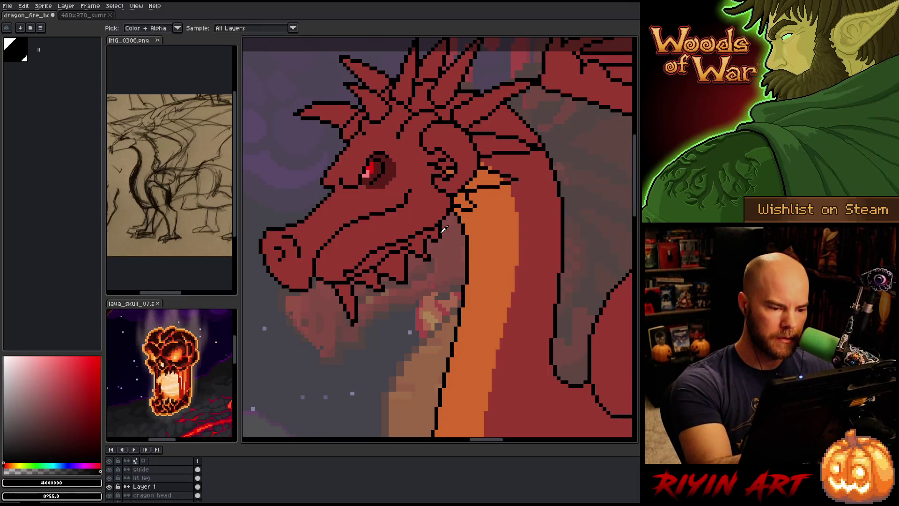
left_click(425, 253, "alt")
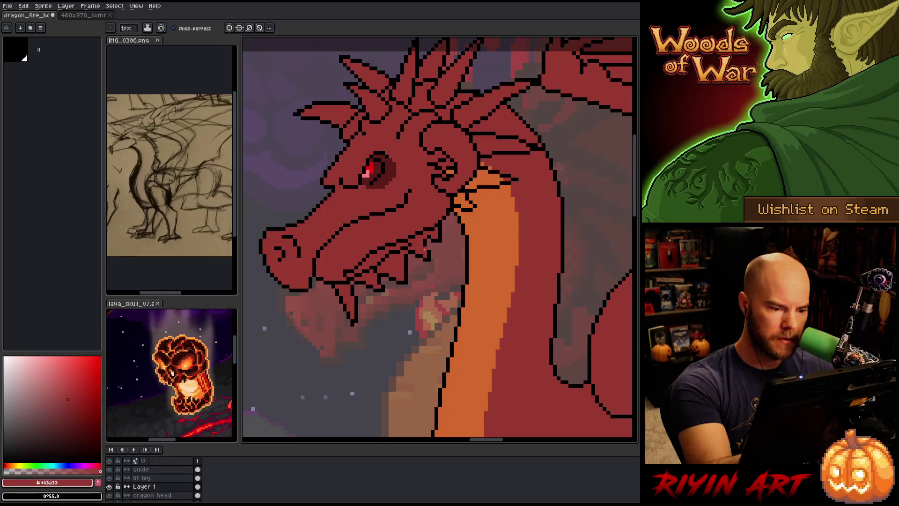
scroll(401, 328, "down", 5)
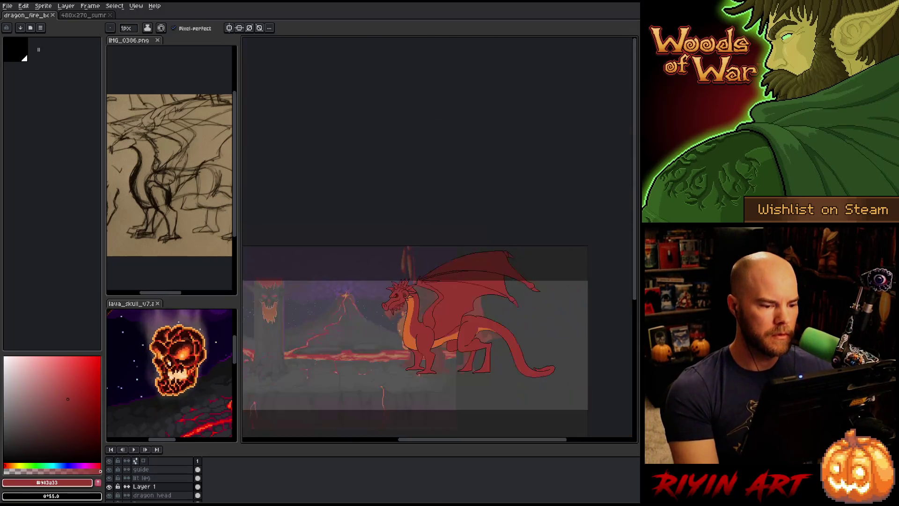
Toggle Layer 1's visibility to compare the mouth with and without it
scroll(399, 304, "up", 3)
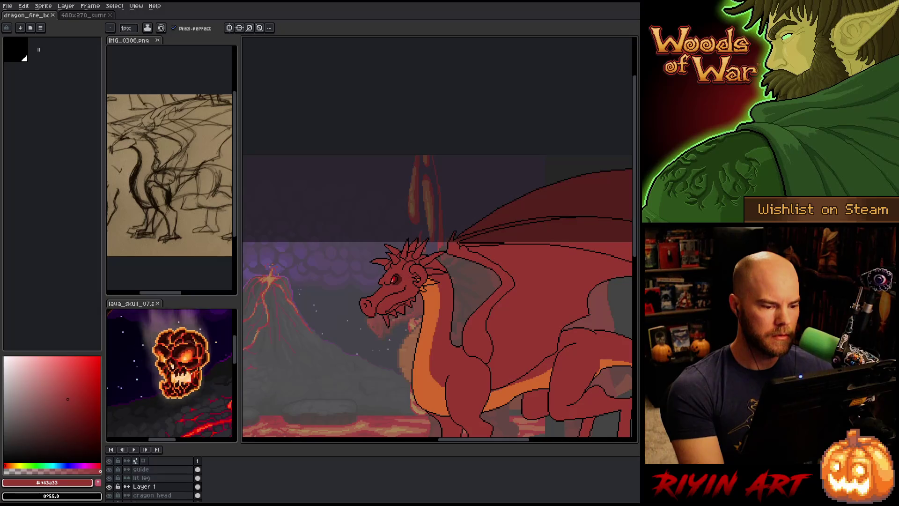
left_click(109, 487)
left_click(109, 487)
left_click(111, 487)
left_click(111, 487)
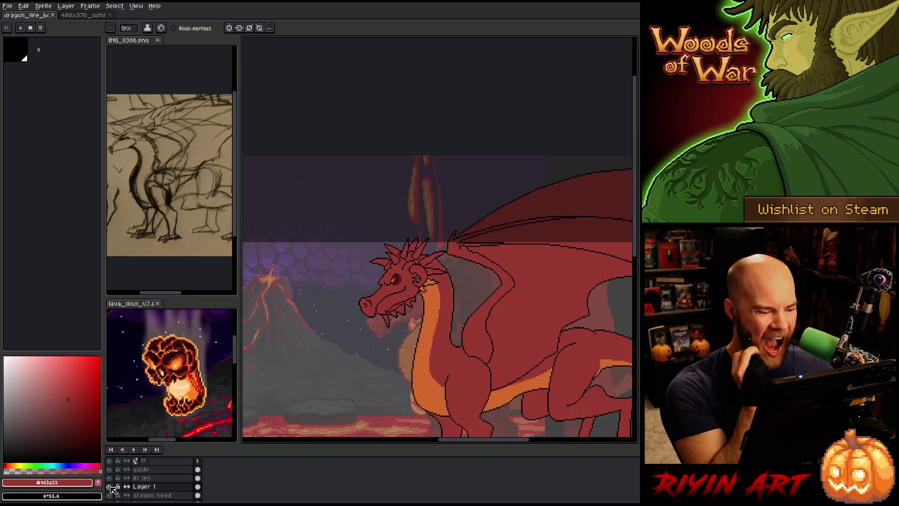
scroll(419, 323, "up", 3)
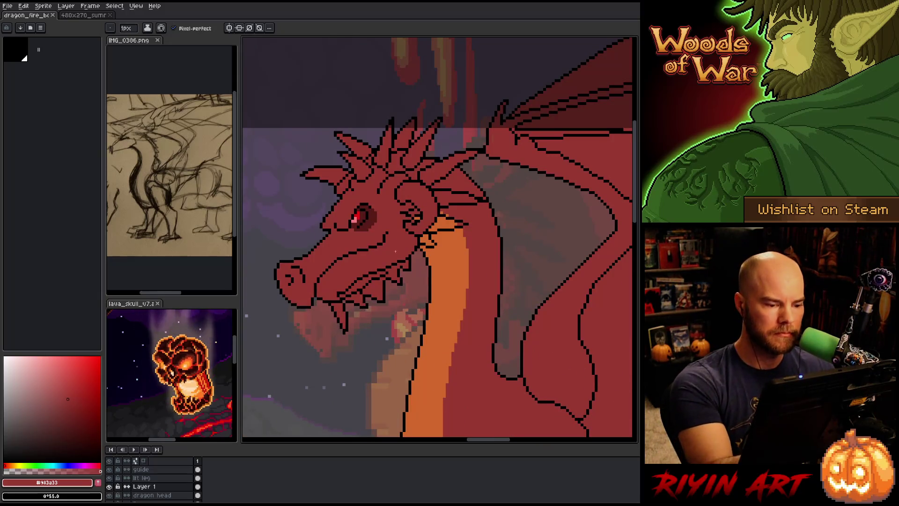
Lasso the teeth and mouth area and nudge it up one pixel
key("m")
mouse_move(411, 242)
left_mouse_down()
mouse_move(400, 265)
mouse_move(338, 295)
left_mouse_up()
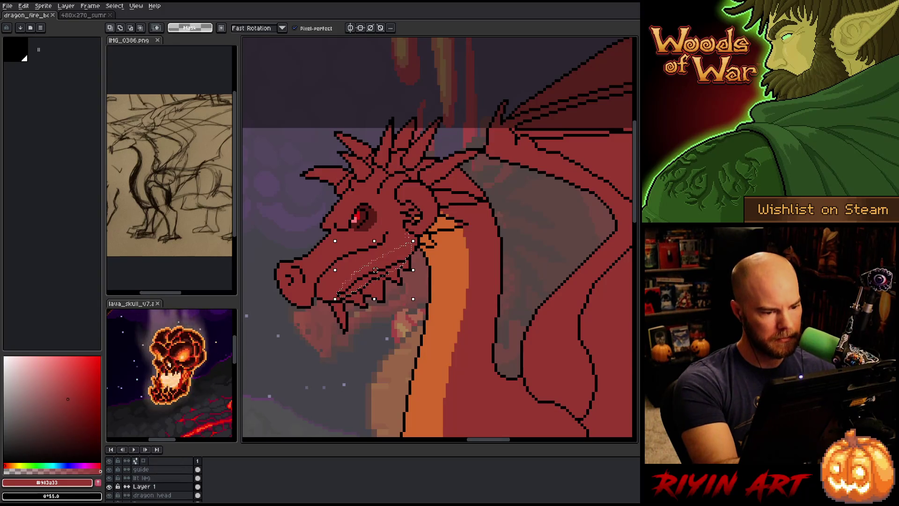
left_click(407, 235)
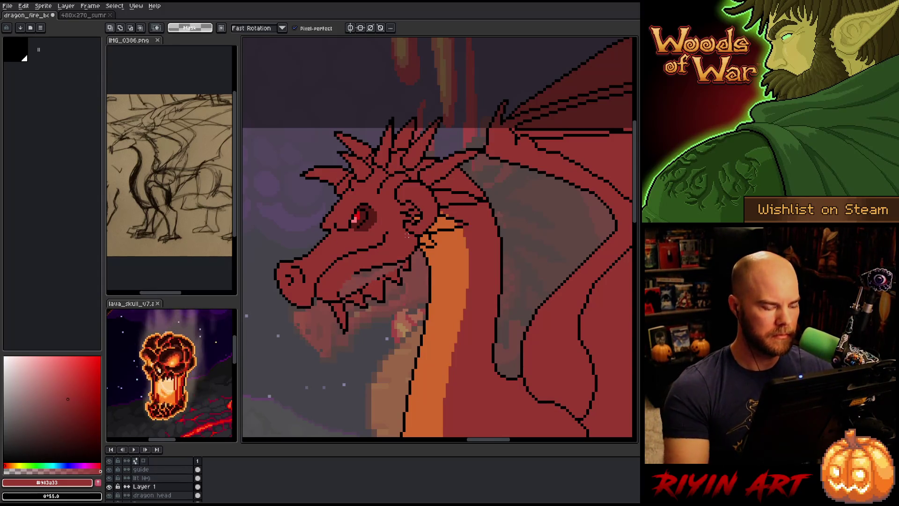
left_click_drag(347, 287, 337, 294)
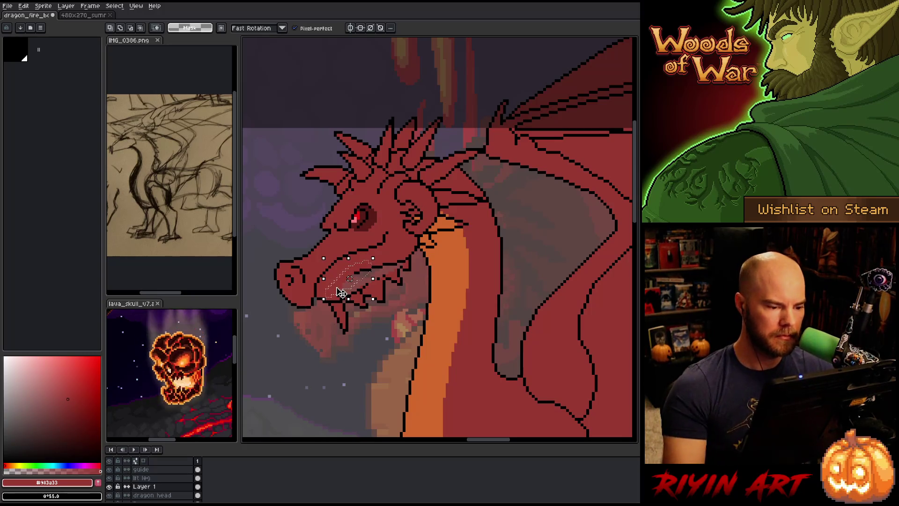
mouse_move(402, 307)
left_mouse_down()
mouse_move(412, 255)
mouse_move(349, 287)
mouse_move(346, 307)
mouse_move(386, 326)
left_mouse_up()
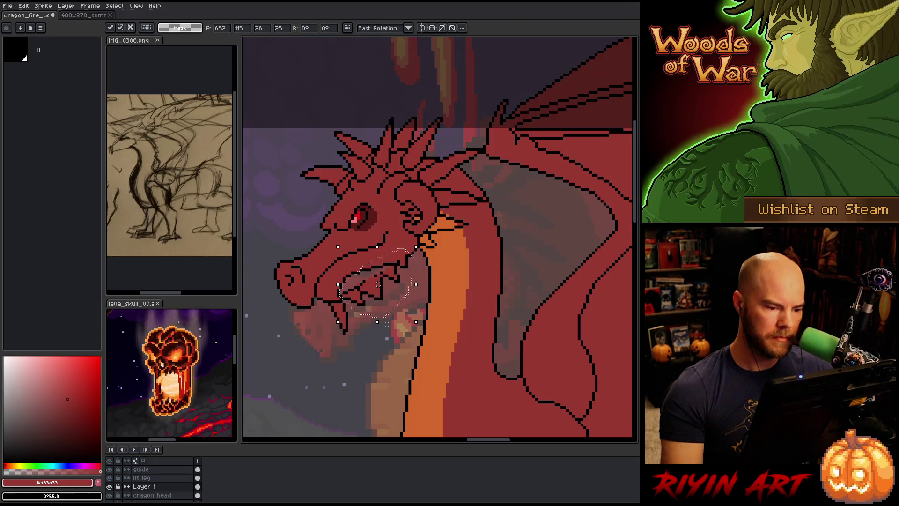
key("b")
mouse_move(407, 290)
left_mouse_down()
mouse_move(383, 255)
mouse_move(355, 284)
left_mouse_up()
key("ctrl+z")
key("ctrl+z")
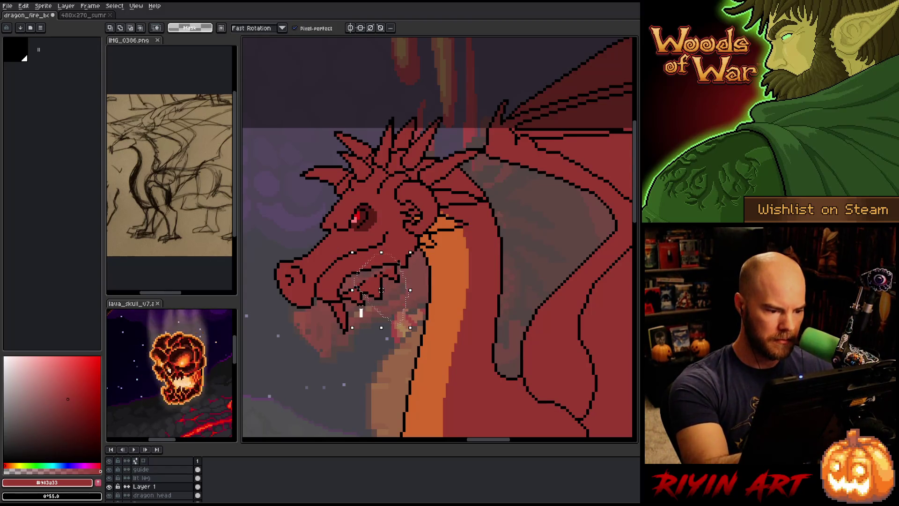
key("Up")
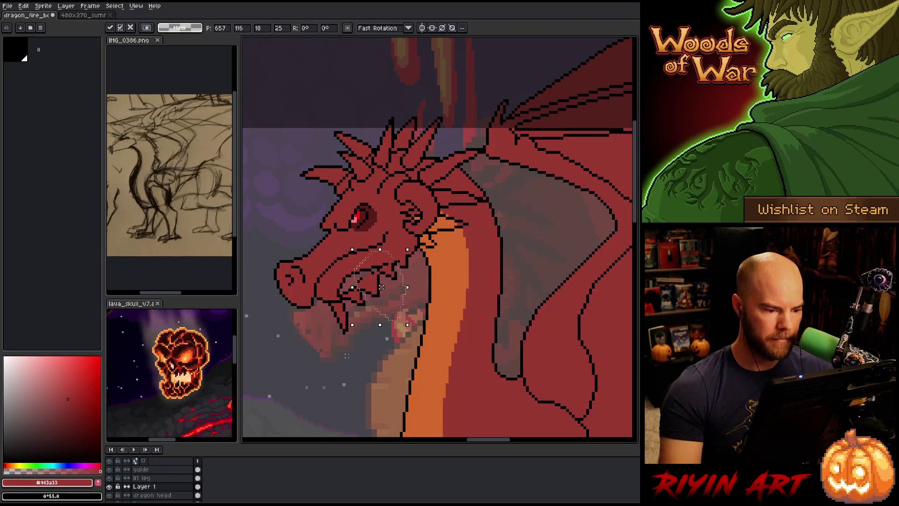
key("ctrl+d")
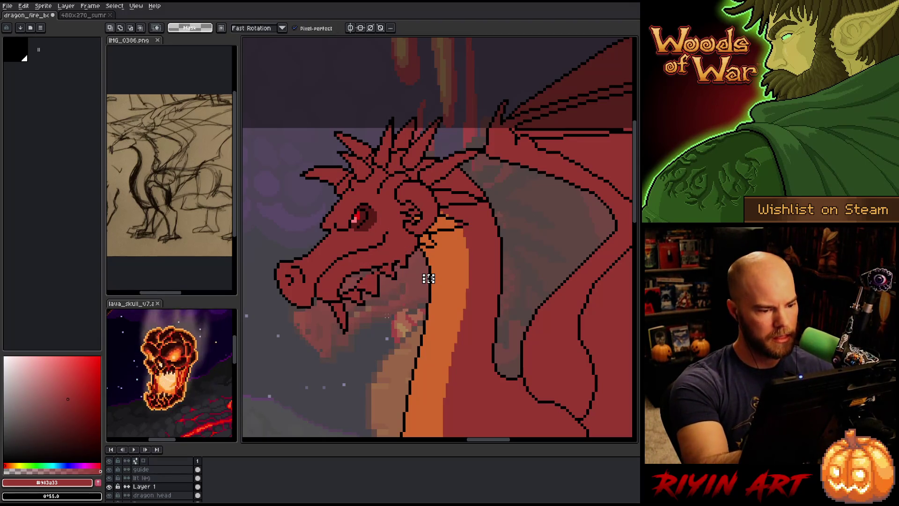
key("b")
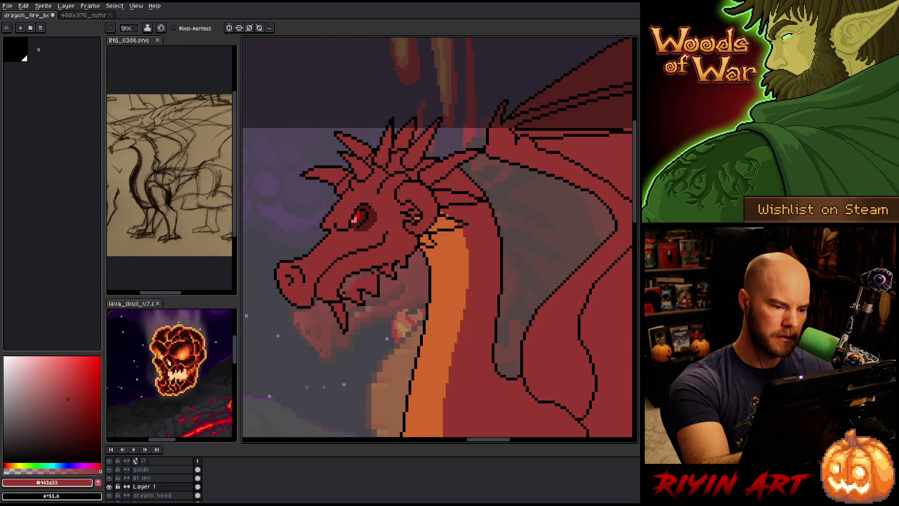
Add black outline pixels inside the mouth, sampling black and the face red
left_click_drag(353, 276, 345, 292)
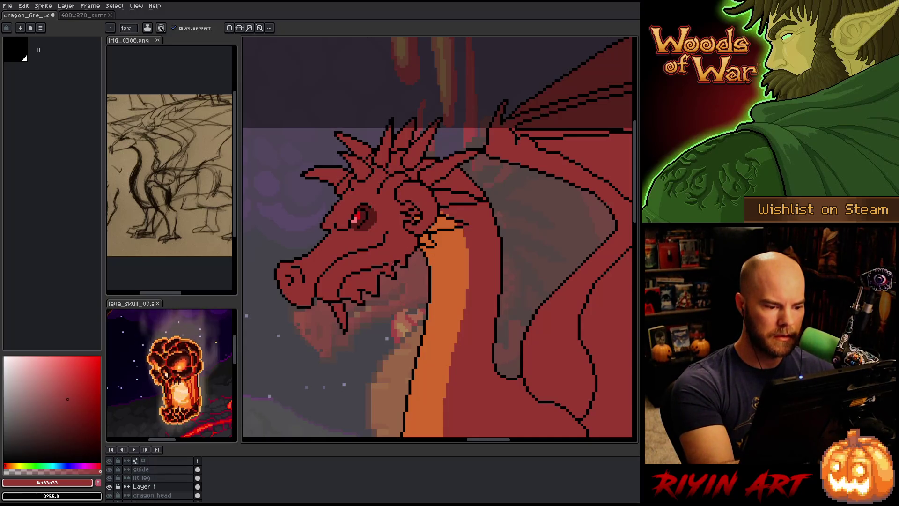
left_click(405, 257, "alt")
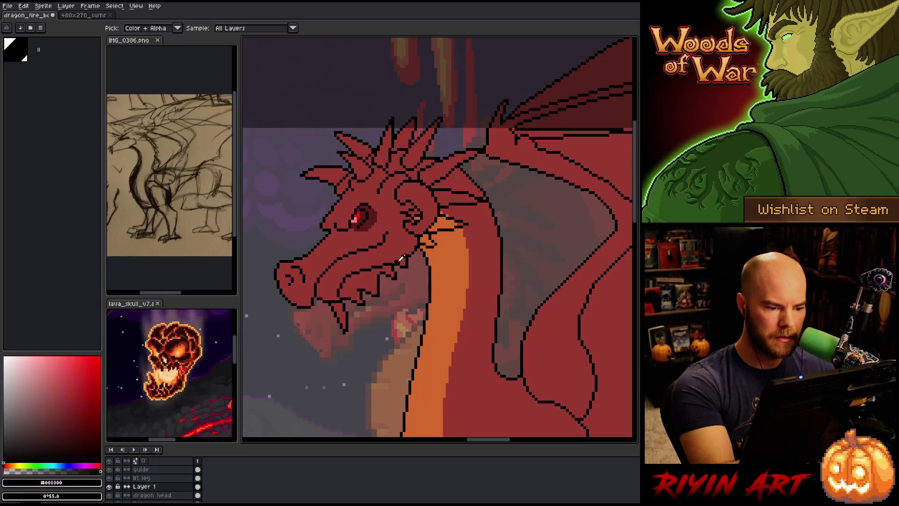
left_click(410, 246, "alt")
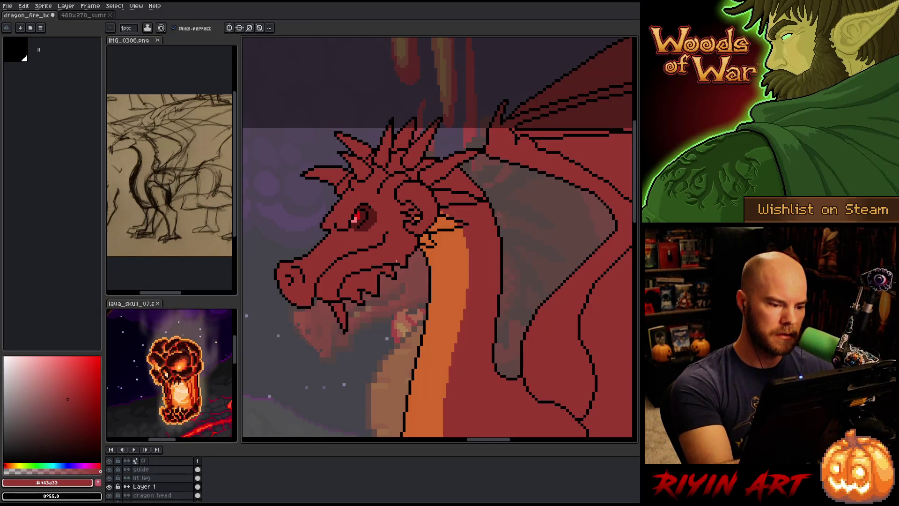
left_click(417, 249, "alt")
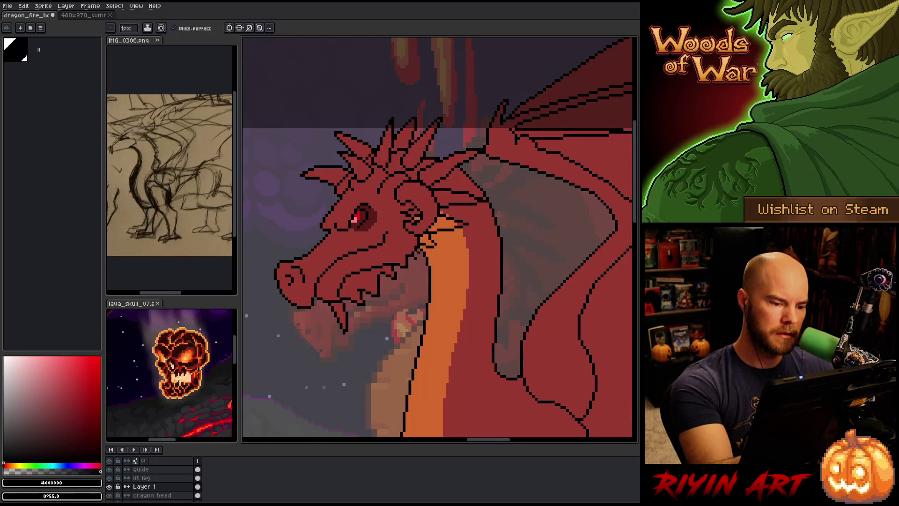
left_click(417, 255, "alt")
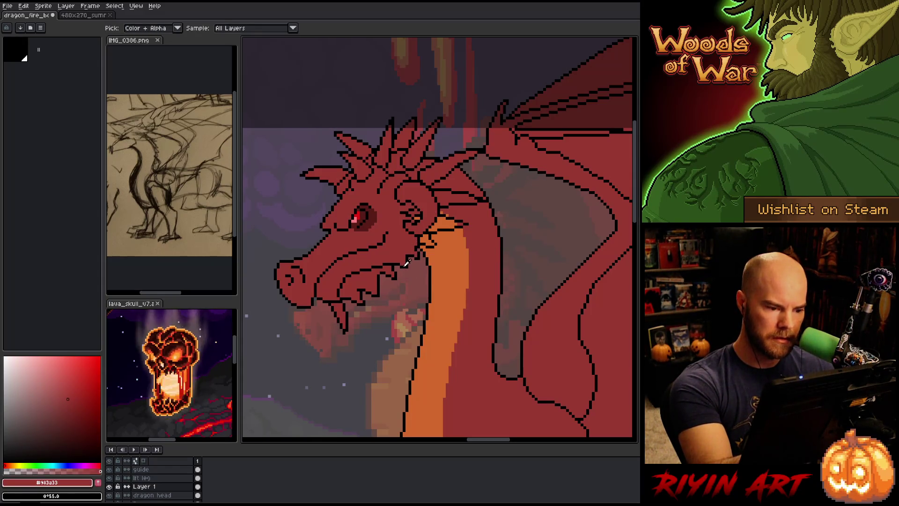
left_click(401, 265, "alt")
Erase part of the dark jaw line and draw a downward fang line on the lower jaw
key("e")
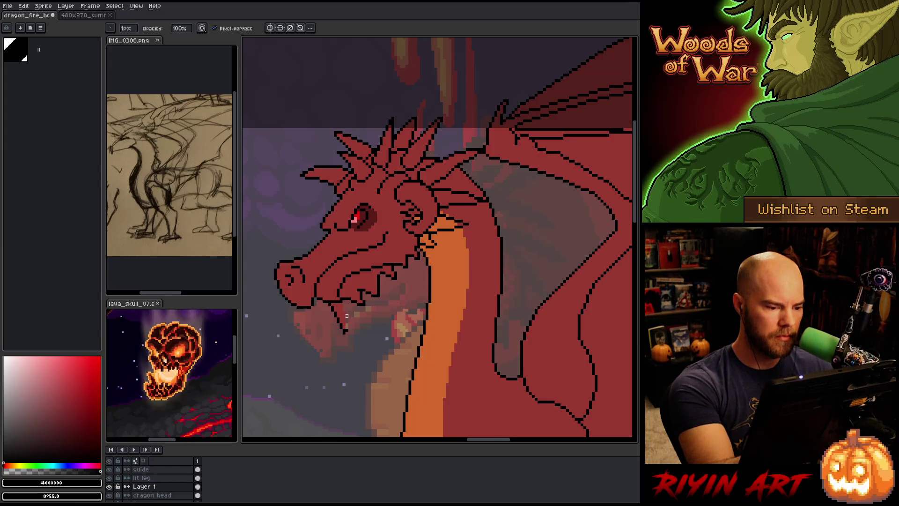
left_click_drag(332, 307, 341, 324)
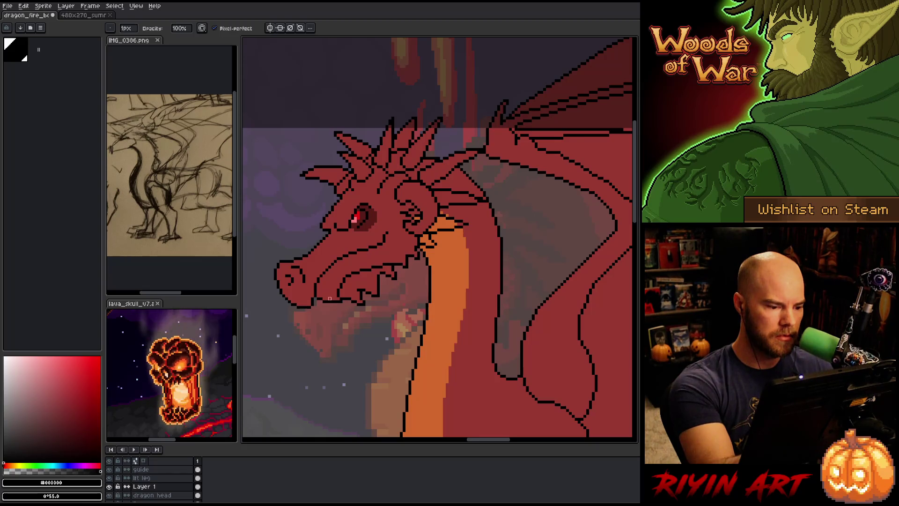
key("i")
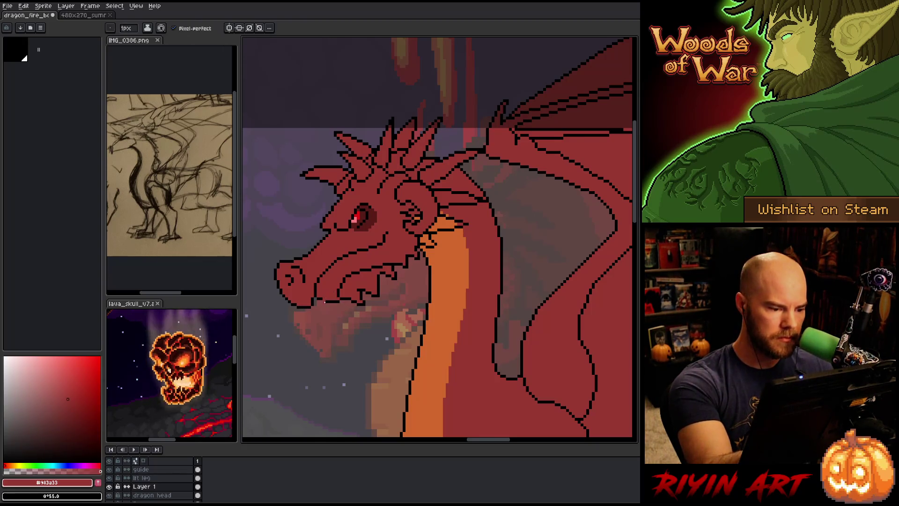
key("b")
mouse_move(326, 303)
left_mouse_down()
mouse_move(349, 346)
mouse_move(358, 330)
mouse_move(350, 312)
mouse_move(337, 298)
mouse_move(355, 323)
mouse_move(346, 344)
left_mouse_up()
key("ctrl+z")
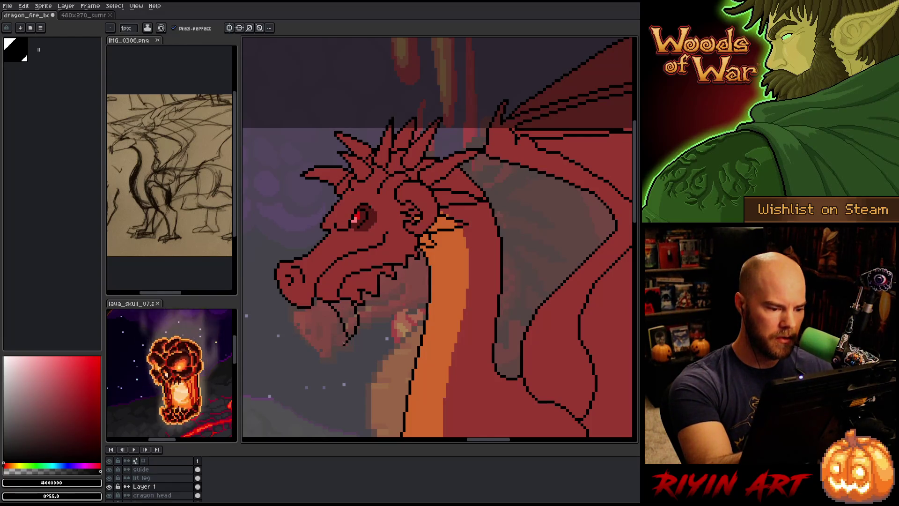
key("b")
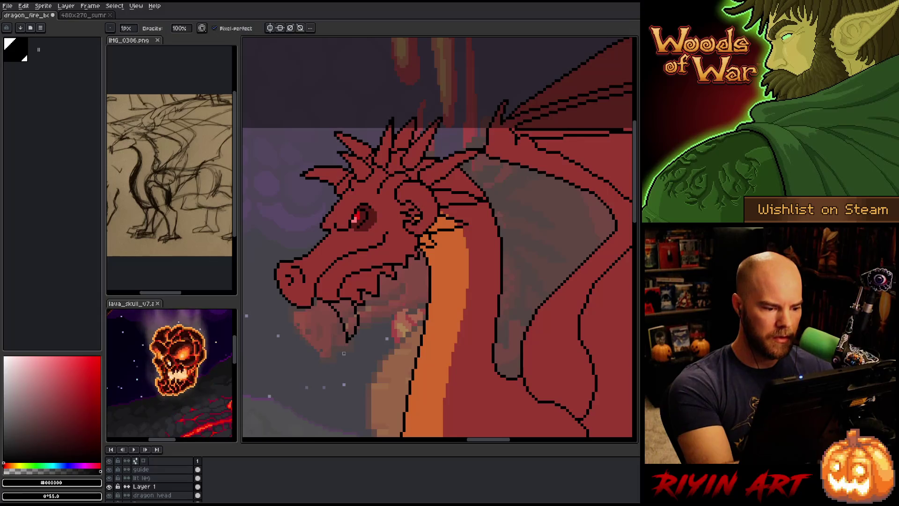
Make final red and black touch-ups to the jaw, then save the drawing
left_click(367, 164, "alt")
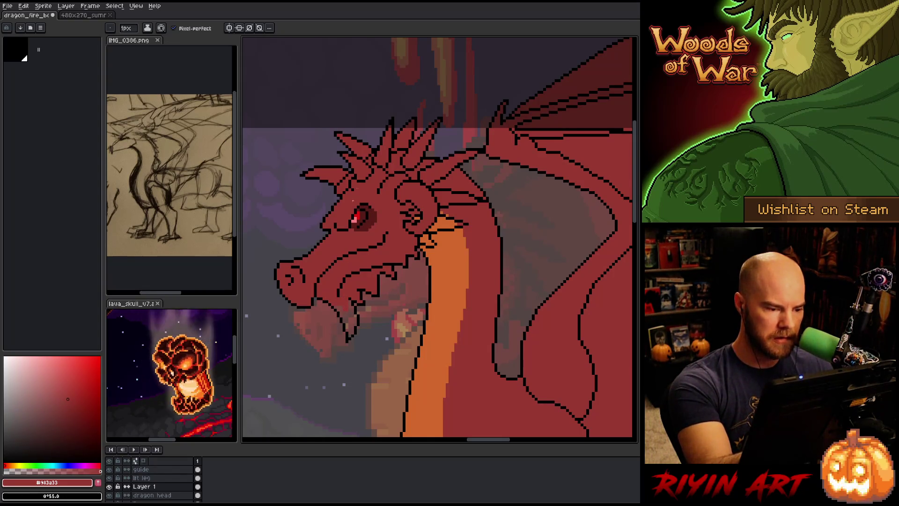
key("g")
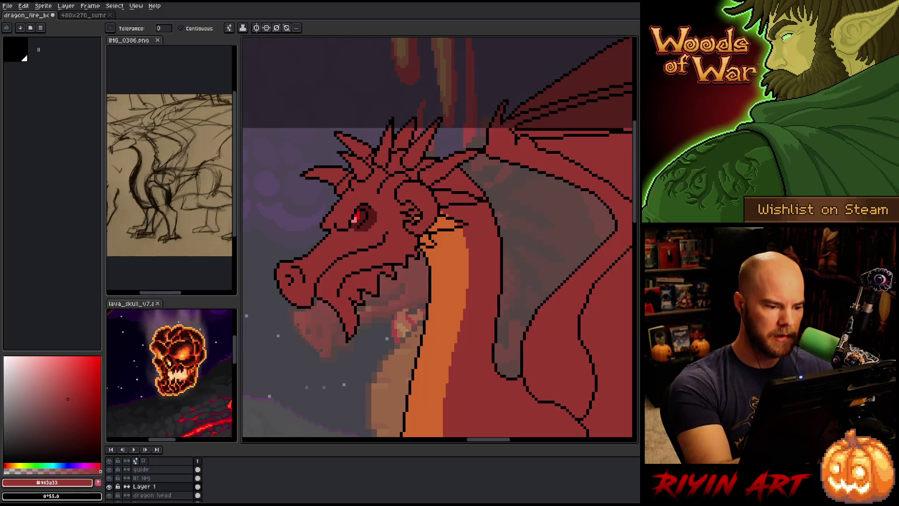
key("b")
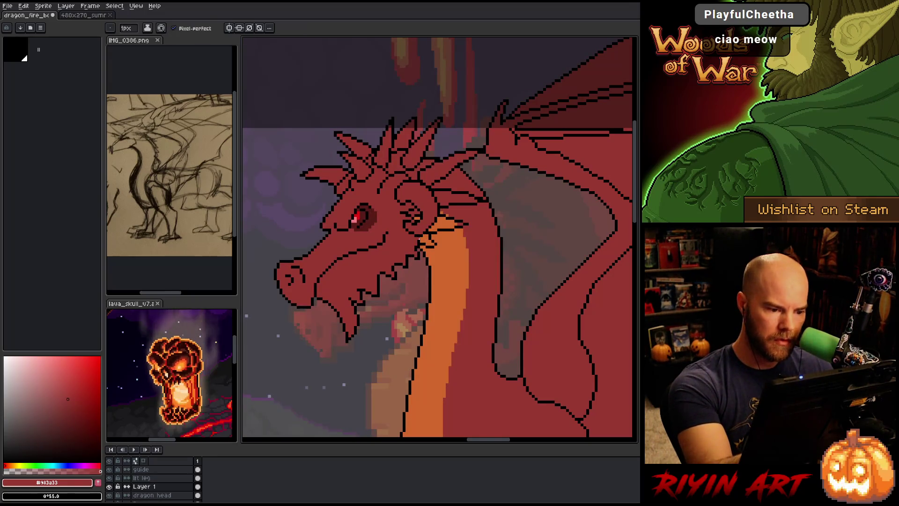
key("g")
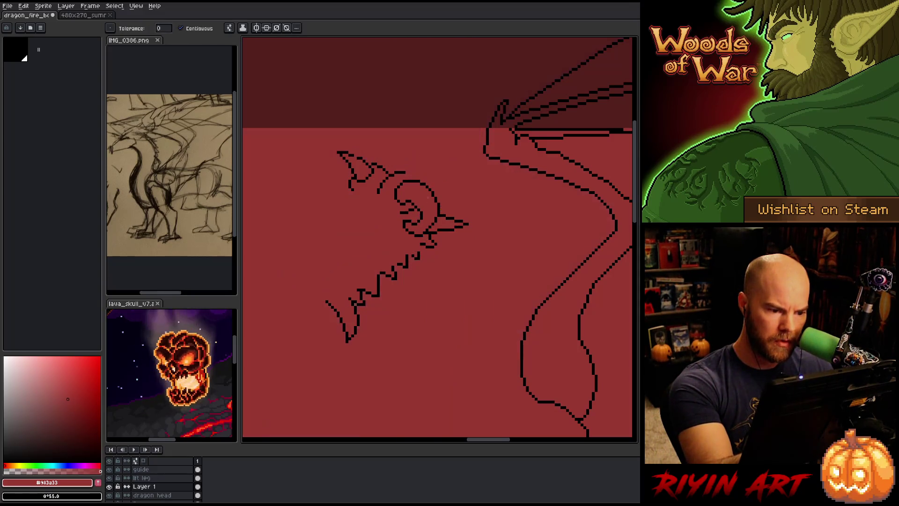
key("b")
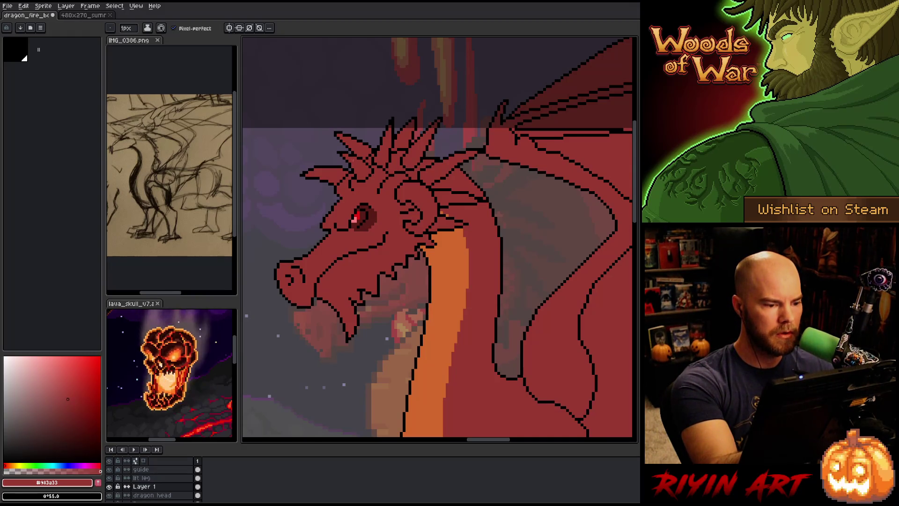
left_click(338, 199, "alt")
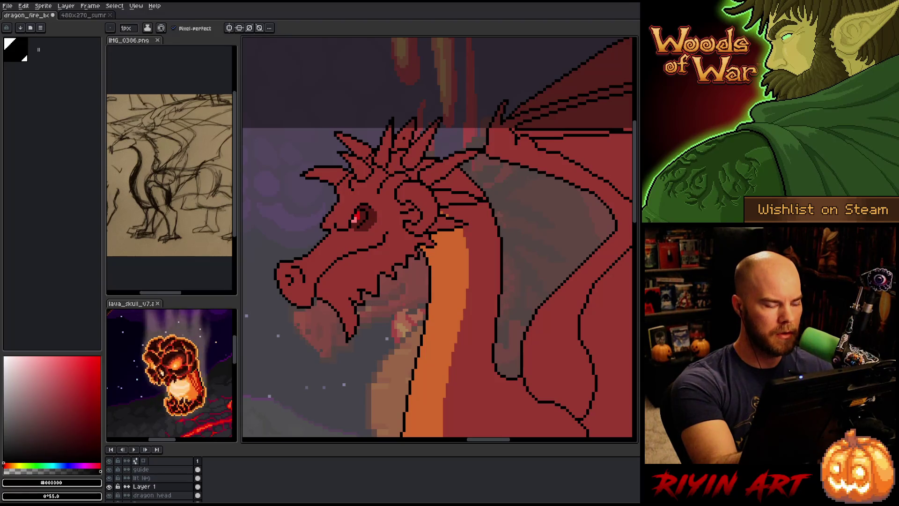
left_click(347, 244, "alt")
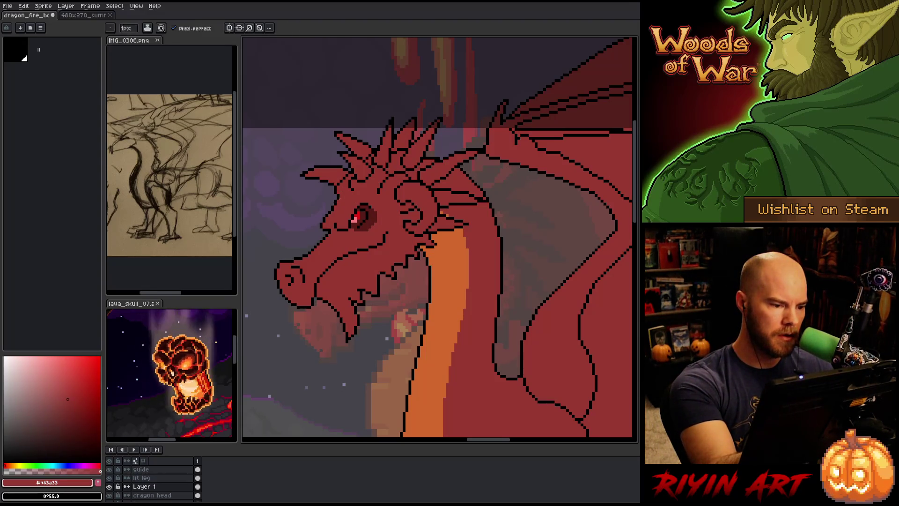
key("ctrl+s")
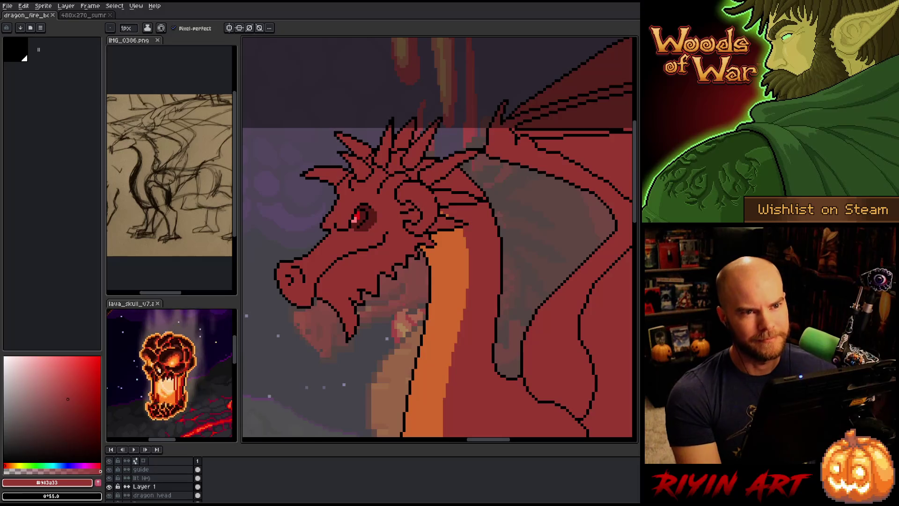
scroll(363, 213, "down", 4)
Show the 'dragon head' layer and Layer 1, and make Layer 1 the active layer
mouse_move(407, 254)
left_mouse_down()
mouse_move(346, 239)
mouse_move(308, 250)
mouse_move(356, 283)
left_mouse_up()
scroll(356, 283, "up", 2)
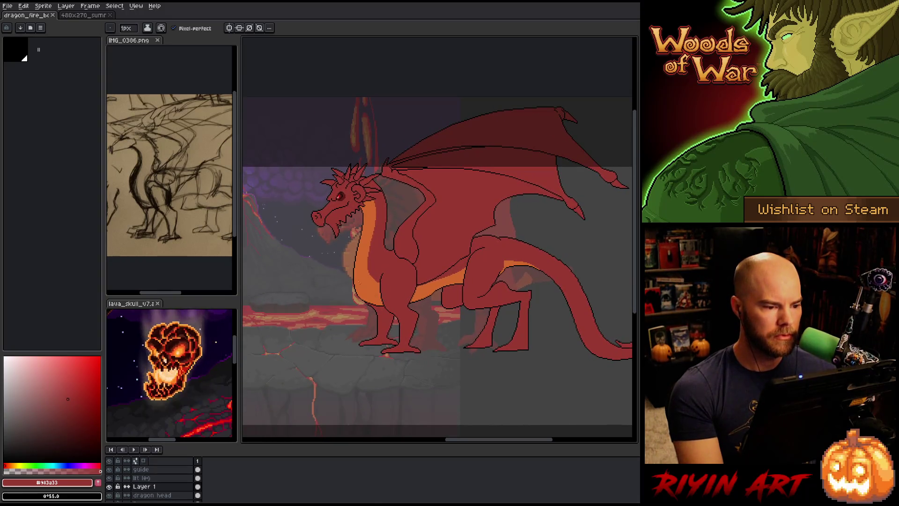
scroll(353, 263, "down", 1)
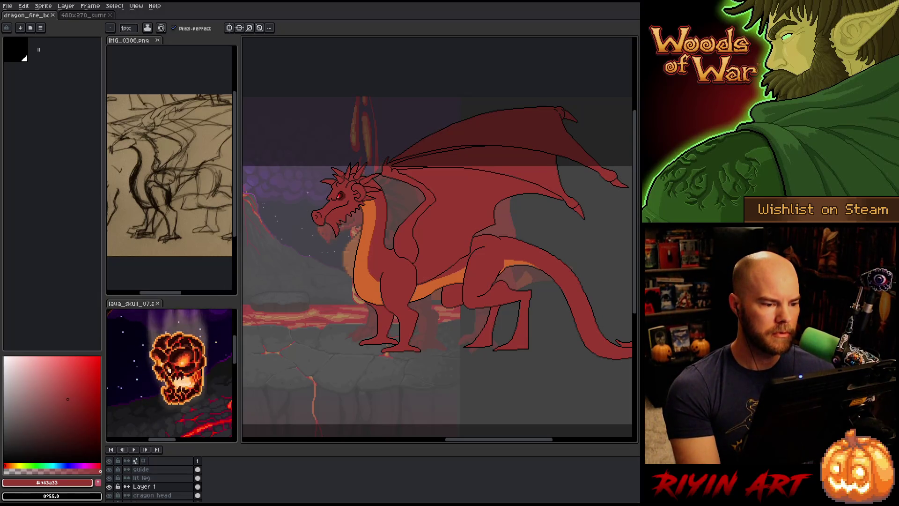
scroll(308, 192, "up", 2)
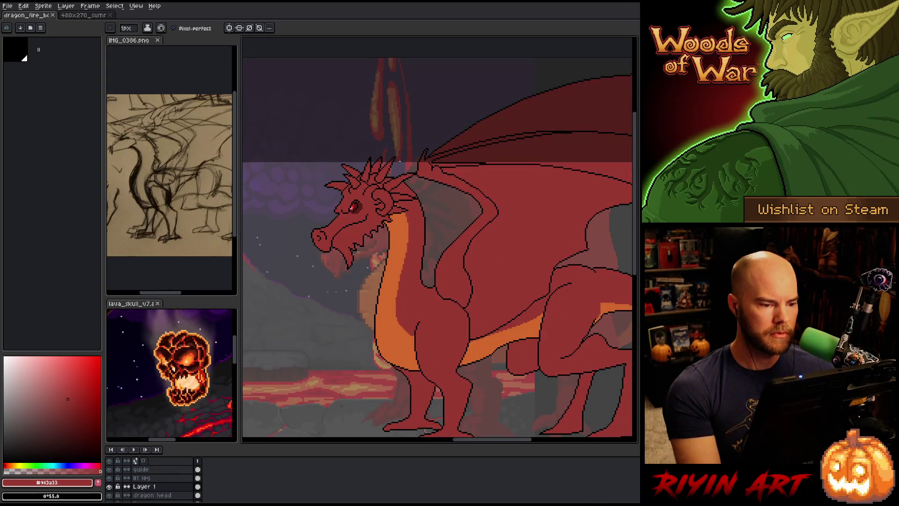
left_click(111, 496)
left_click(111, 495)
left_click(170, 495)
left_click(109, 495)
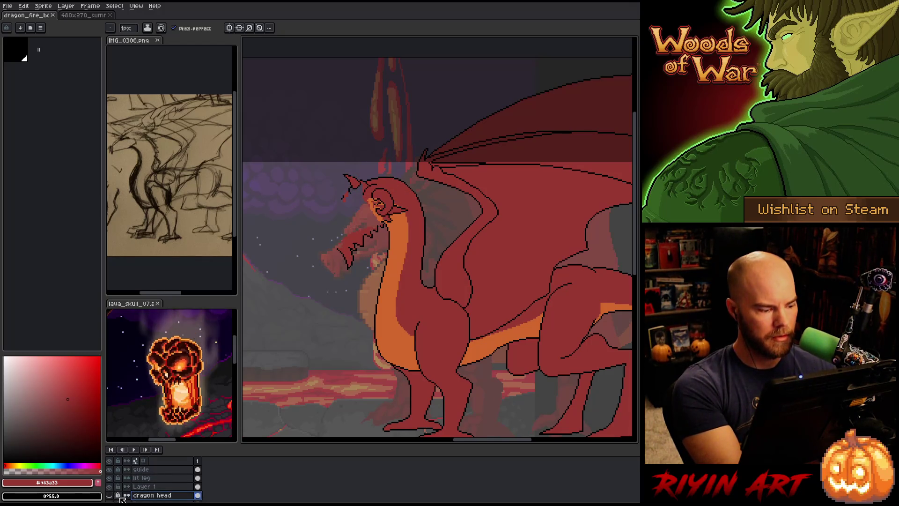
left_click(109, 487)
left_click(150, 487)
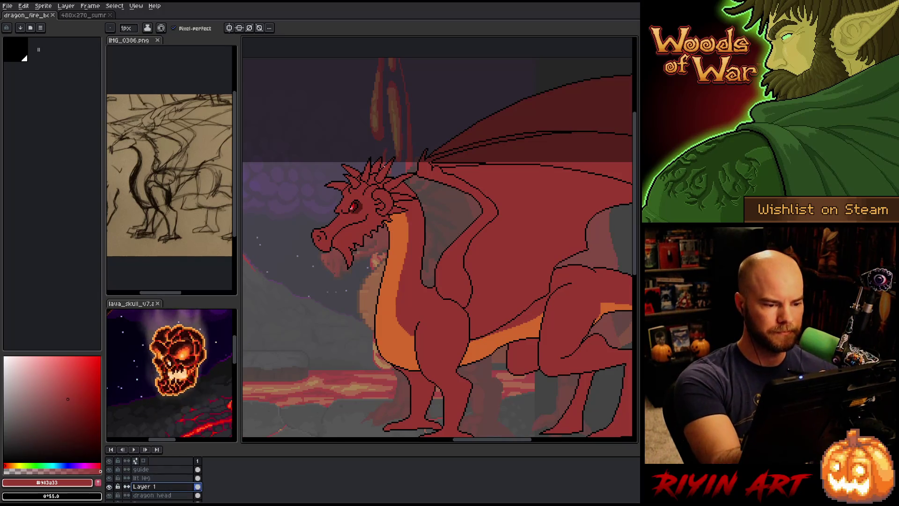
Draw two black spike lines on top of the dragon's head
left_click(393, 164, "alt")
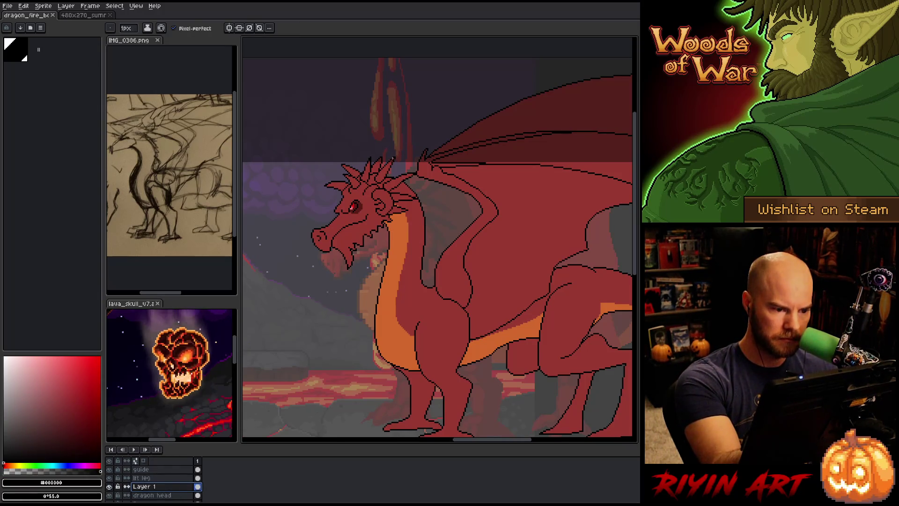
left_click_drag(401, 151, 392, 178)
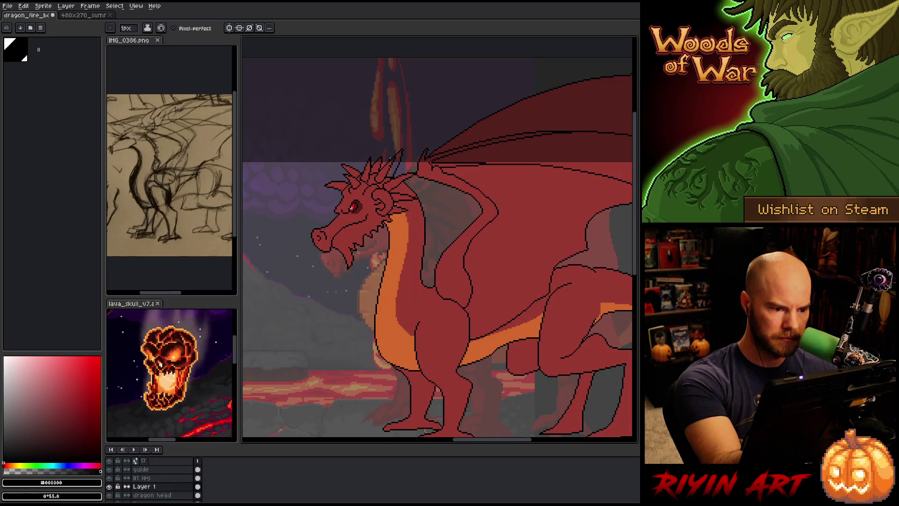
left_click_drag(378, 144, 374, 174)
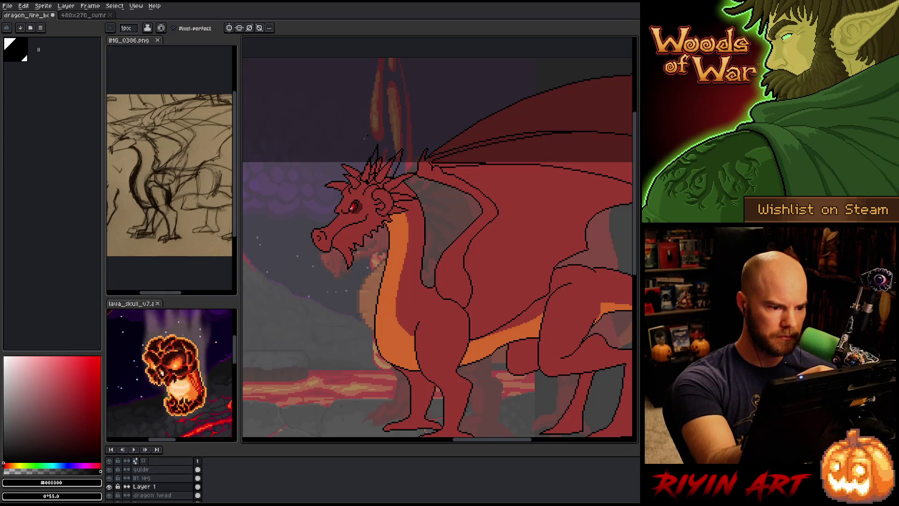
Try extra spike strokes on the crest, undoing them and an accidental red canvas fill
mouse_move(357, 167)
left_mouse_down()
mouse_move(357, 149)
mouse_move(350, 154)
left_mouse_up()
key("ctrl+z")
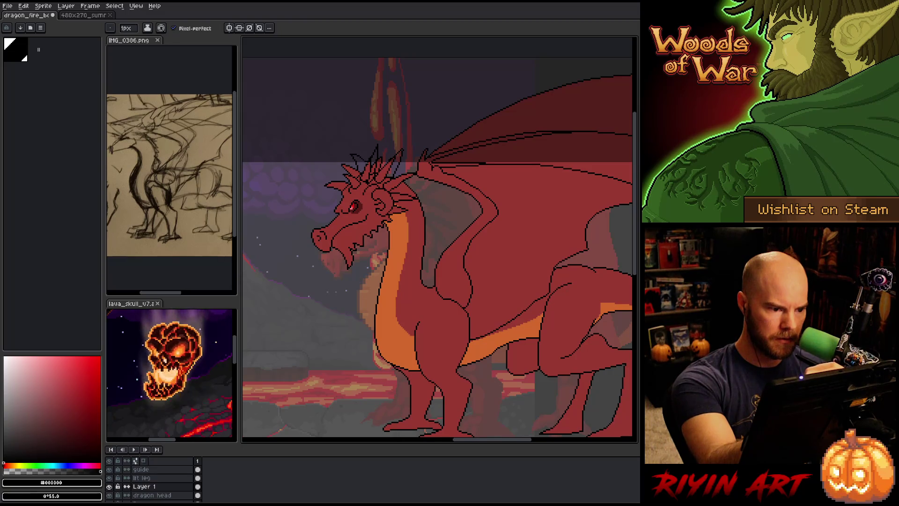
mouse_move(367, 165)
left_mouse_down()
mouse_move(350, 157)
mouse_move(364, 151)
mouse_move(368, 160)
left_mouse_up()
key("ctrl+z")
key("ctrl+z")
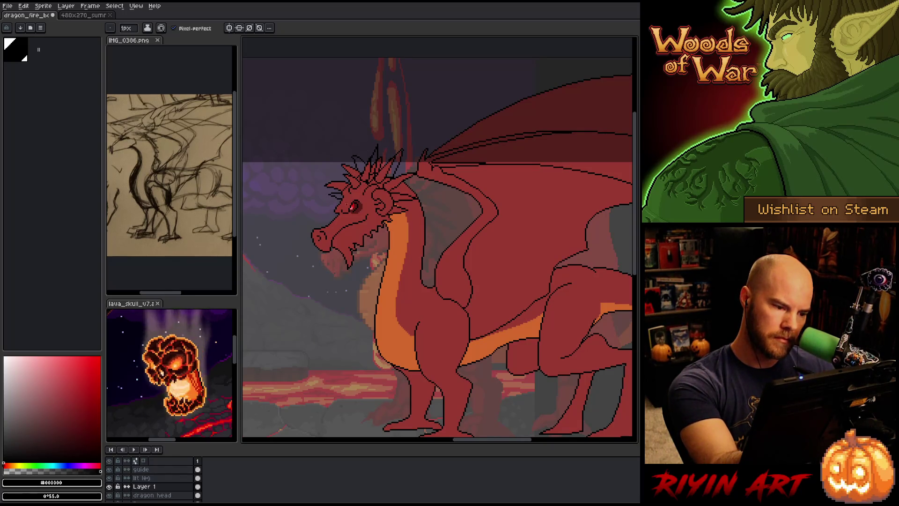
key("e")
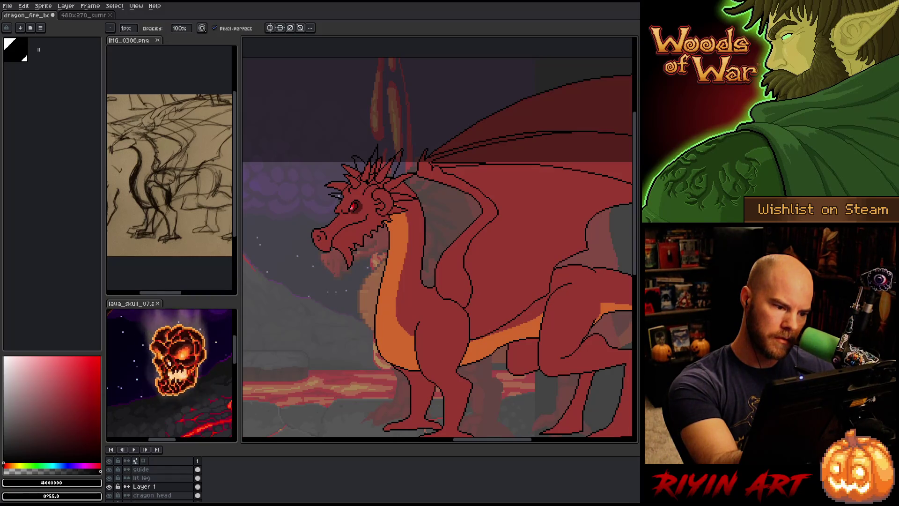
key("b")
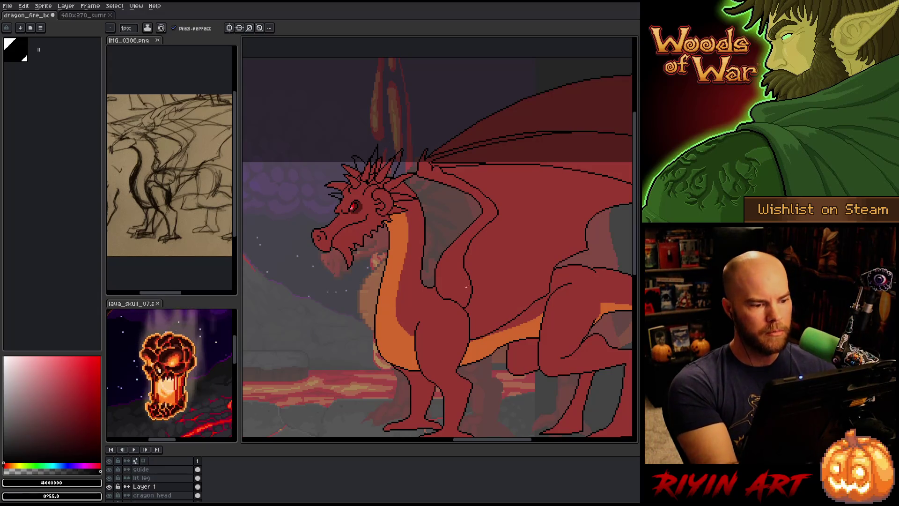
left_click(464, 286, "alt")
key("g")
left_click(402, 311)
key("ctrl+z")
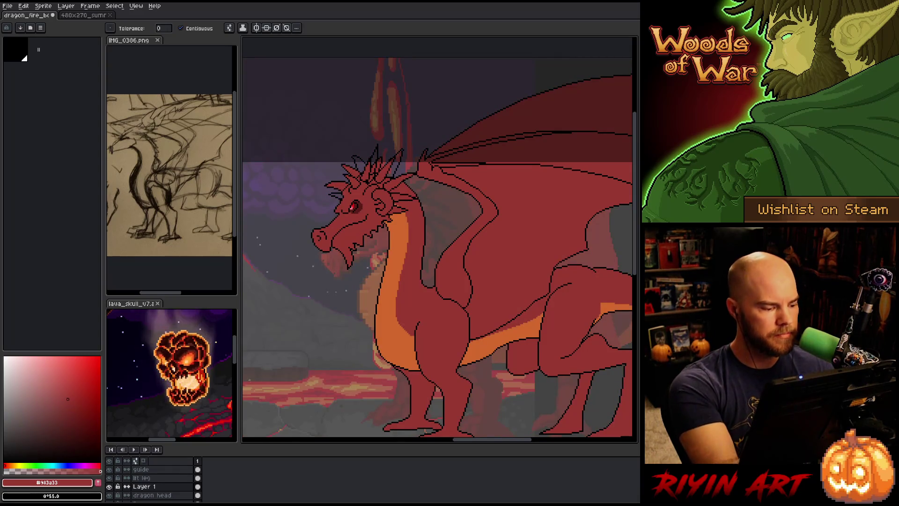
Merge Layer 1 down into the 'dragon head' layer
key("v")
key("g")
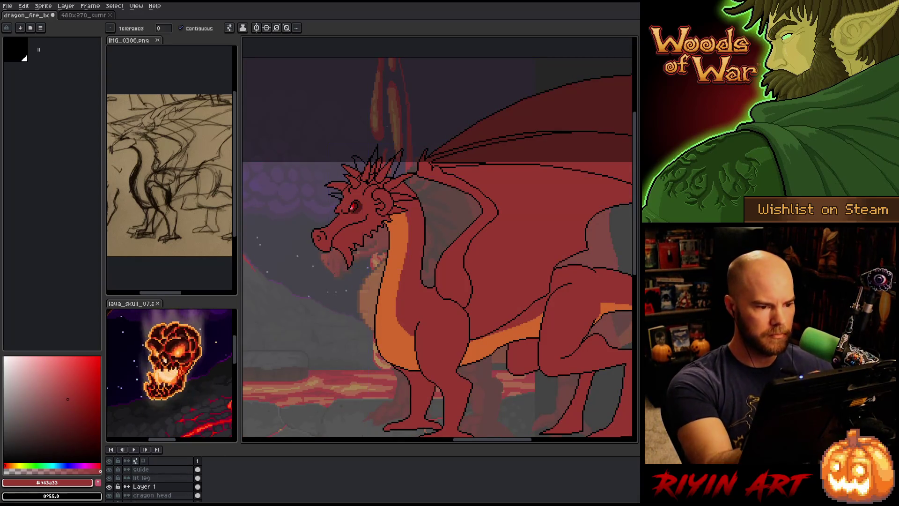
key("ctrl+e")
key("b")
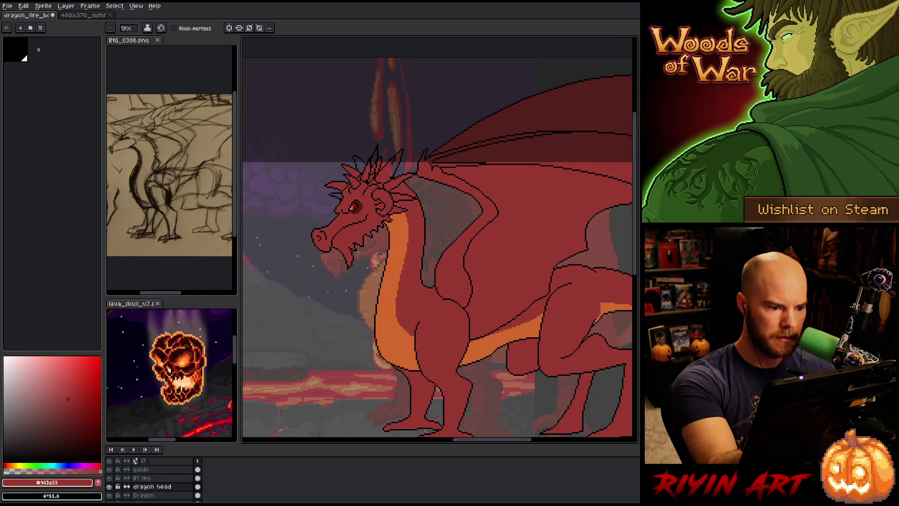
key("g")
key("b")
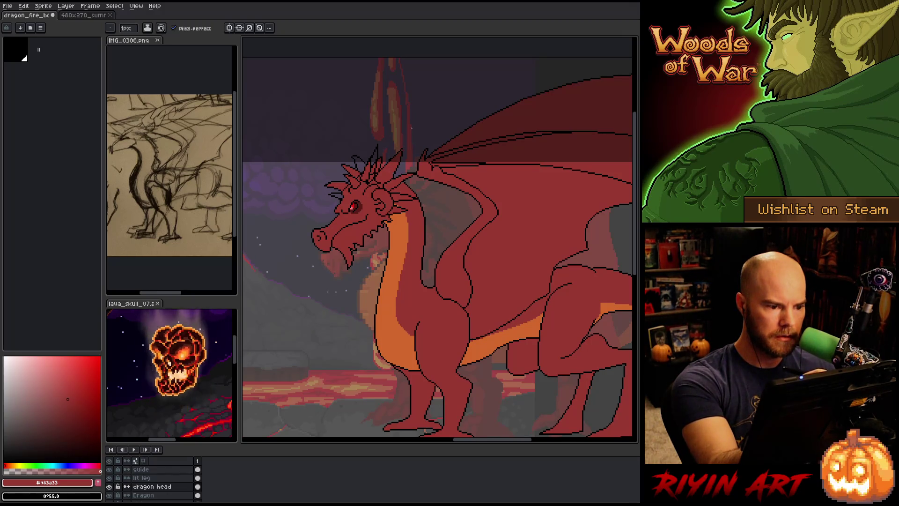
scroll(391, 142, "up", 5)
Paint stray pink and black pixels inside the head with body red
key("alt")
left_click(347, 275)
key("space")
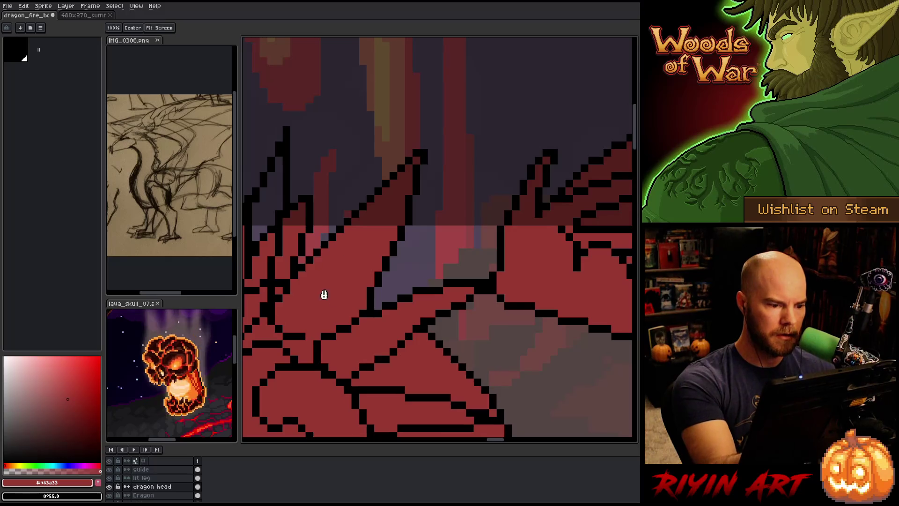
left_click_drag(349, 211, 483, 194)
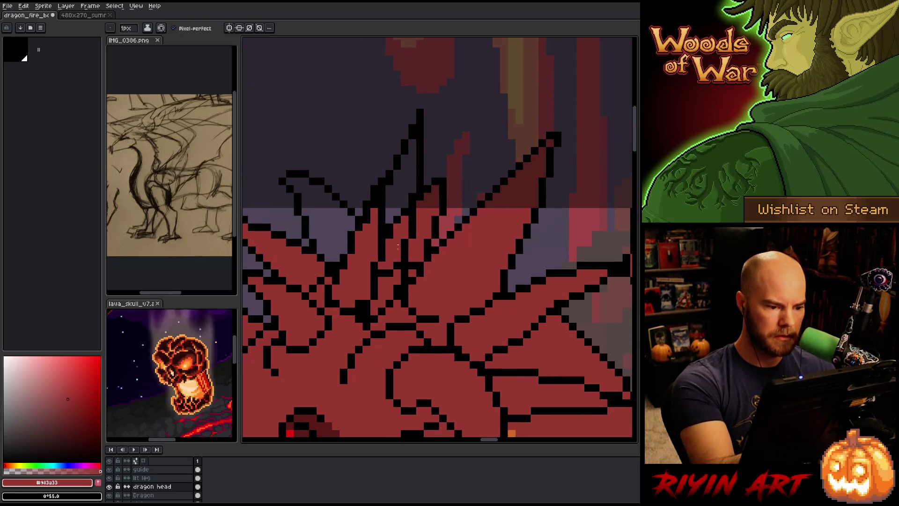
left_click_drag(391, 242, 382, 272)
left_click(405, 212)
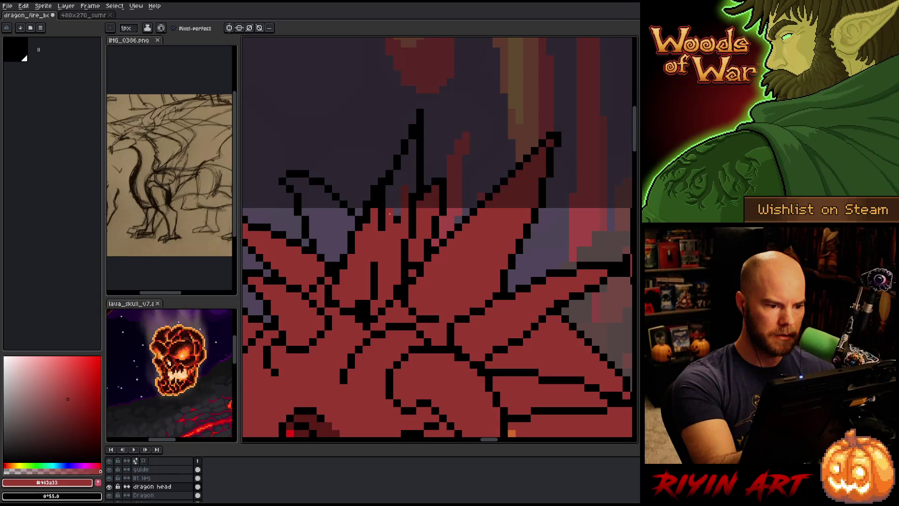
key("e")
key("b")
key("e")
key("b")
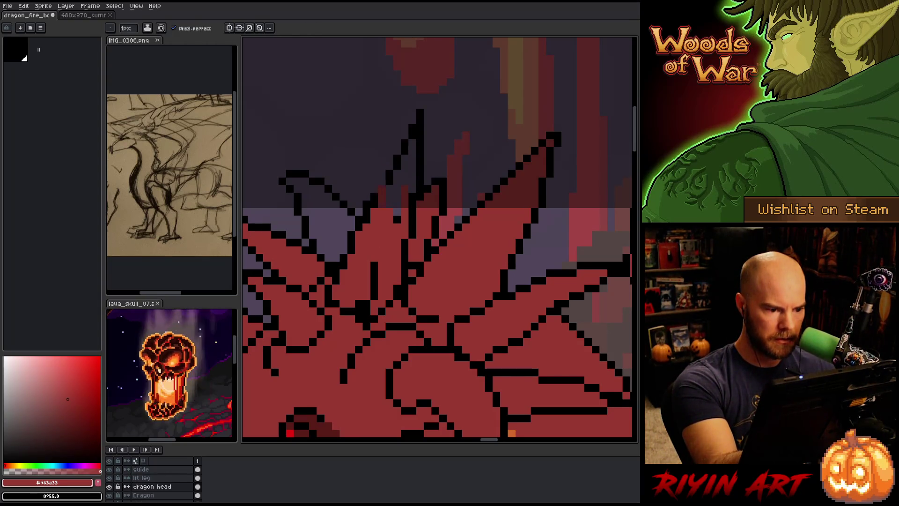
key("e")
key("b")
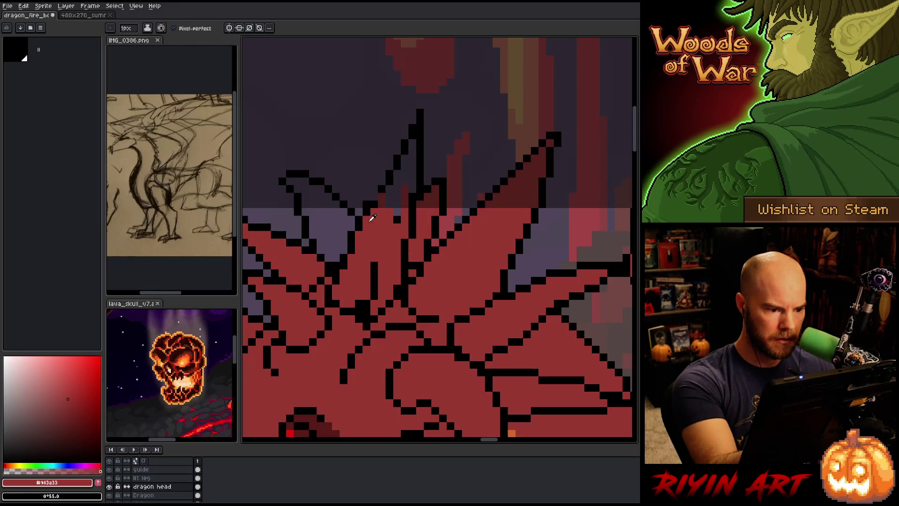
key("e")
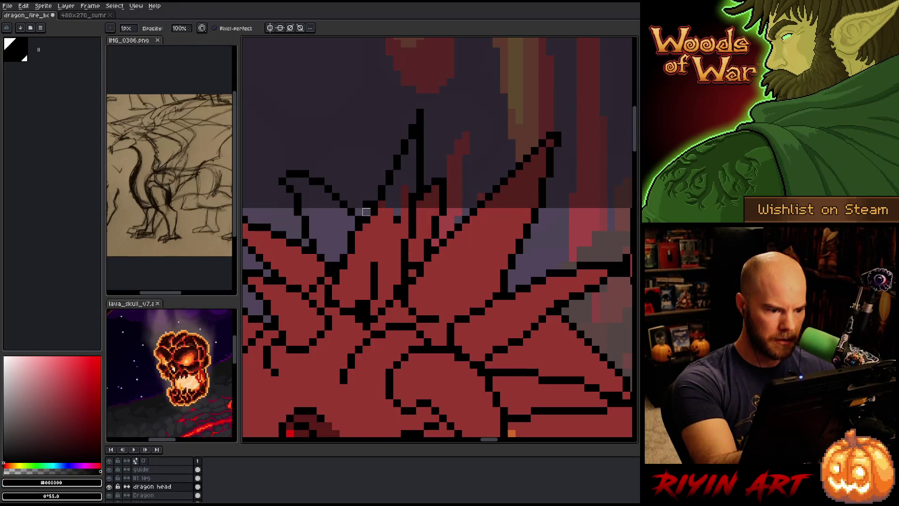
Fill the purple gaps between the crest spikes with #983a33 red
key("g")
left_click(393, 202, "alt")
key("b")
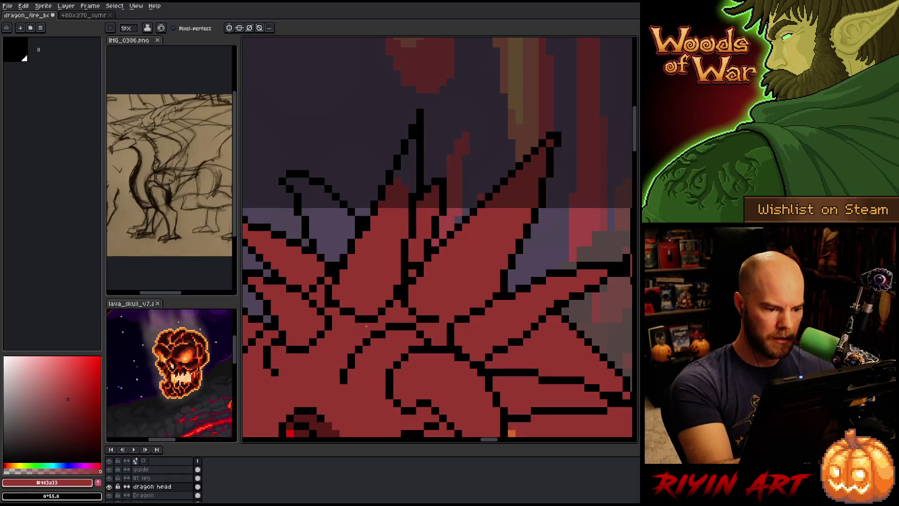
left_click_drag(413, 136, 412, 185)
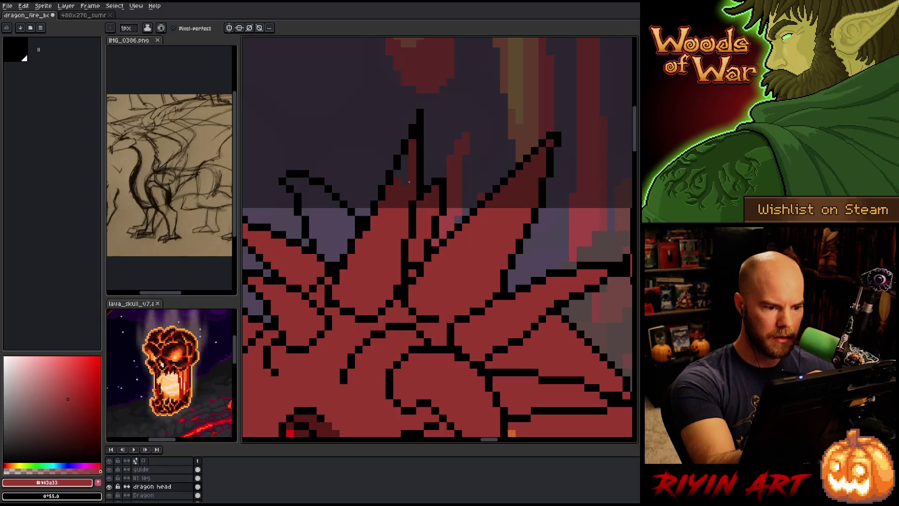
scroll(502, 302, "left", 5)
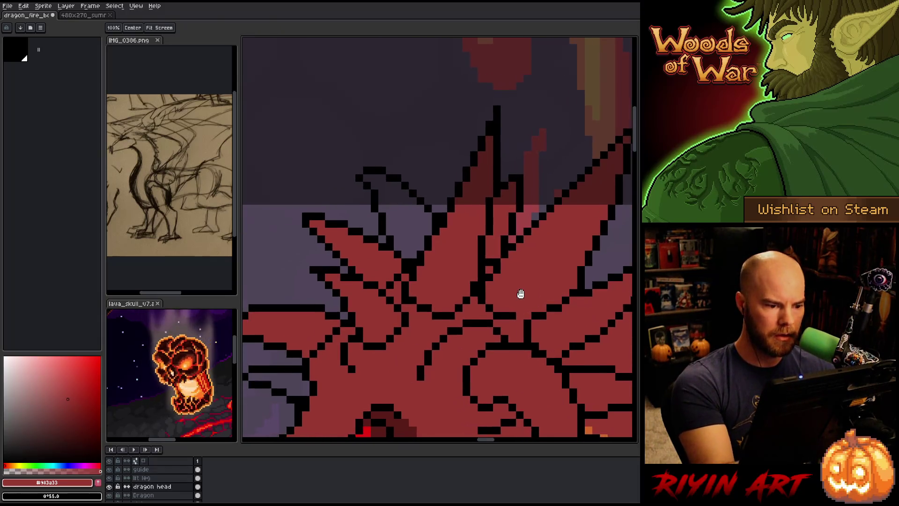
key("g")
left_click(399, 222)
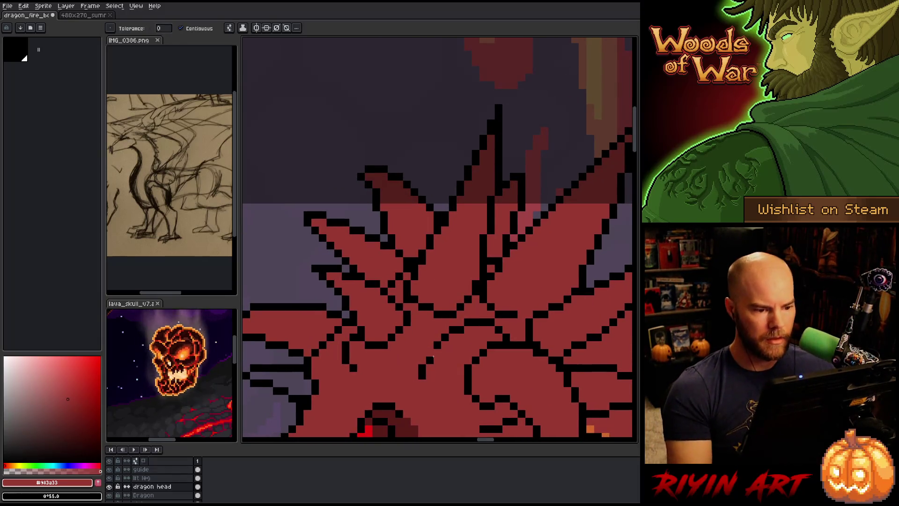
key("b")
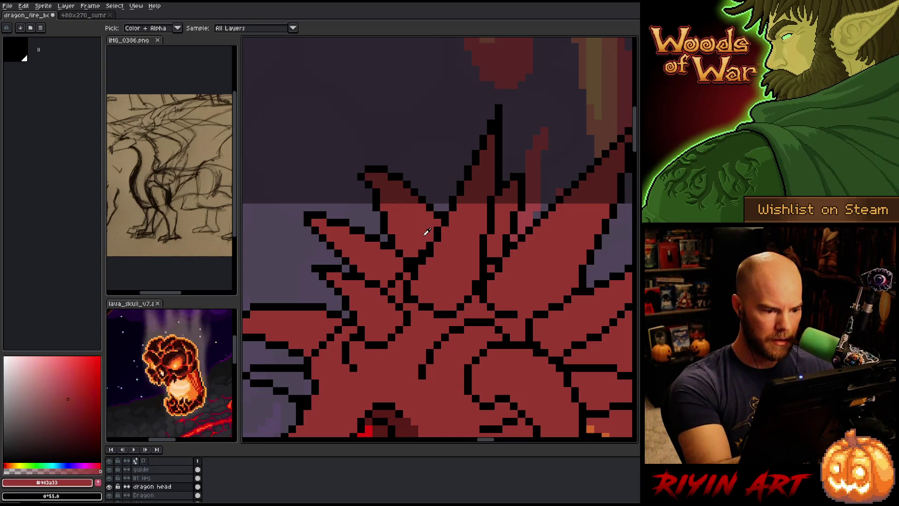
scroll(475, 309, "down", 4)
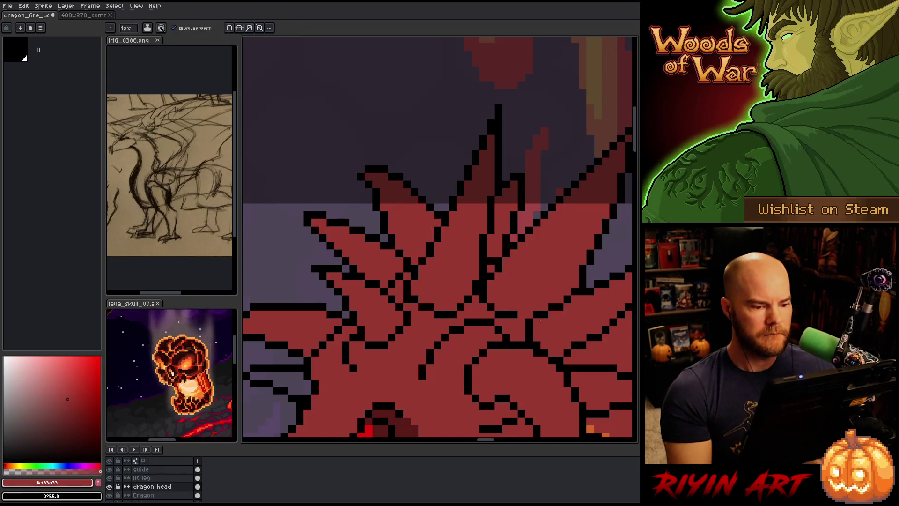
scroll(375, 285, "up", 4)
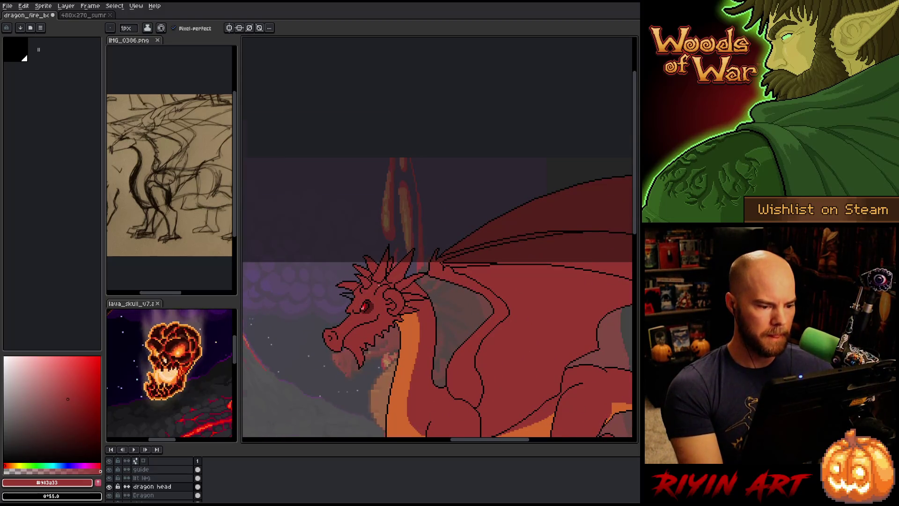
key("g")
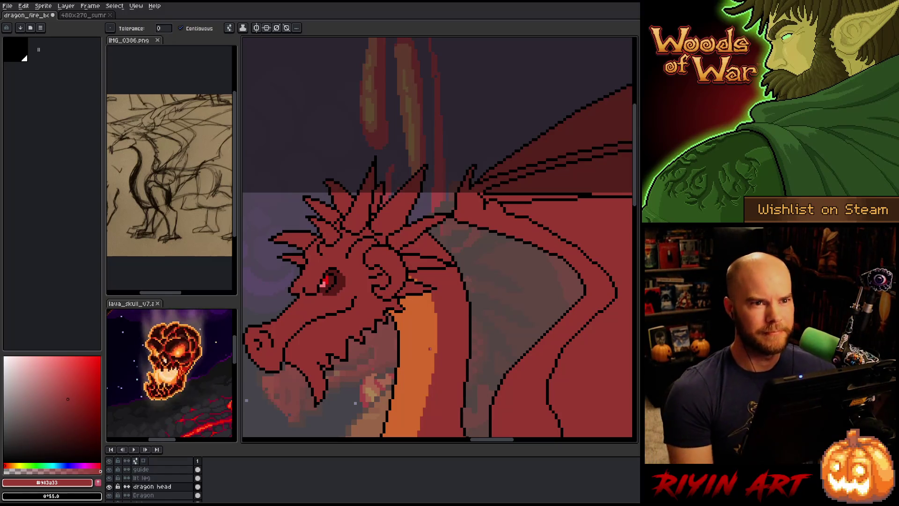
scroll(385, 345, "down", 2)
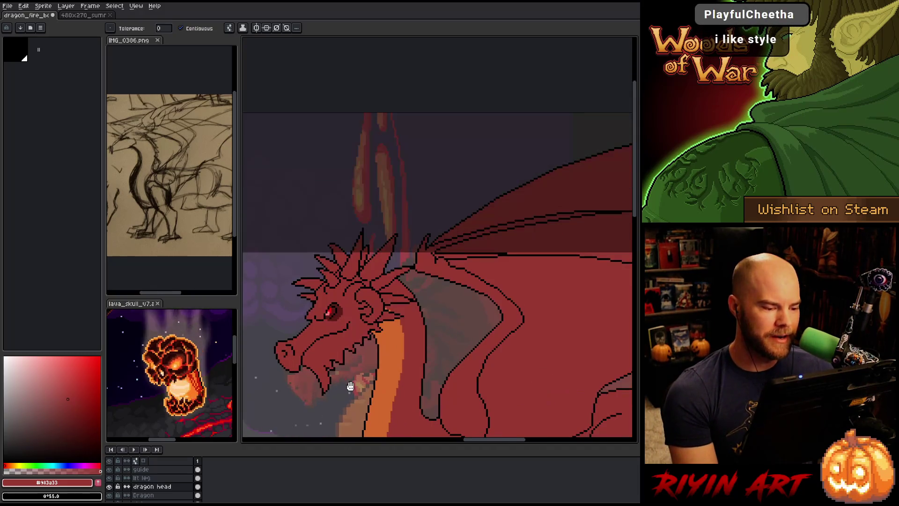
scroll(385, 346, "up", 2)
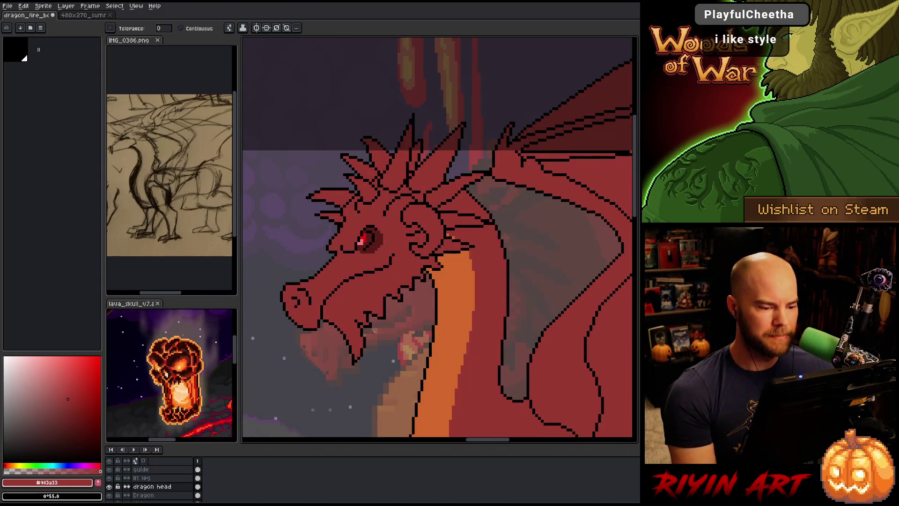
key("b")
left_click(365, 329, "alt")
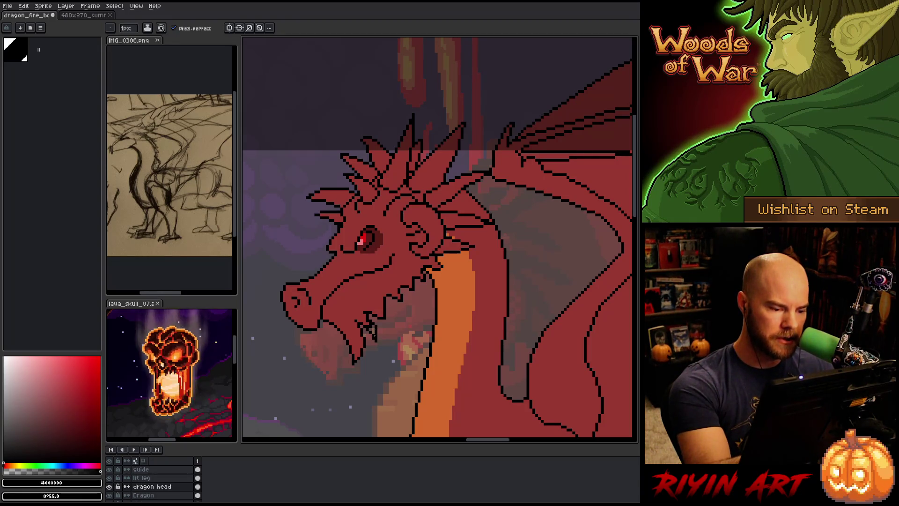
left_click(367, 310, "alt")
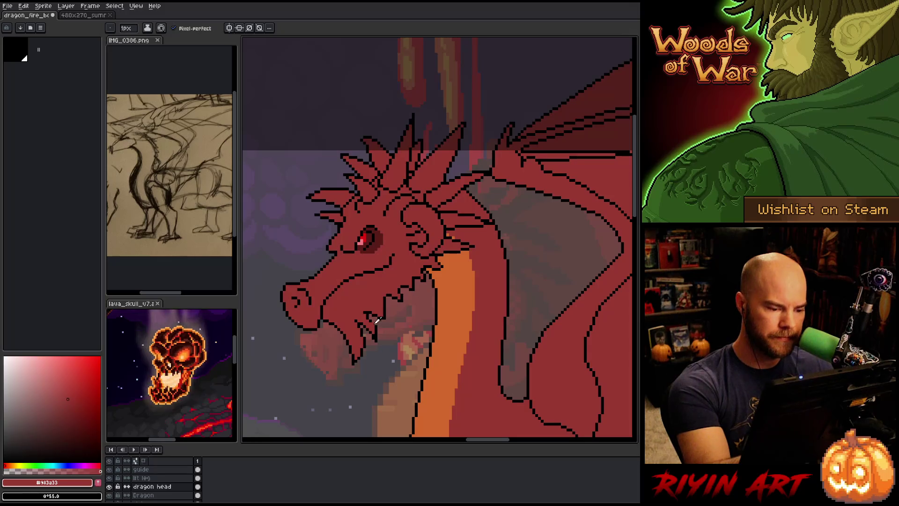
left_click(376, 318, "alt")
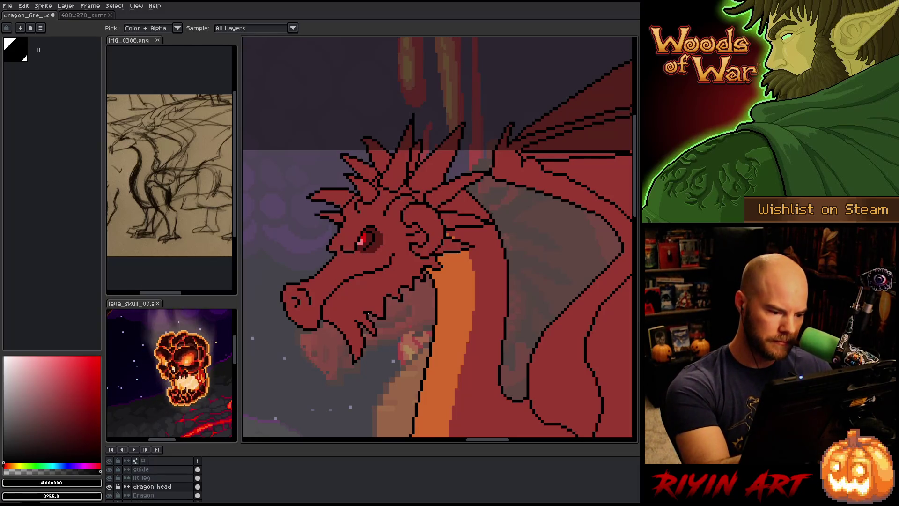
key("b")
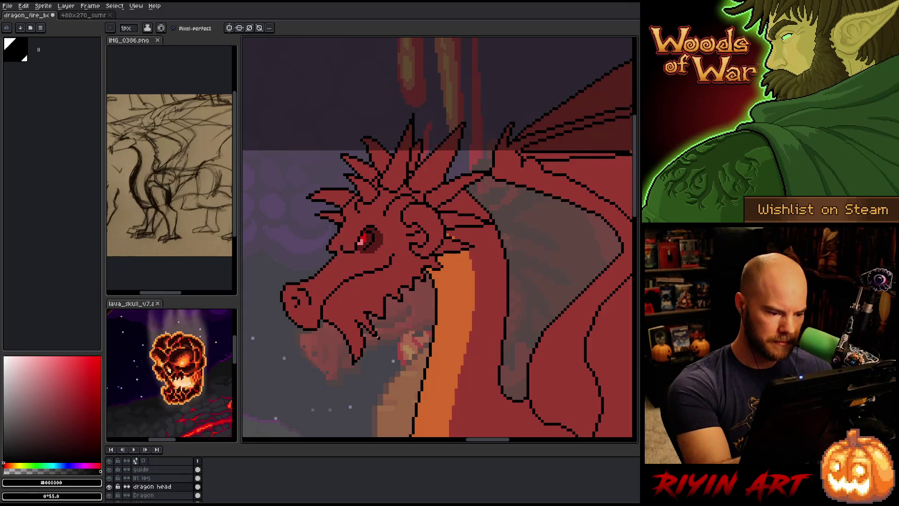
key("e")
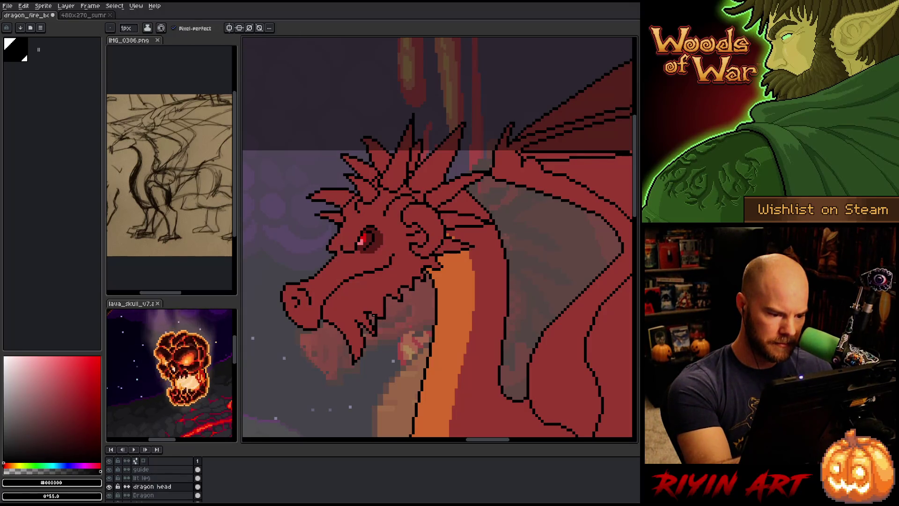
left_click(373, 298, "alt")
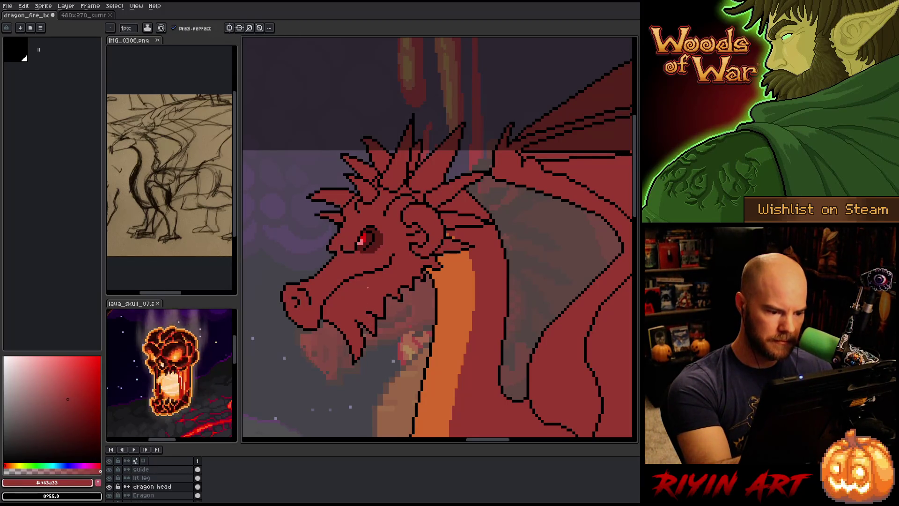
left_click(359, 319, "alt")
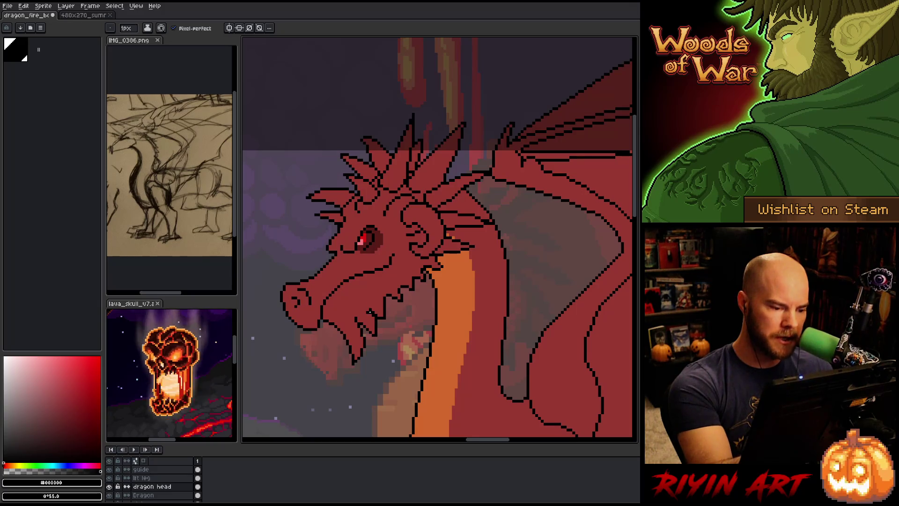
left_click(370, 310, "alt")
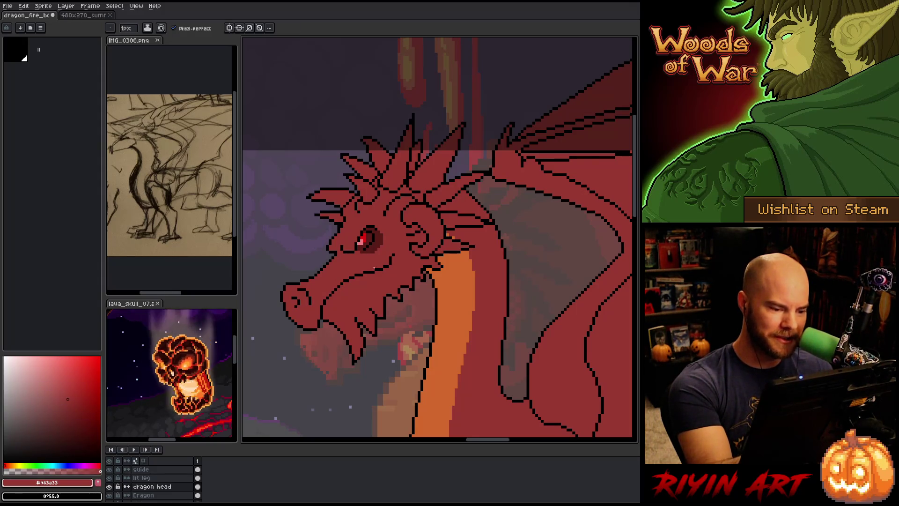
left_click(372, 308, "alt")
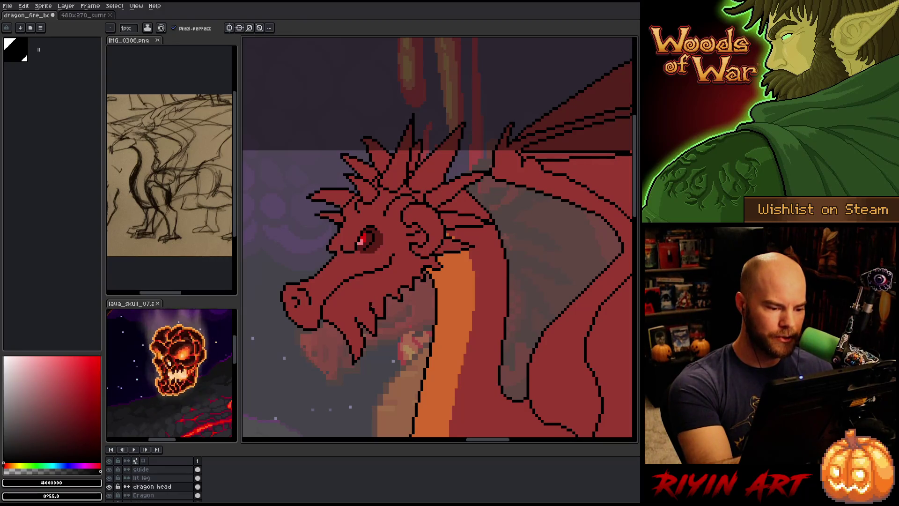
left_click(371, 280, "alt")
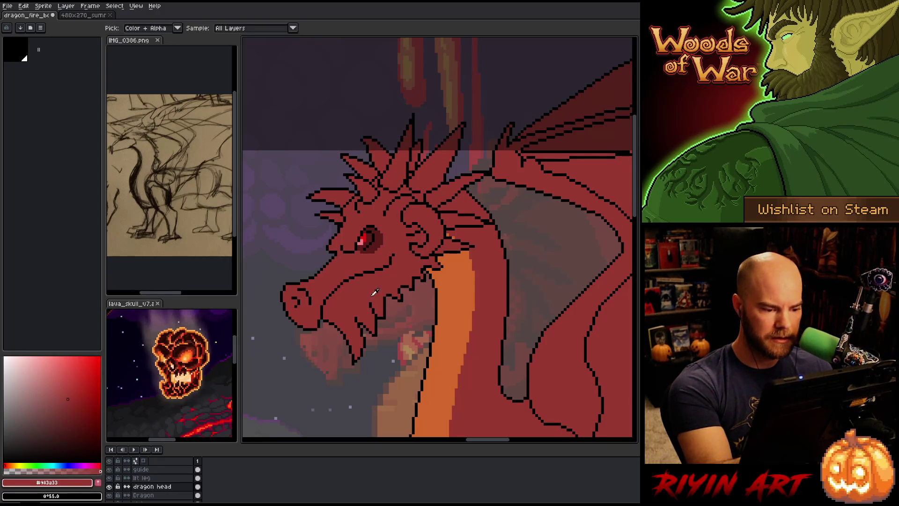
left_click(364, 315, "alt")
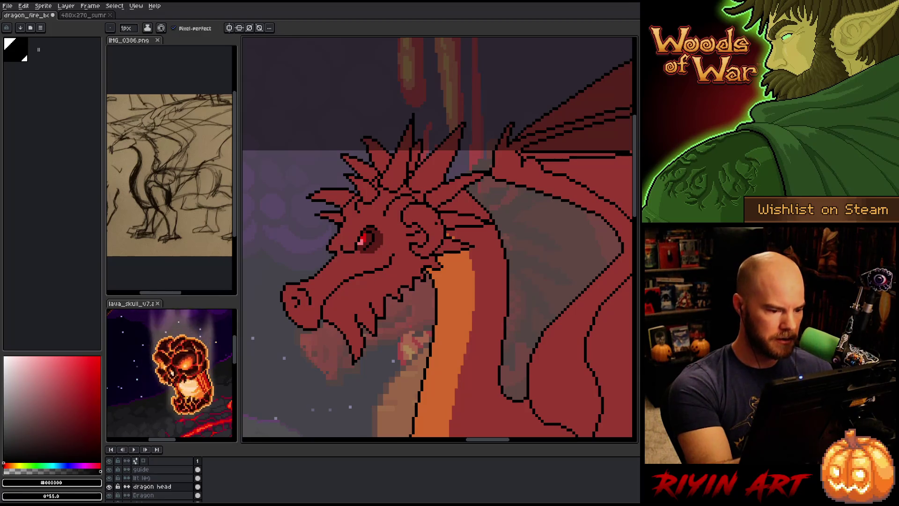
key("alt")
mouse_move(338, 311)
left_mouse_down()
mouse_move(346, 324)
mouse_move(358, 308)
left_mouse_up()
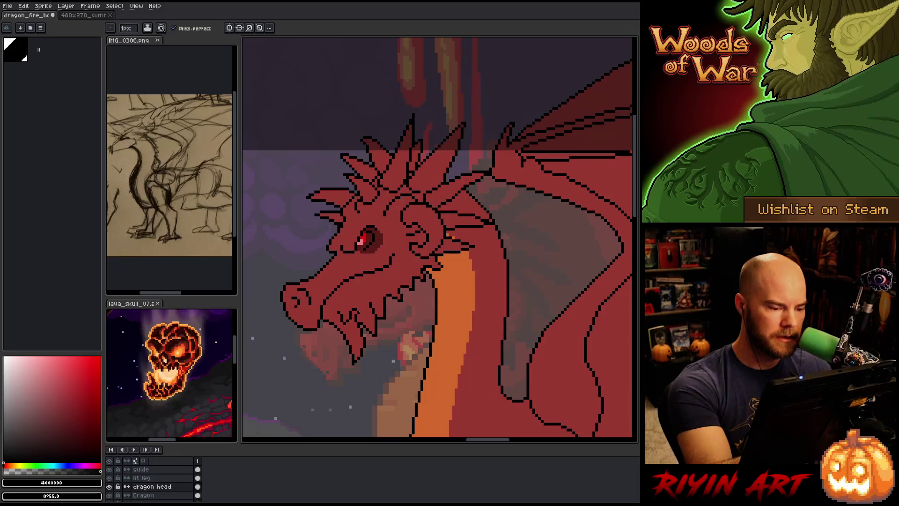
left_click(358, 308, "alt")
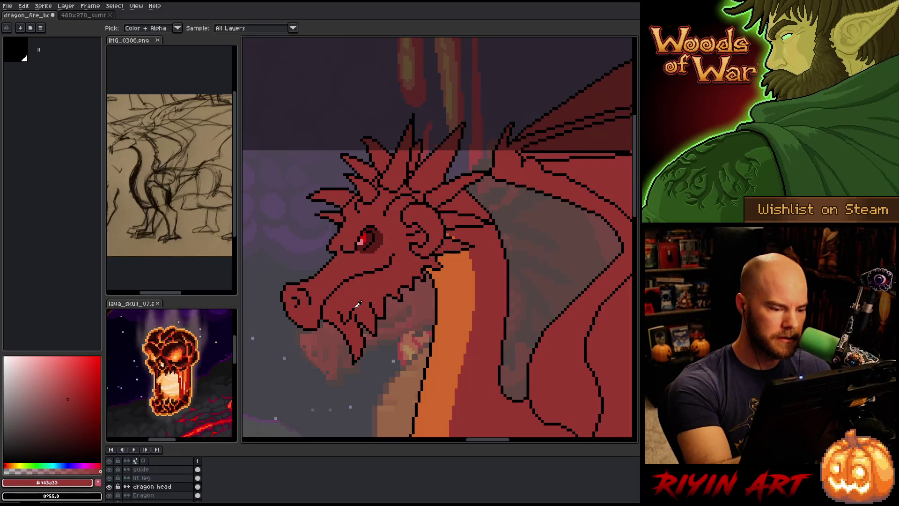
left_click(359, 304, "alt")
left_click_drag(368, 298, 364, 315)
left_click(363, 315, "alt")
left_click(358, 318)
left_click(360, 311, "alt")
left_click(354, 316)
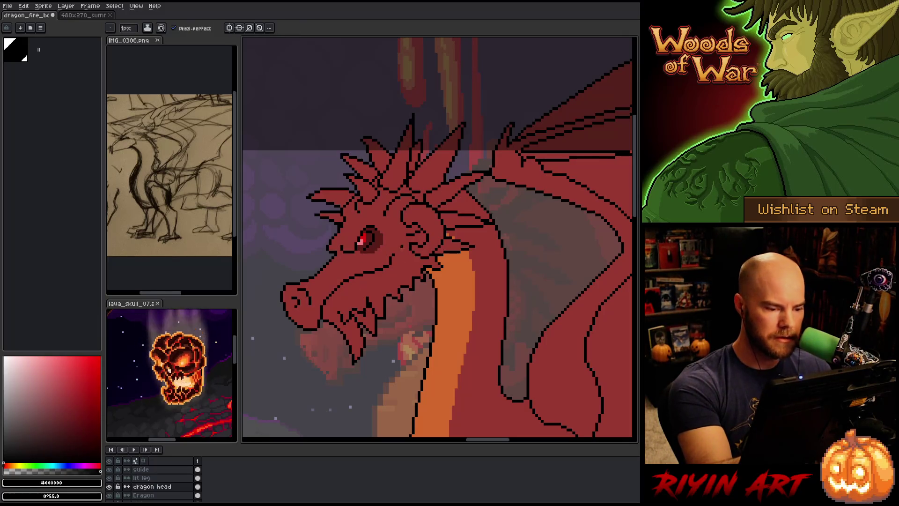
left_click(355, 316, "alt")
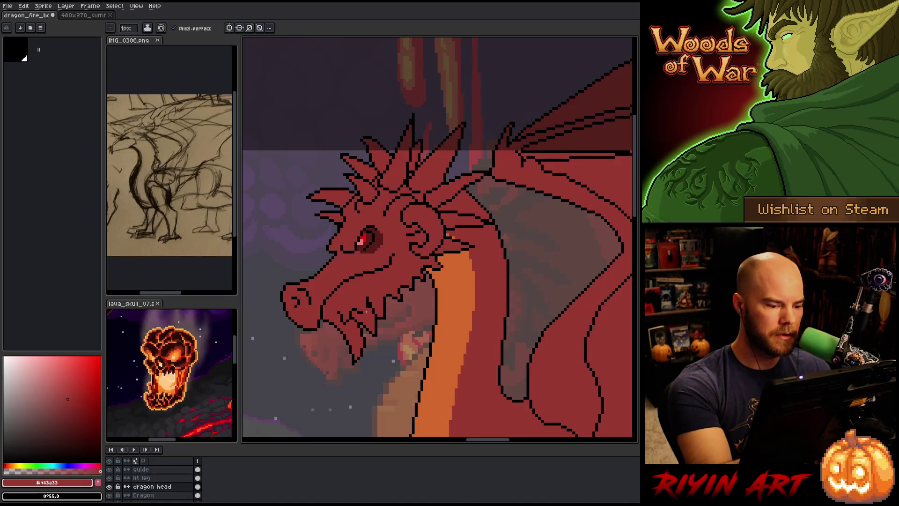
left_click(365, 312, "alt")
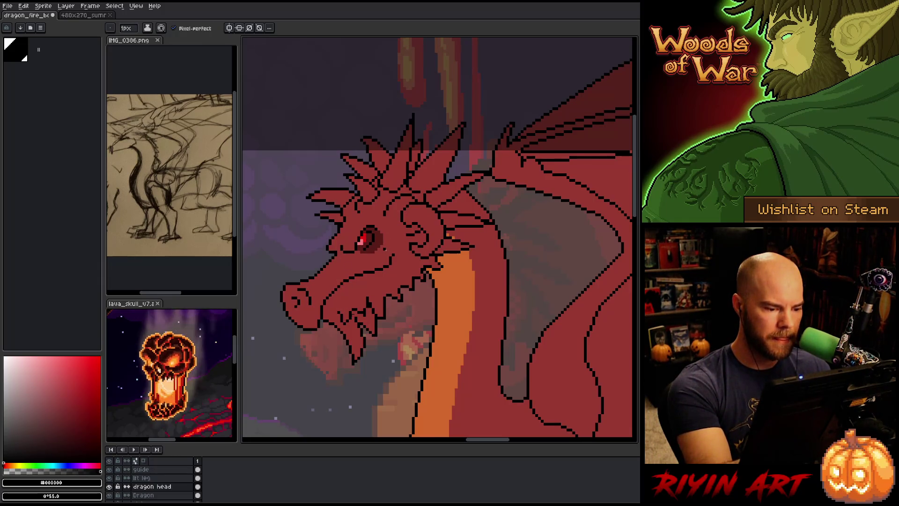
key("ctrl")
left_click(376, 265, "alt")
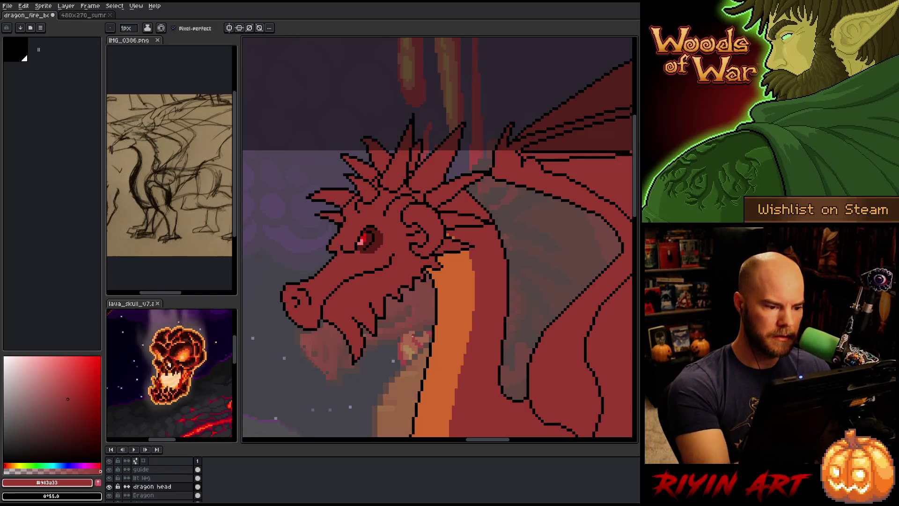
scroll(417, 323, "down", 3)
Zoom out and pan to view the entire red dragon in the lava cave, then zoom back toward its head
scroll(422, 312, "down", 2)
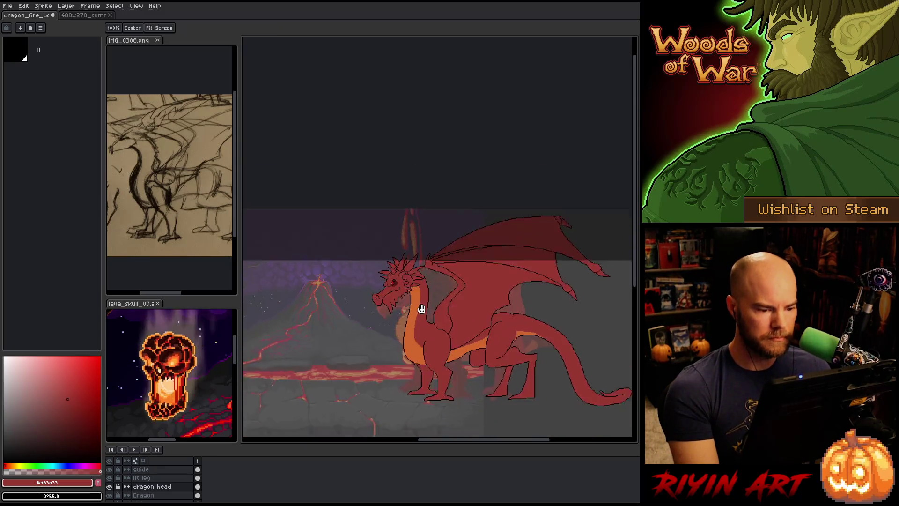
left_click_drag(422, 311, 368, 295)
scroll(395, 302, "up", 1)
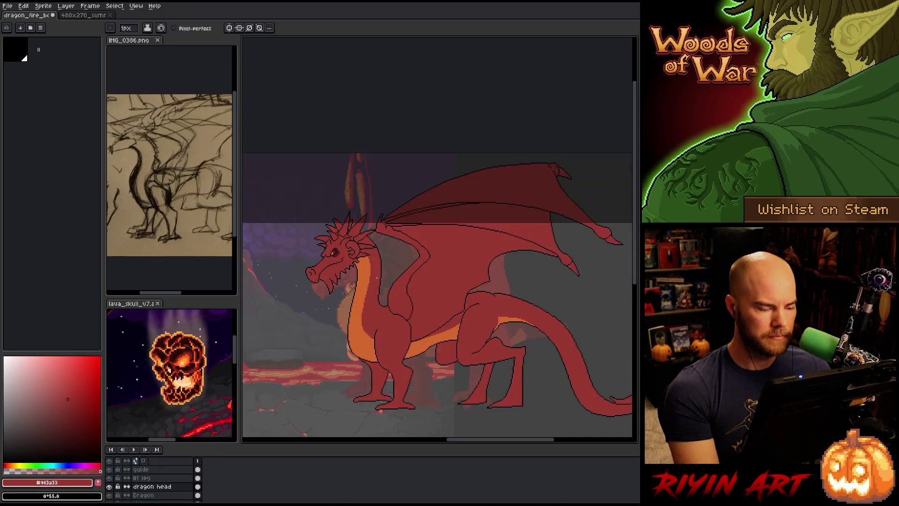
scroll(374, 279, "up", 1)
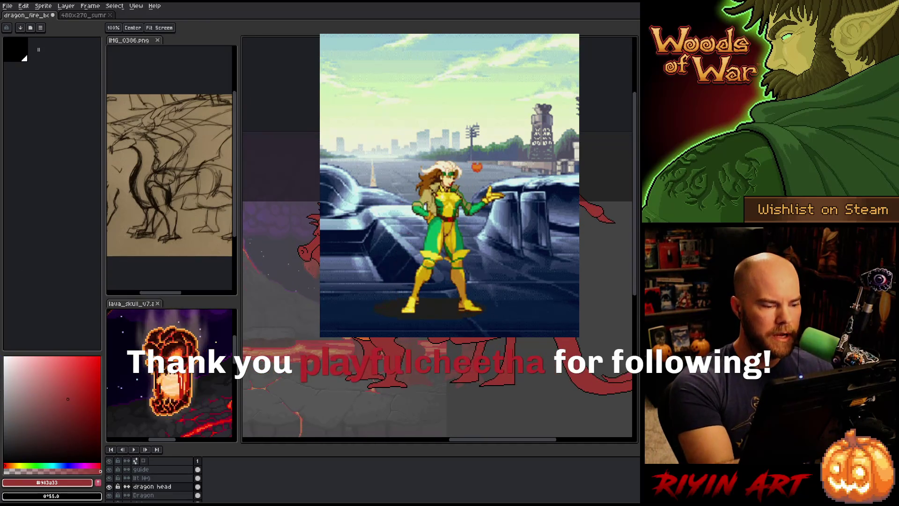
key("v")
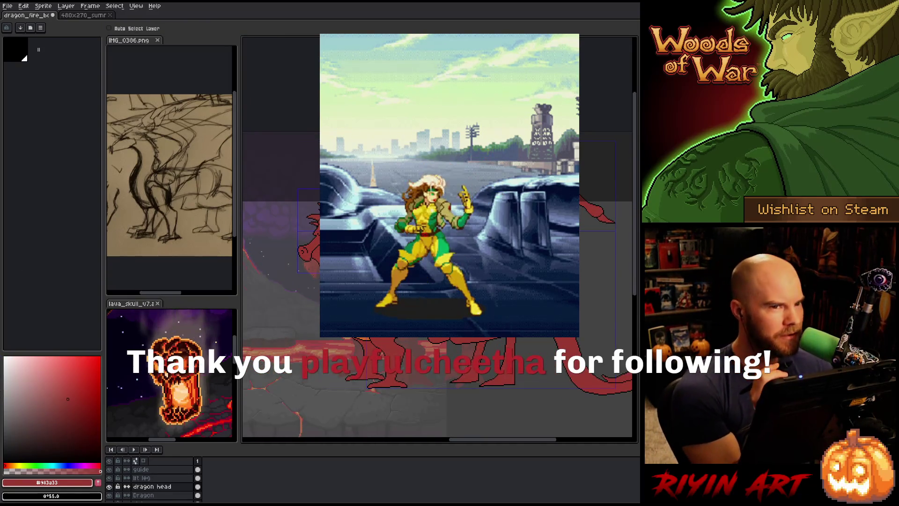
key("b")
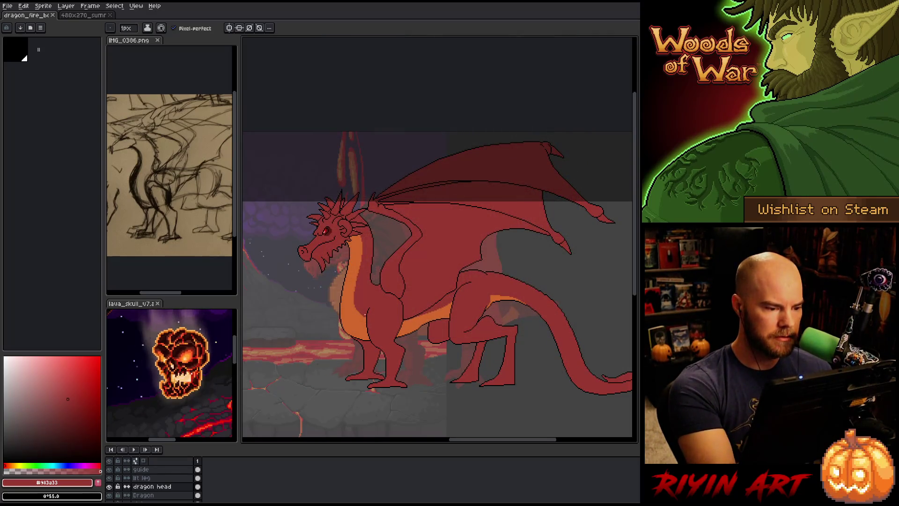
scroll(316, 250, "up", 2)
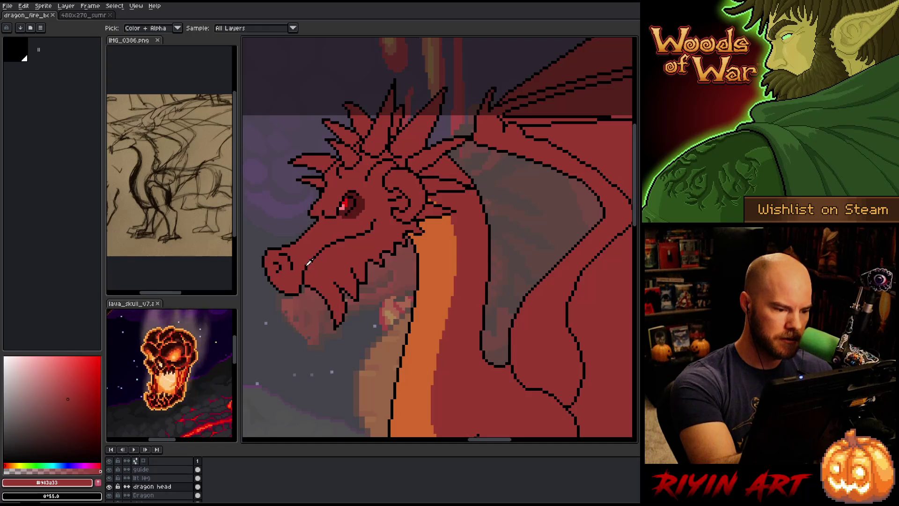
Redraw the dragon's lower jaw outline in black, undoing a bad stroke and saving the artwork
left_click(317, 254, "alt")
mouse_move(310, 265)
left_mouse_down()
mouse_move(323, 276)
mouse_move(318, 257)
mouse_move(333, 265)
mouse_move(338, 245)
left_mouse_up()
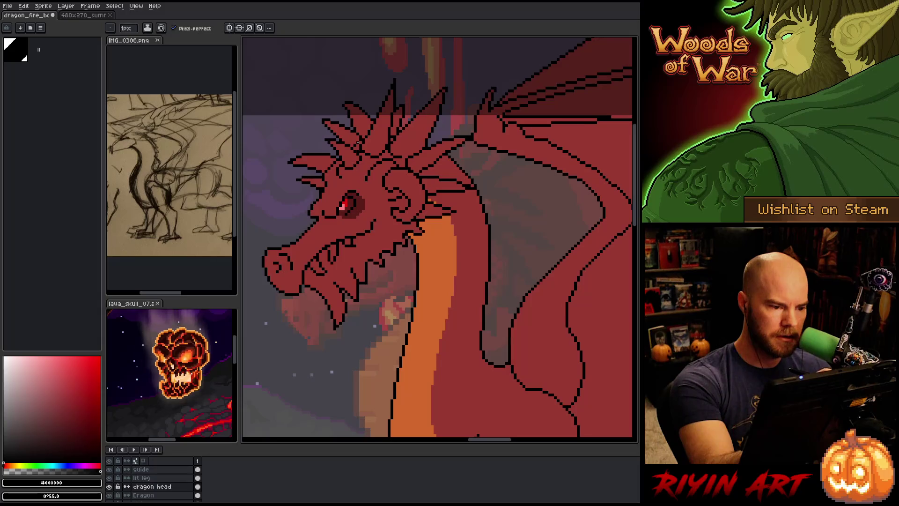
key("ctrl+z")
key("ctrl+z")
key("ctrl+z")
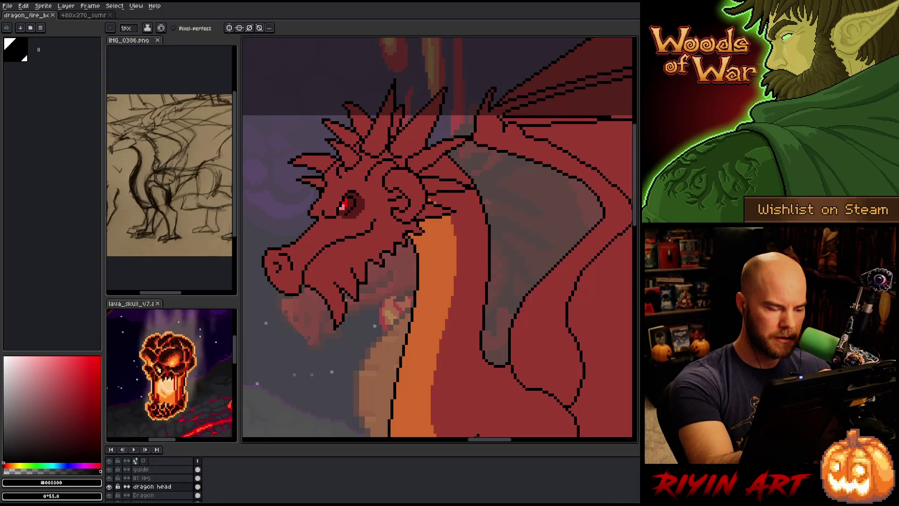
left_click_drag(338, 247, 333, 259)
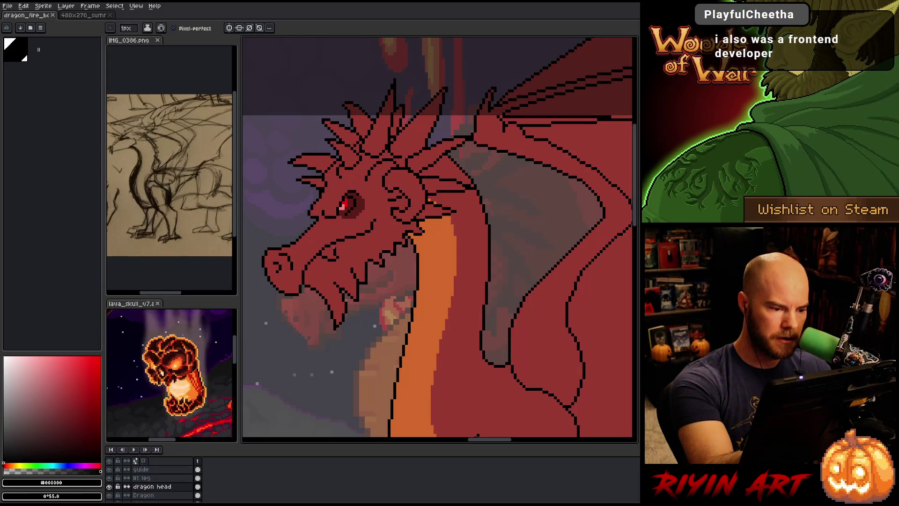
key("ctrl+s")
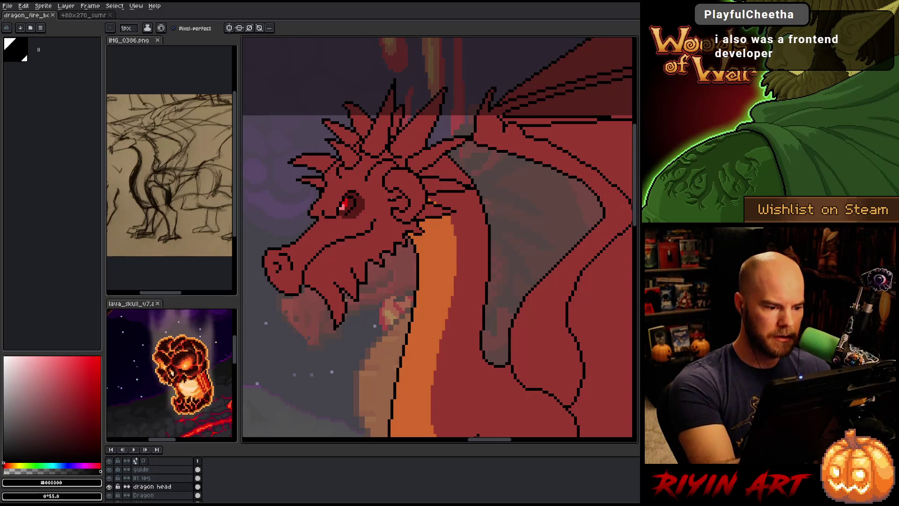
left_click_drag(306, 279, 362, 235)
left_click(311, 260, "alt")
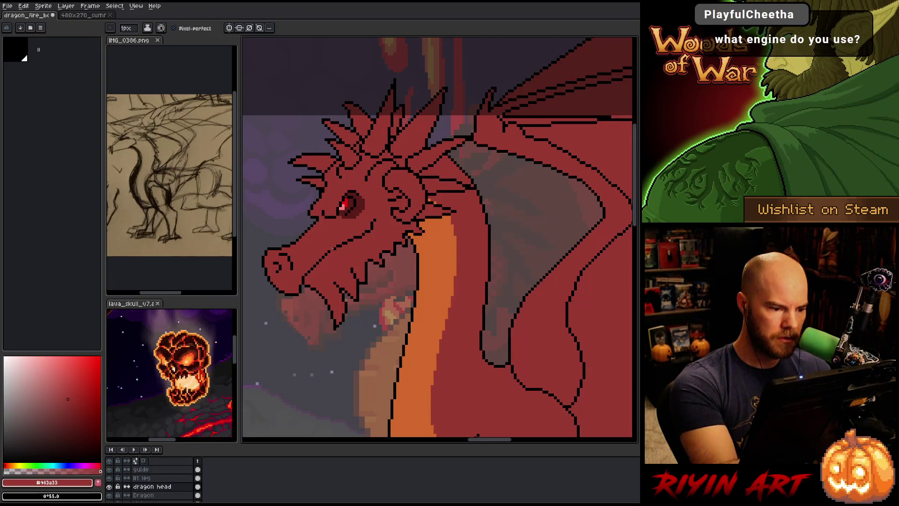
Draw a black fang-shaped tooth in the mouth and a short line along the upper jaw
left_click(333, 248, "alt")
mouse_move(317, 268)
left_mouse_down()
mouse_move(327, 281)
mouse_move(324, 259)
left_mouse_up()
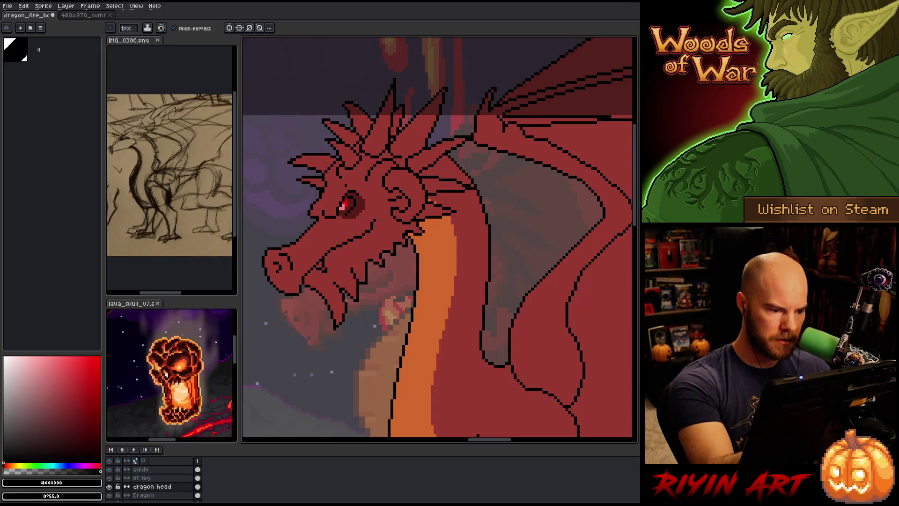
left_click(333, 259, "alt")
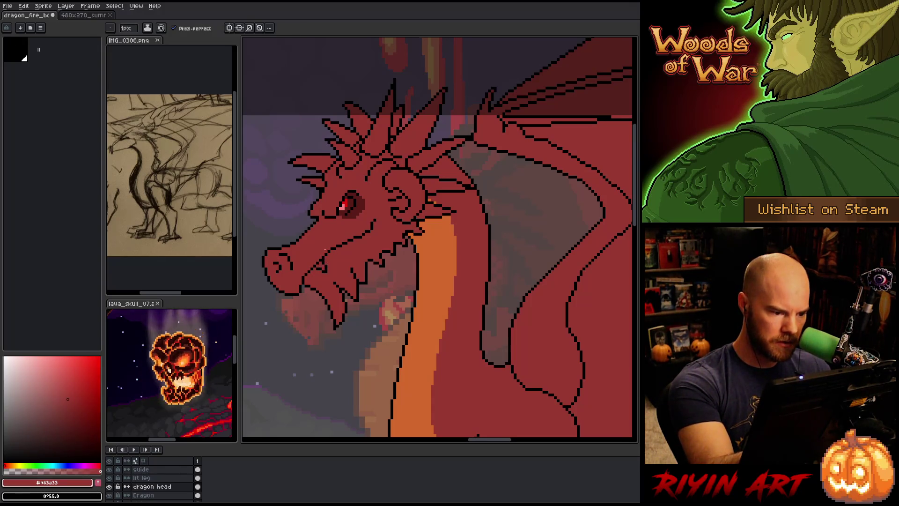
left_click(331, 248, "alt")
left_click_drag(330, 253, 349, 255)
Undo the stray upper-jaw line and reselect black as the outline colour
key("ctrl+z")
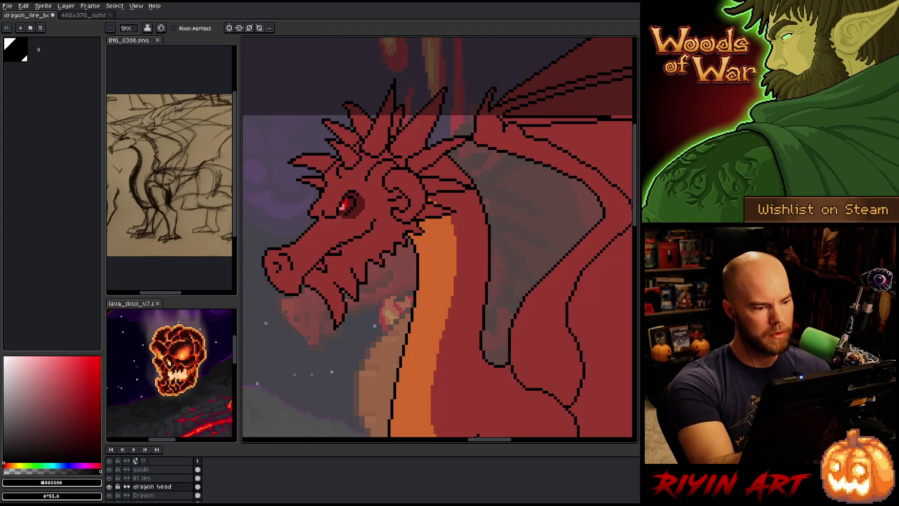
left_click(341, 250, "alt")
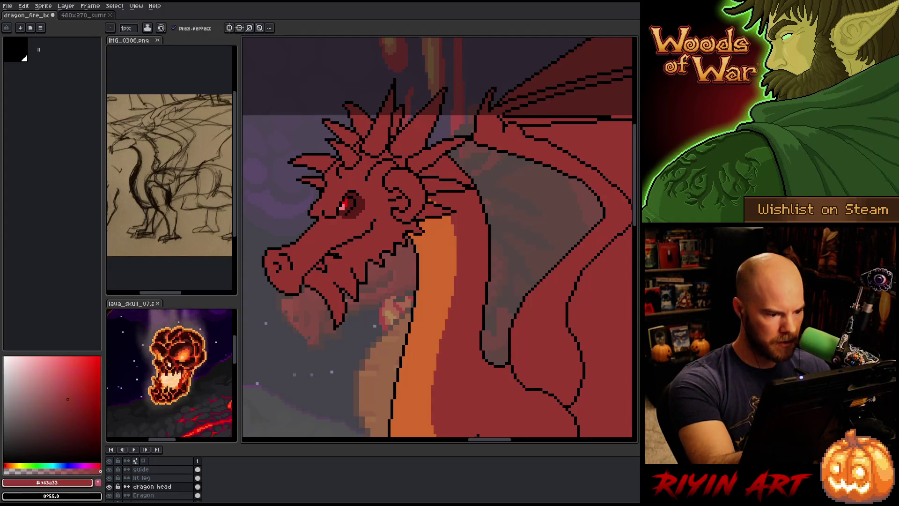
left_click(338, 253, "alt")
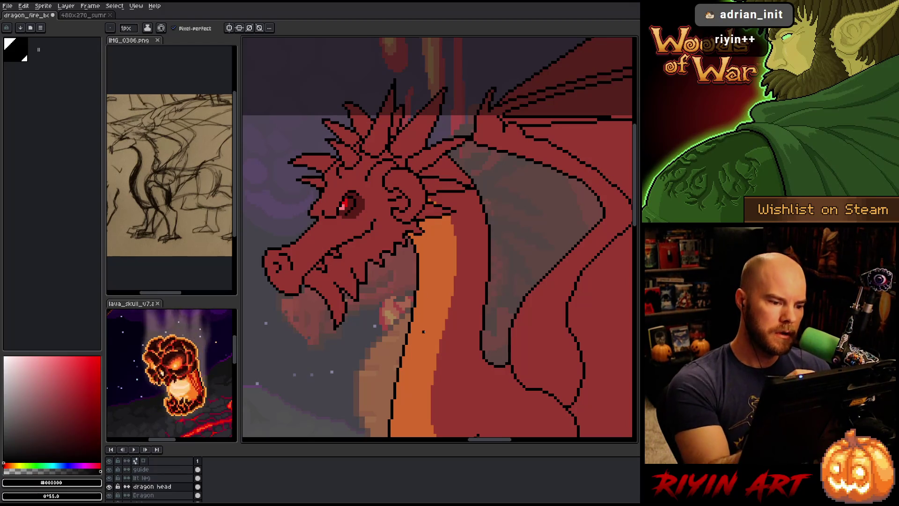
Add a short black outline stroke on the dragon's snout, checking its red and black colours
left_click_drag(374, 226, 382, 226)
left_click(377, 218, "alt")
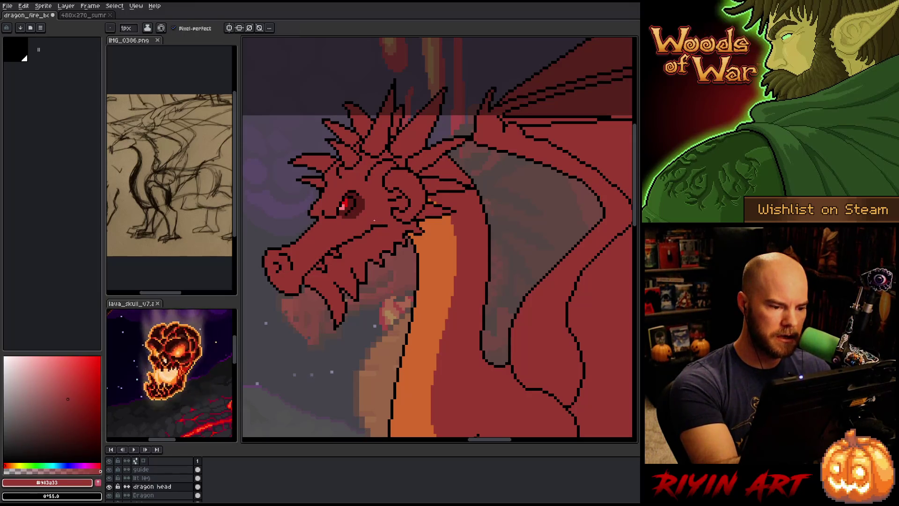
left_click(365, 233, "alt")
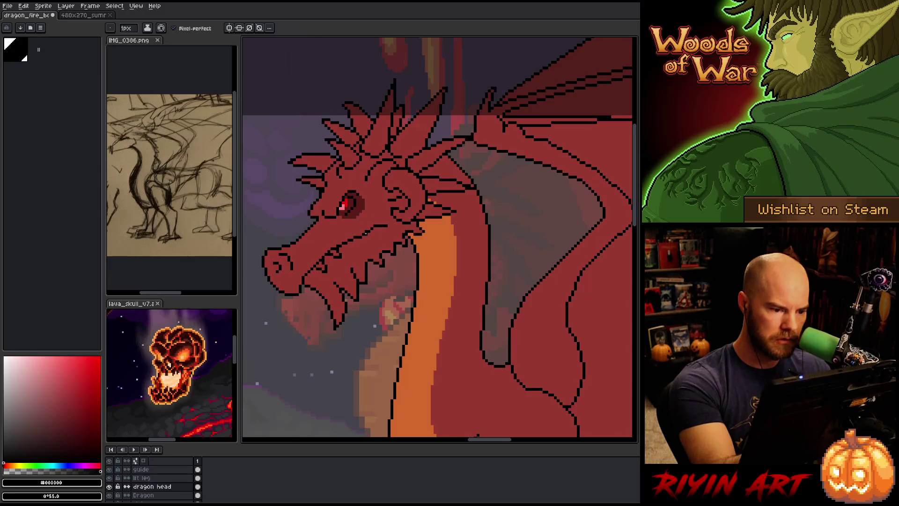
left_click(369, 224, "alt")
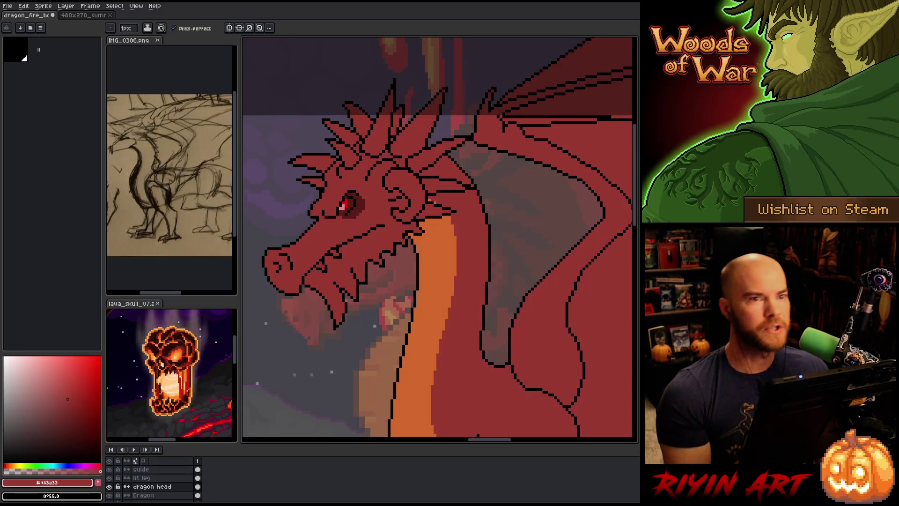
key("v")
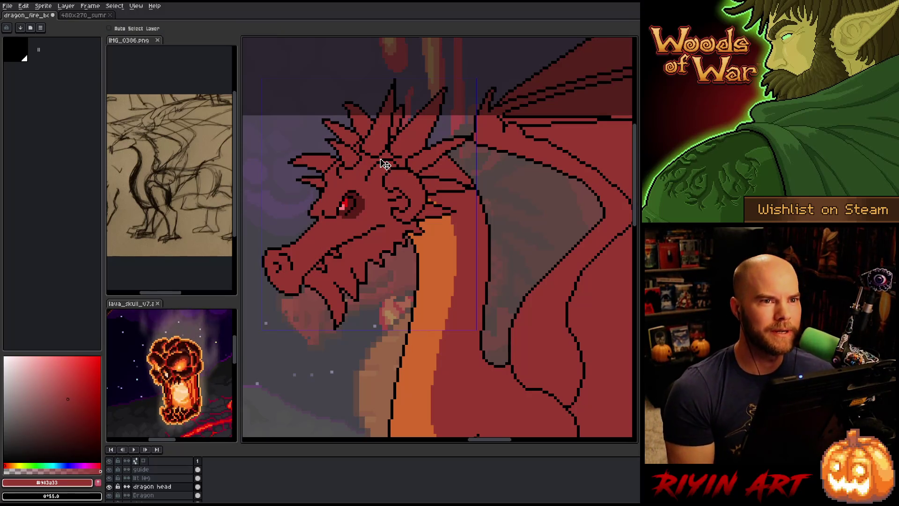
key("b")
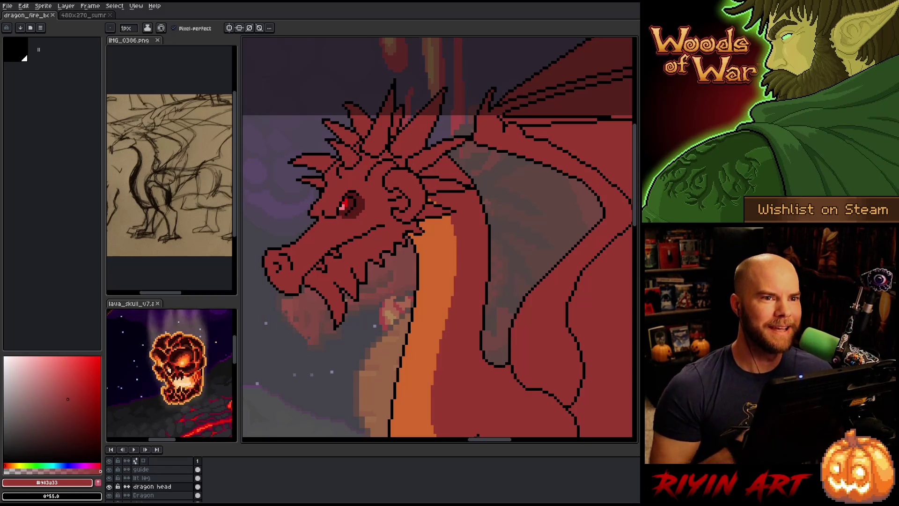
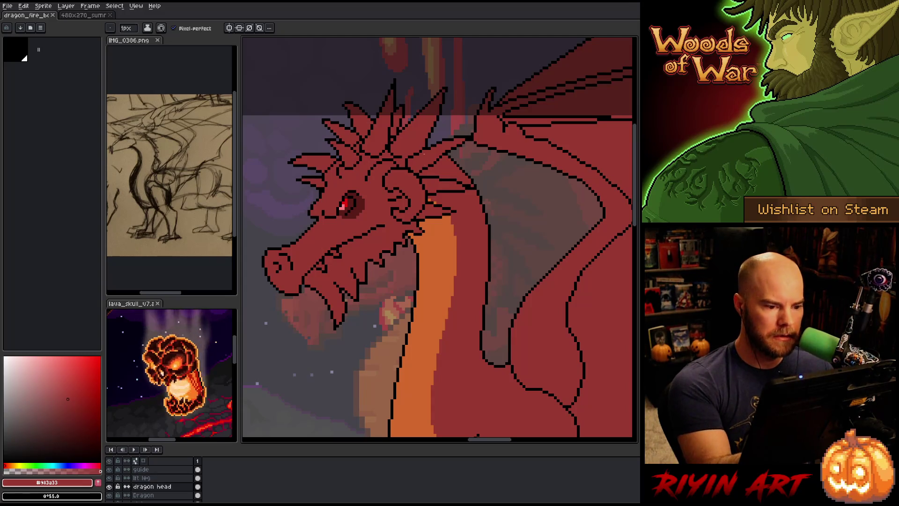
Select the 'dragon head' layer and pick black #000000 from an outline pixel with Alt-click
key("Down")
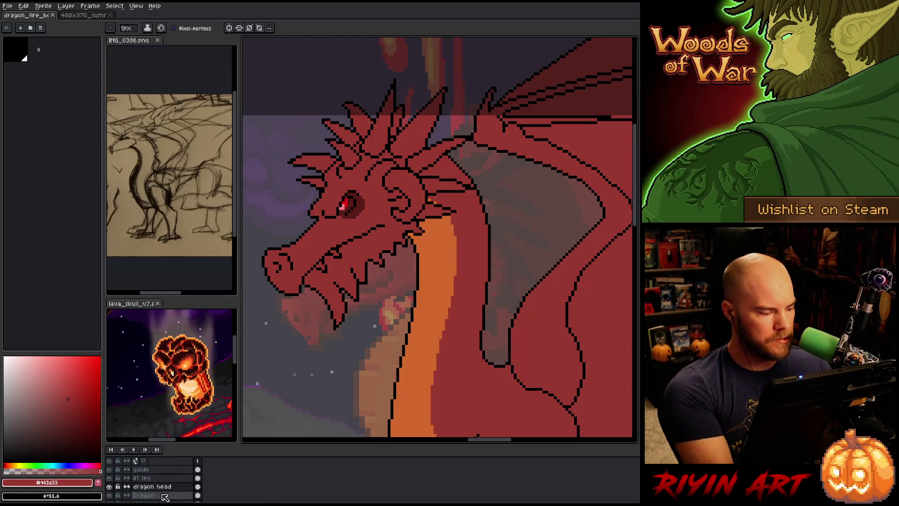
key("alt")
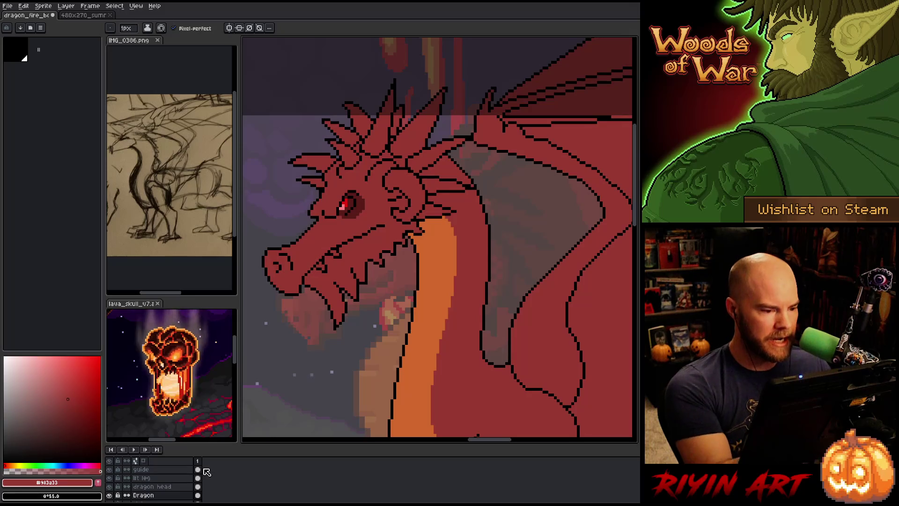
left_click(150, 486)
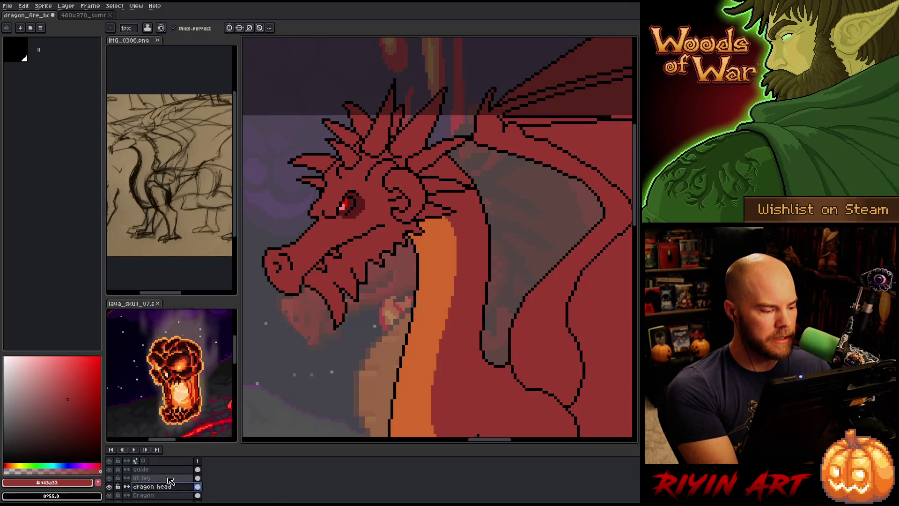
left_click(109, 495)
left_click(109, 487)
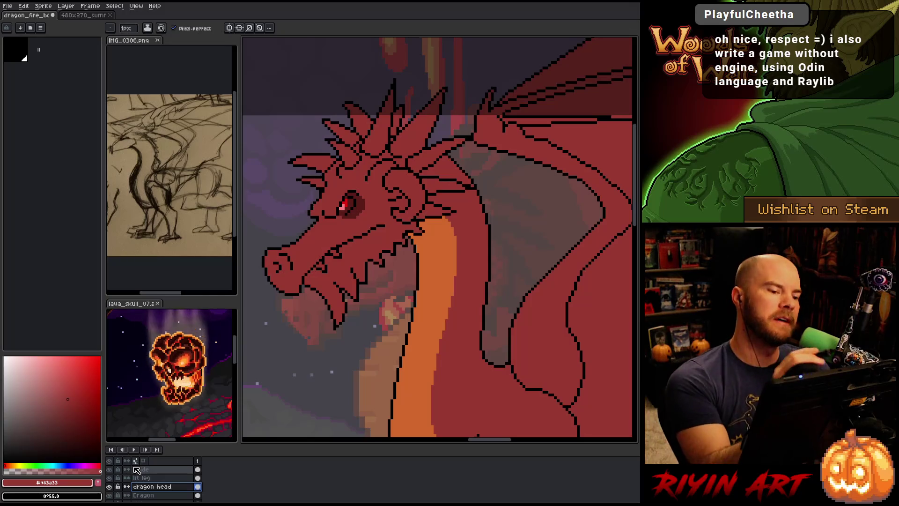
key("alt")
left_click(334, 171, "alt")
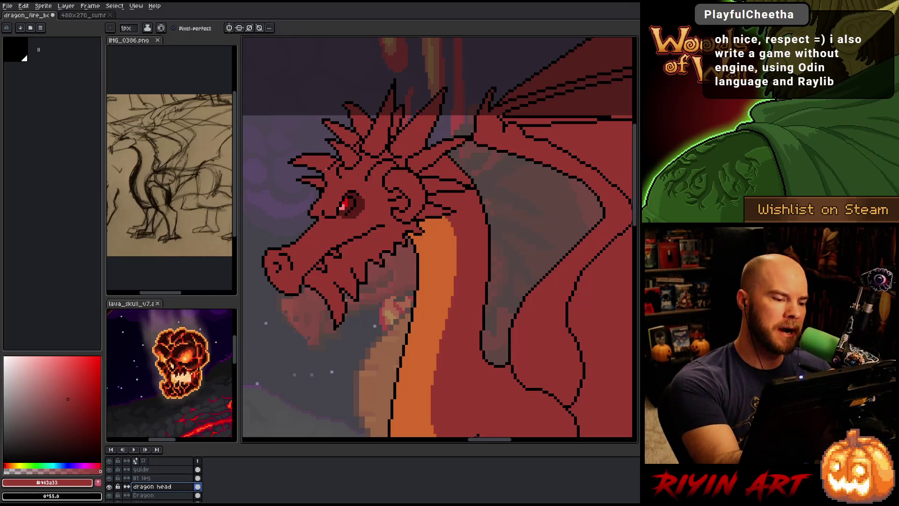
left_click(326, 170, "alt")
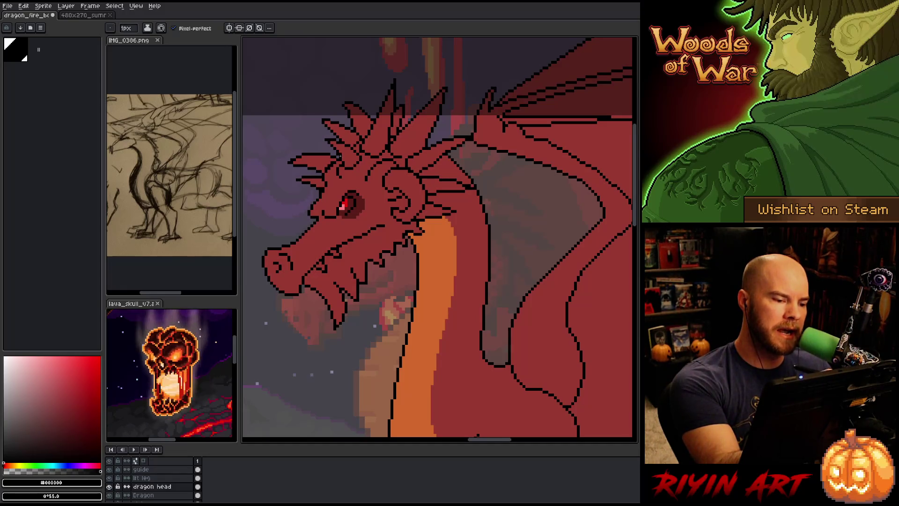
Sample red and black from the head and try a small freehand selection near the back spikes
left_click(333, 163, "alt")
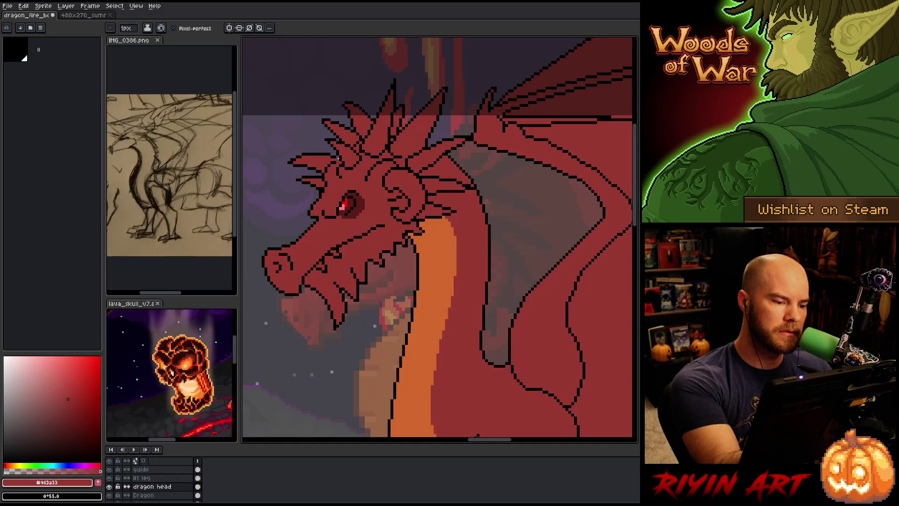
left_click(349, 148, "alt")
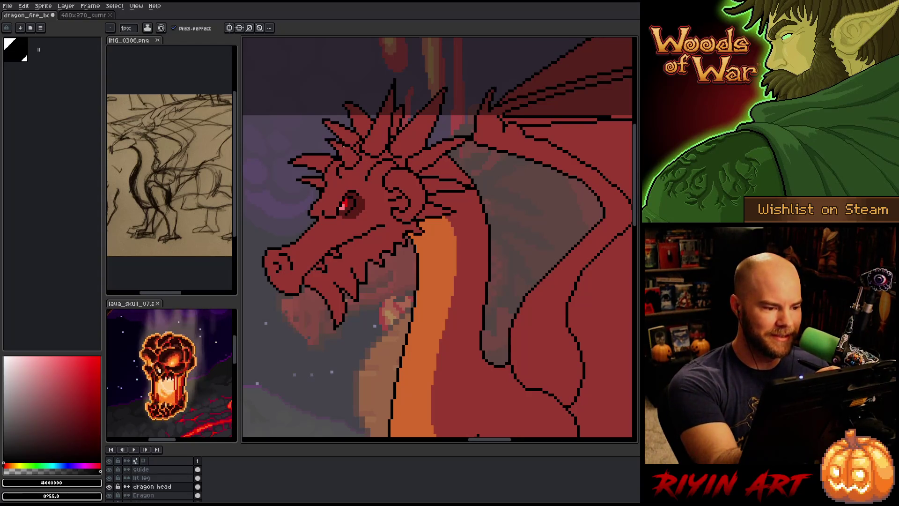
left_click(336, 163, "alt")
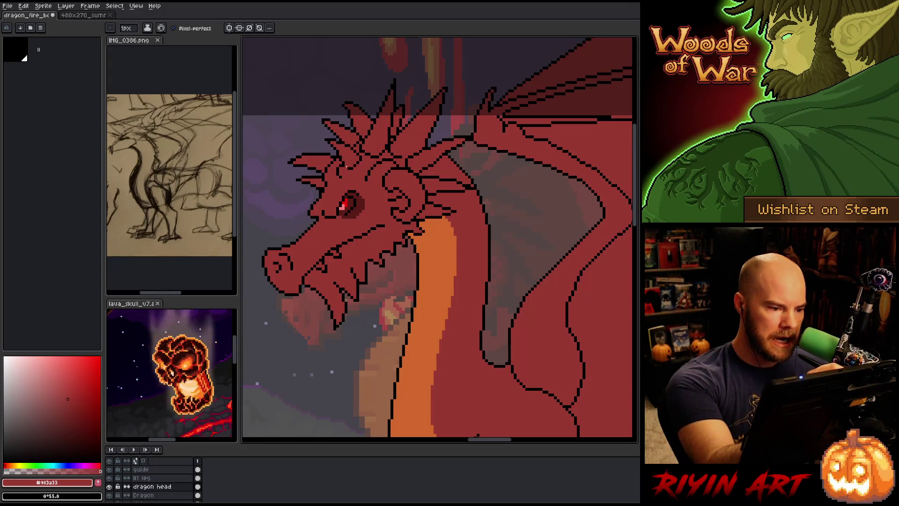
left_click(338, 157, "alt")
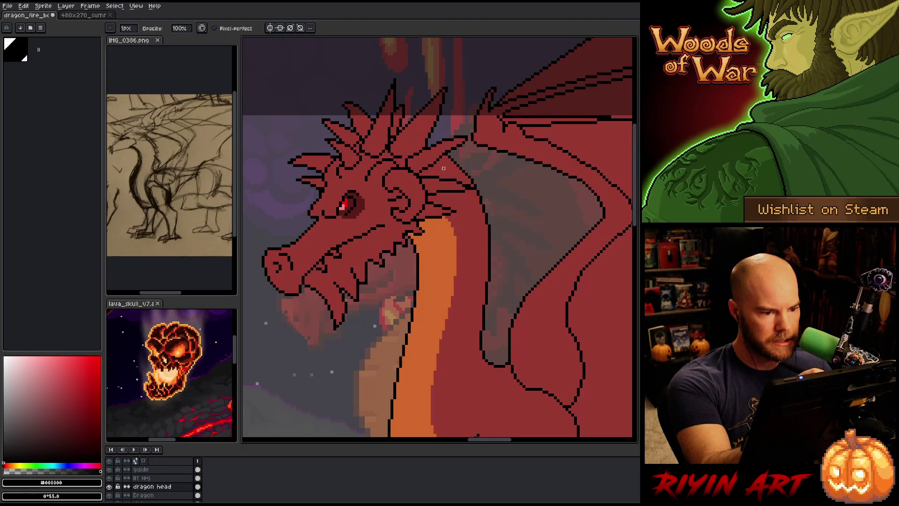
key("m")
mouse_move(425, 169)
left_mouse_down()
mouse_move(443, 153)
mouse_move(425, 169)
left_mouse_up()
key("ctrl+d")
key("b")
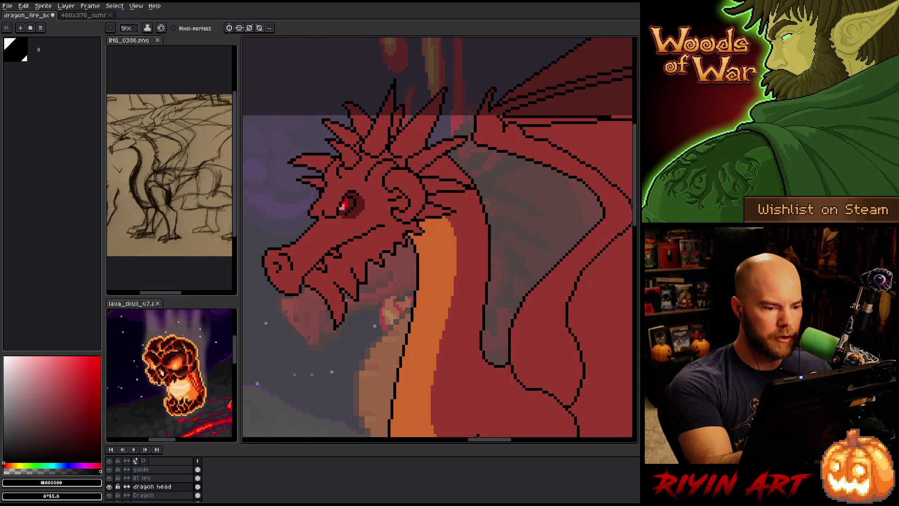
left_click(440, 157, "alt")
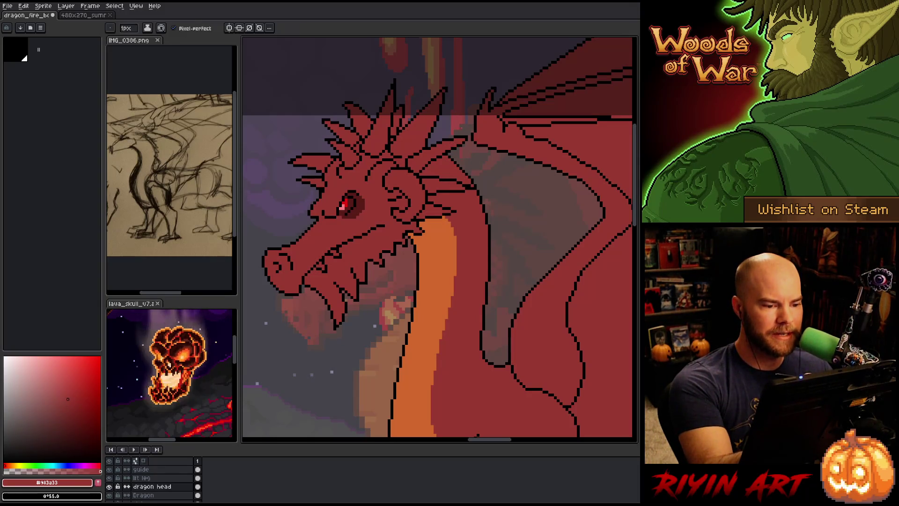
key("m")
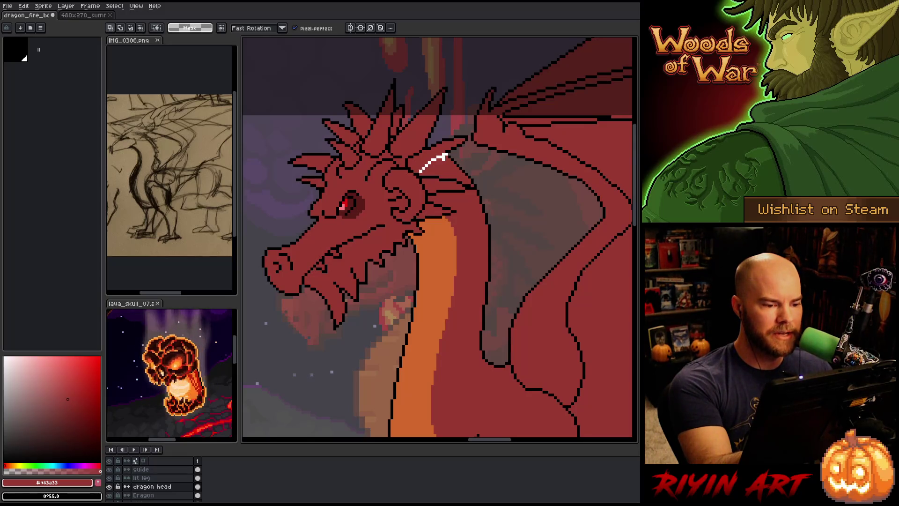
key("b")
Draw a short black outline on top of the head and cover stray pixels with red #983a33
left_click(434, 165, "alt")
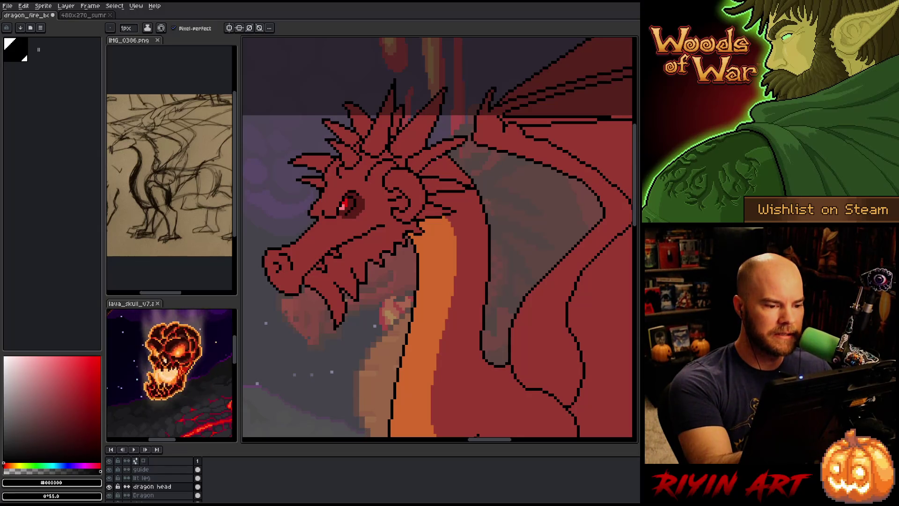
left_click(438, 153, "alt")
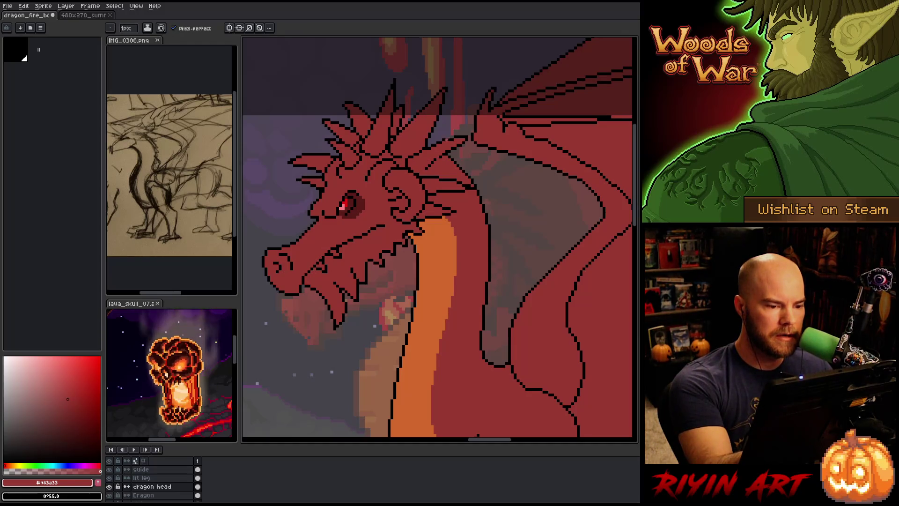
left_click(444, 155, "alt")
left_click_drag(436, 162, 425, 169)
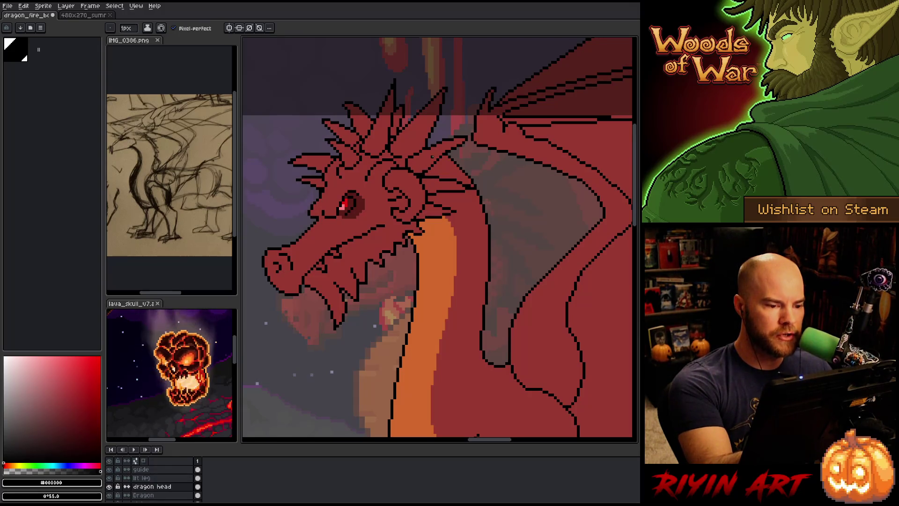
left_click(432, 157, "alt")
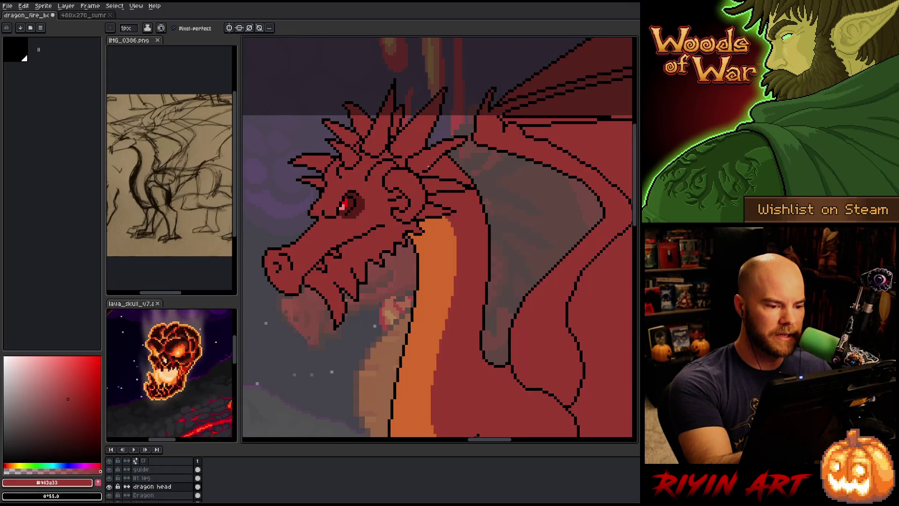
left_click(427, 168)
left_click(424, 169, "alt")
left_click(410, 167, "alt")
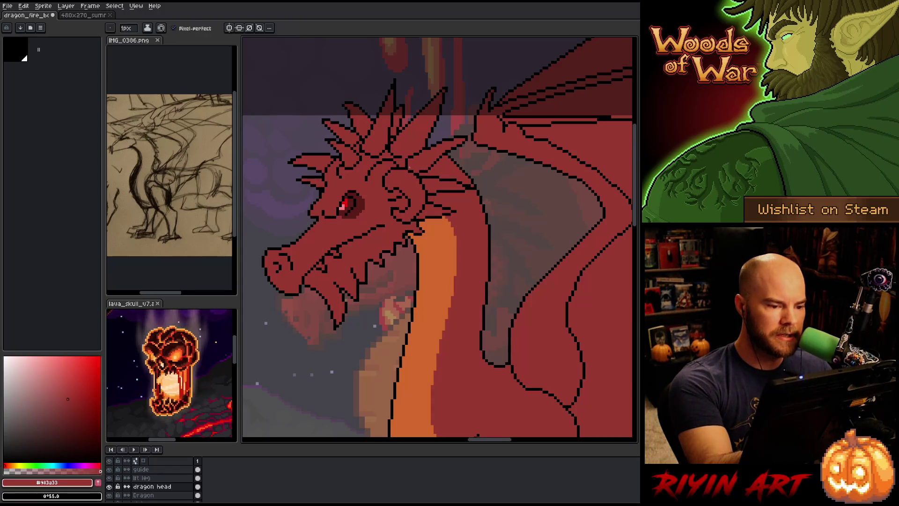
left_click(426, 140, "alt")
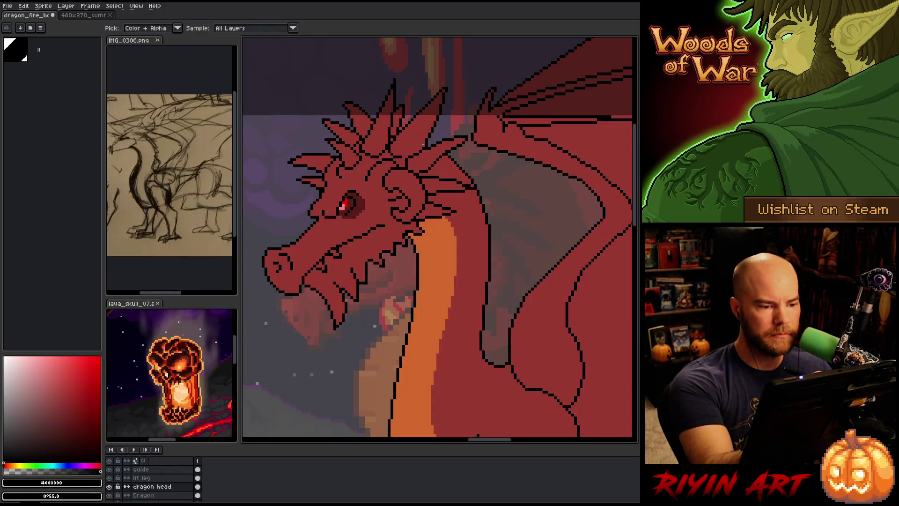
Touch up the teeth and jaw pixels, alternating the black outline and the dragon red
left_click(426, 140, "alt")
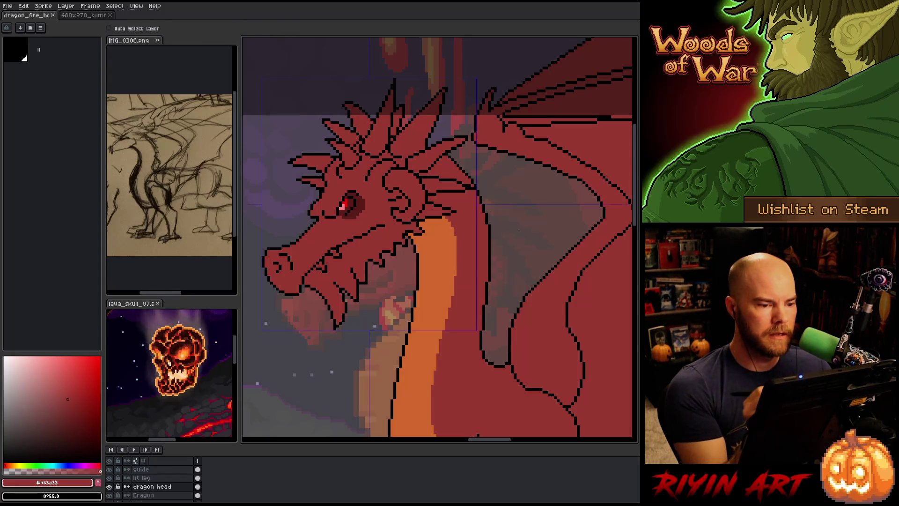
left_click(424, 149, "alt")
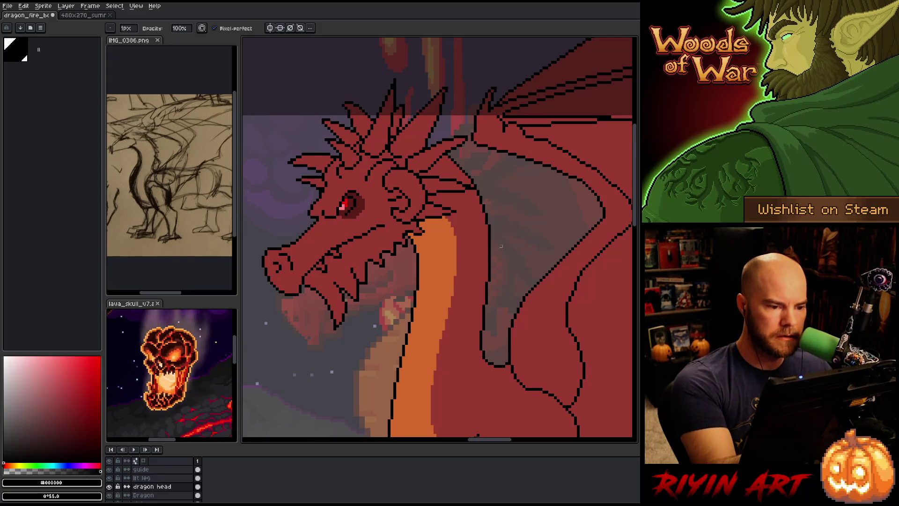
right_click(432, 228)
key("Escape")
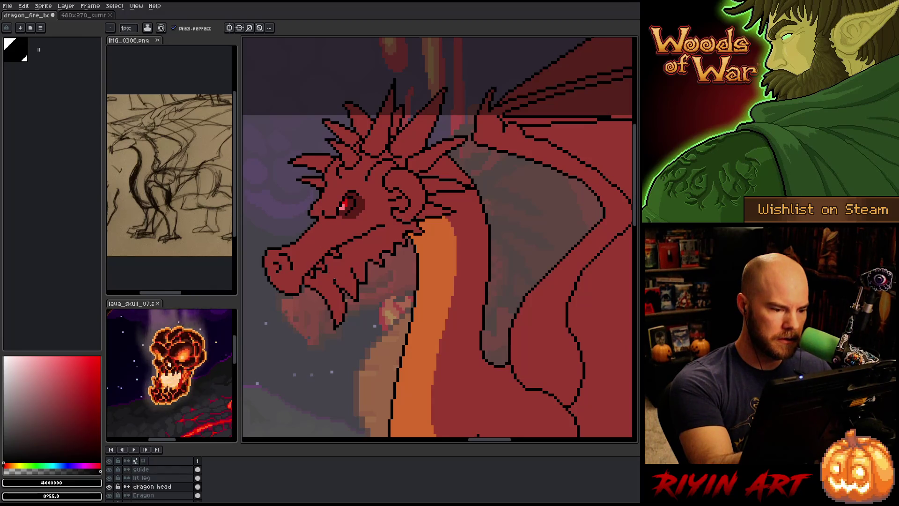
left_click(328, 273, "alt")
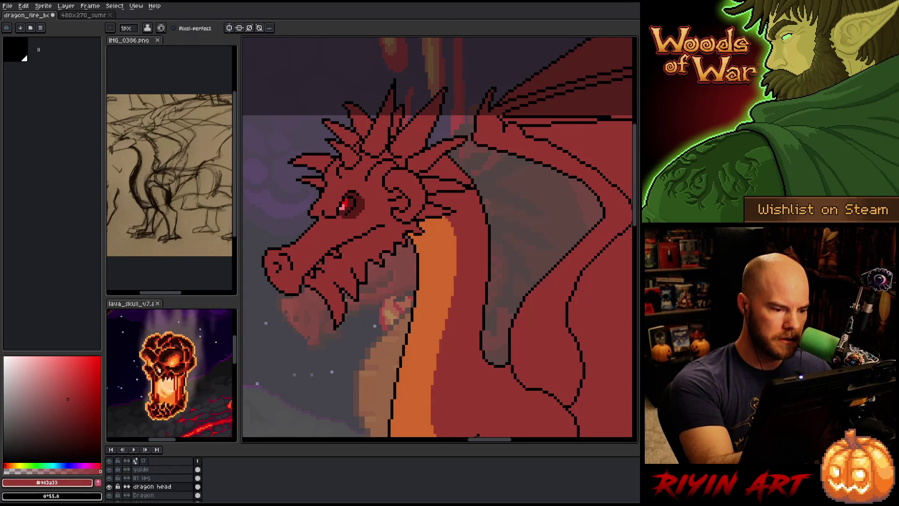
left_click(328, 272, "alt")
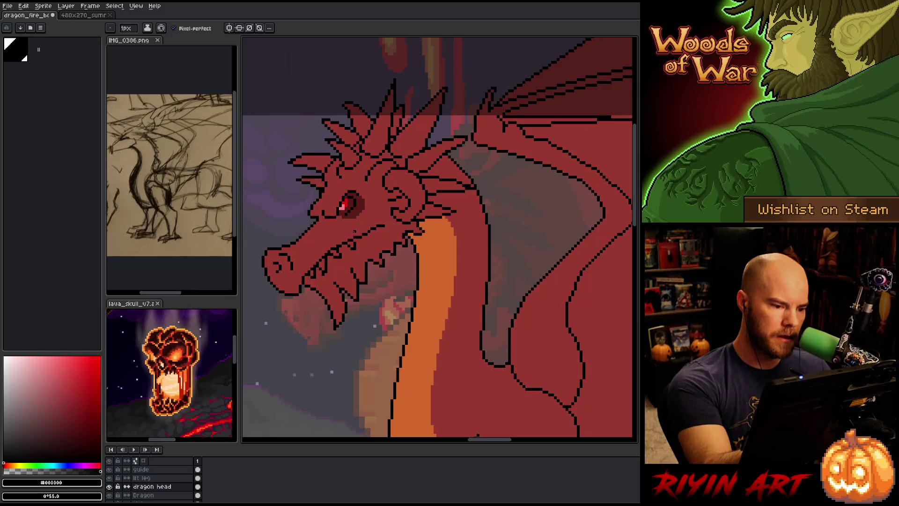
key("b")
left_click(332, 280, "alt")
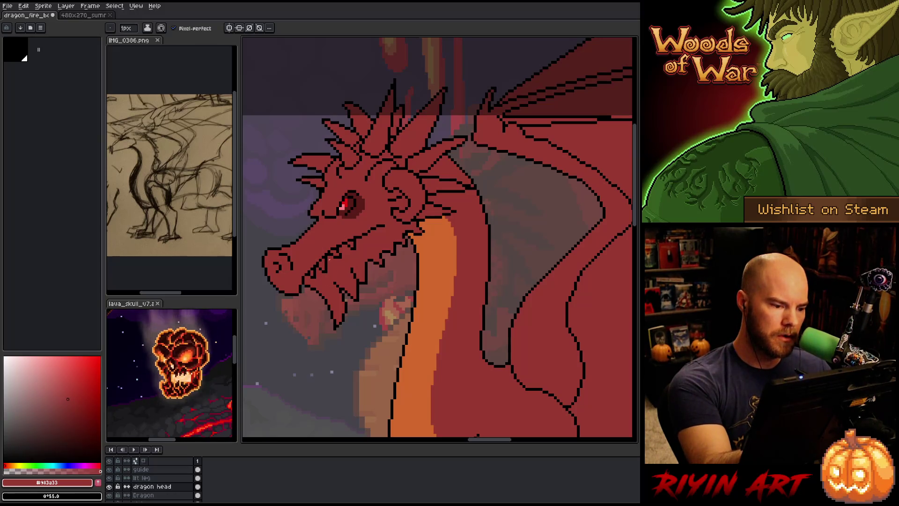
left_click(321, 259, "alt")
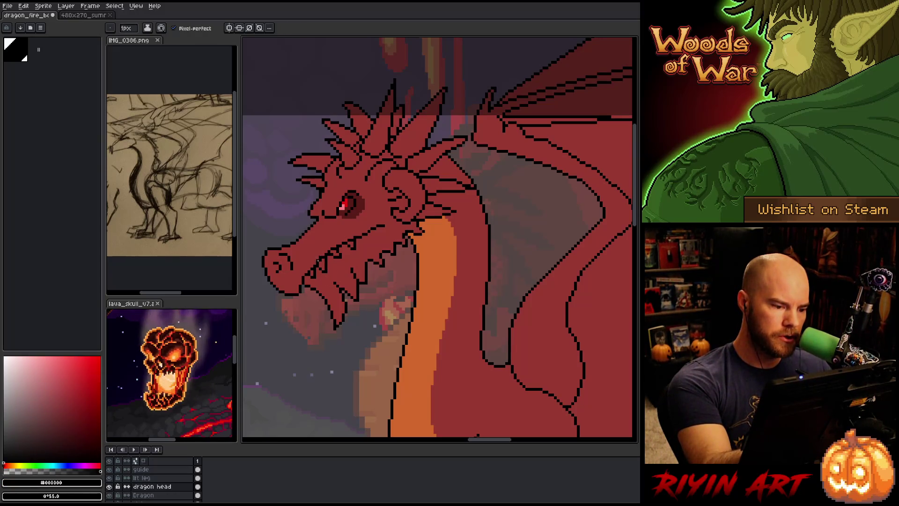
left_click(317, 263, "alt")
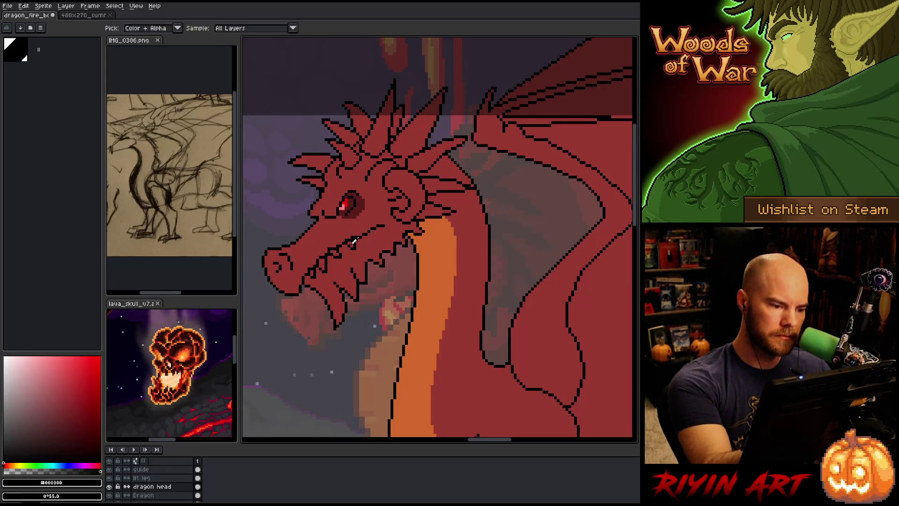
left_click(352, 219, "alt")
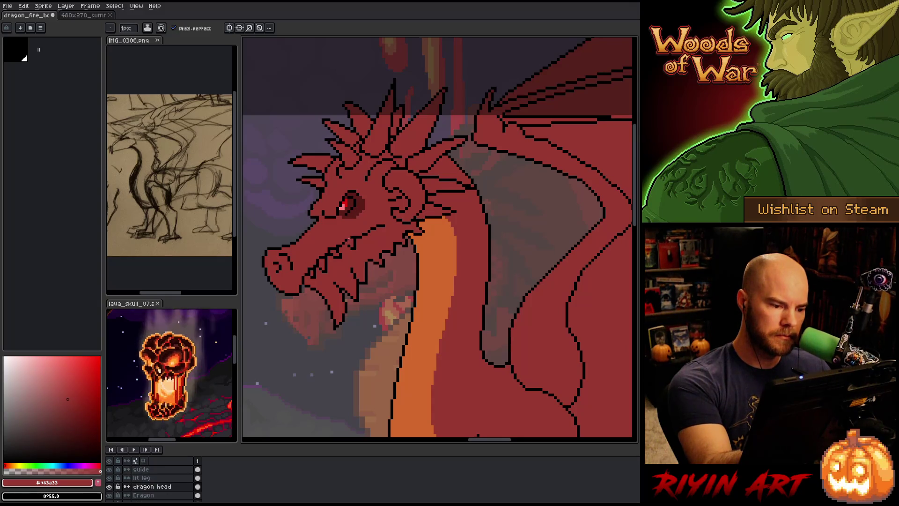
left_click(352, 243, "alt")
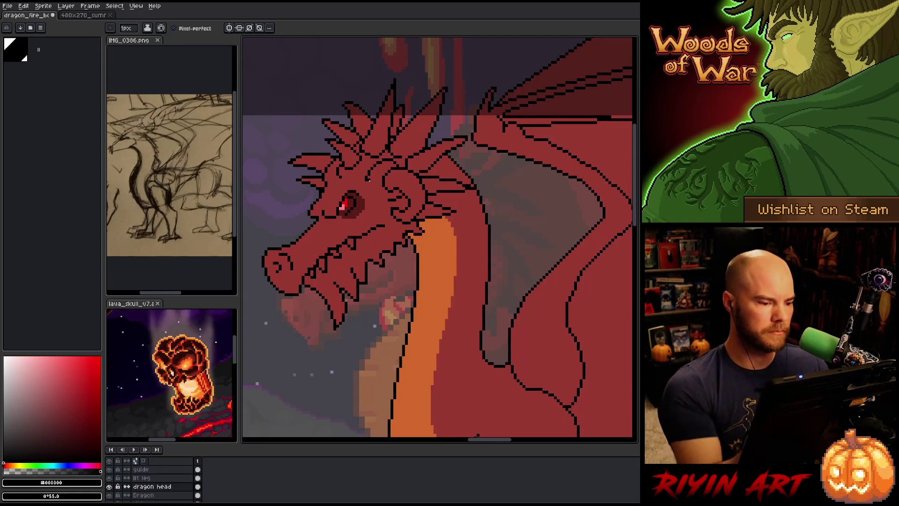
left_click(329, 248, "alt")
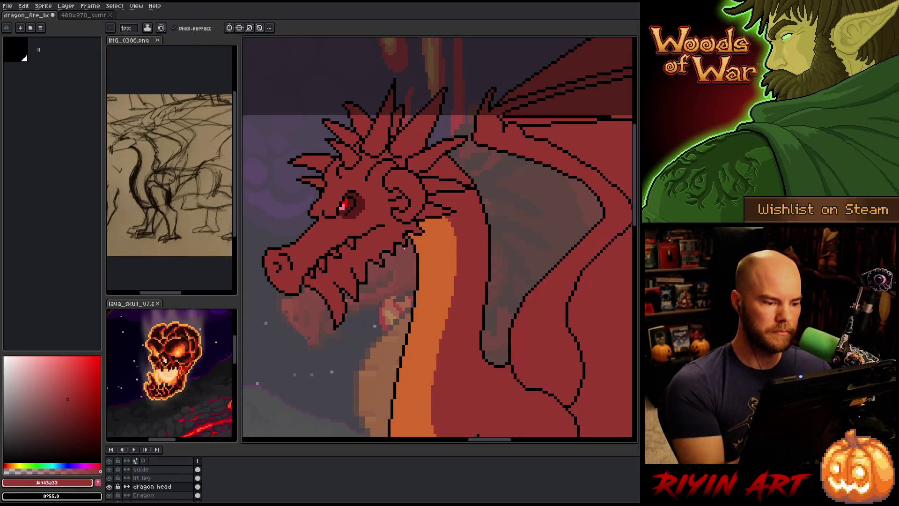
Save the dragon sprite with Ctrl+S and zoom back in on the head
key("ctrl+s")
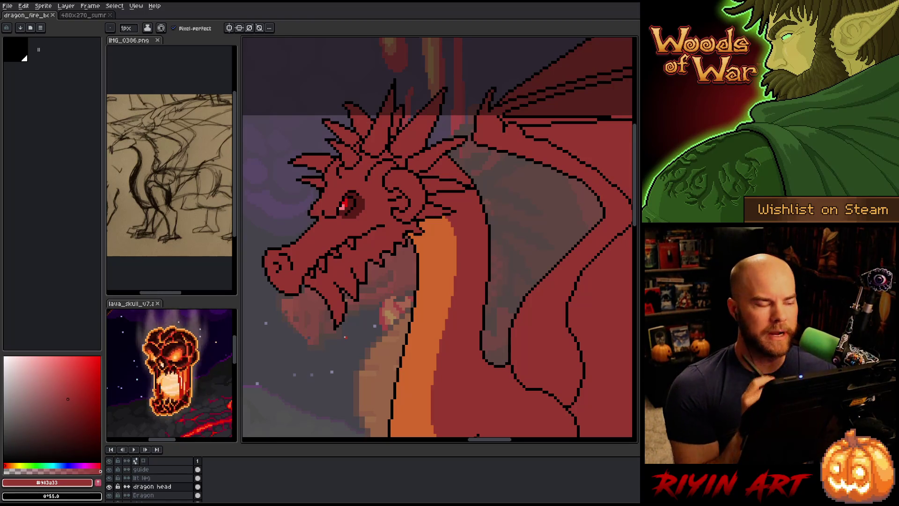
scroll(342, 391, "down", 3)
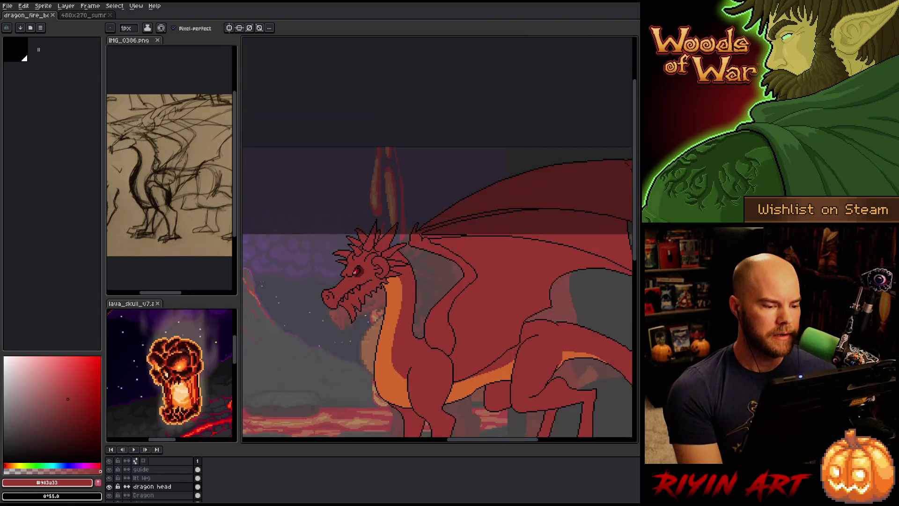
scroll(356, 360, "up", 3)
key("space")
left_click_drag(361, 352, 390, 317)
scroll(407, 256, "up", 1)
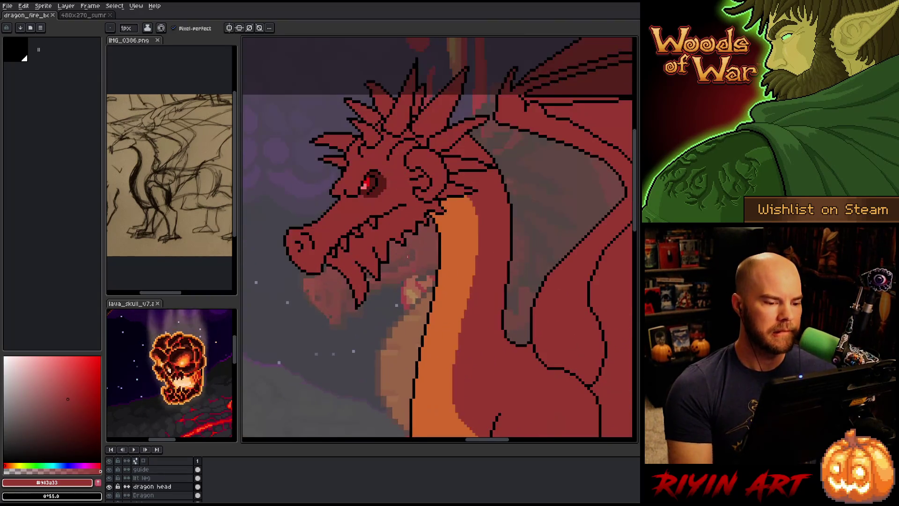
Check the lower tooth with a rectangular marquee, then retouch its pixels in red and black
key("x")
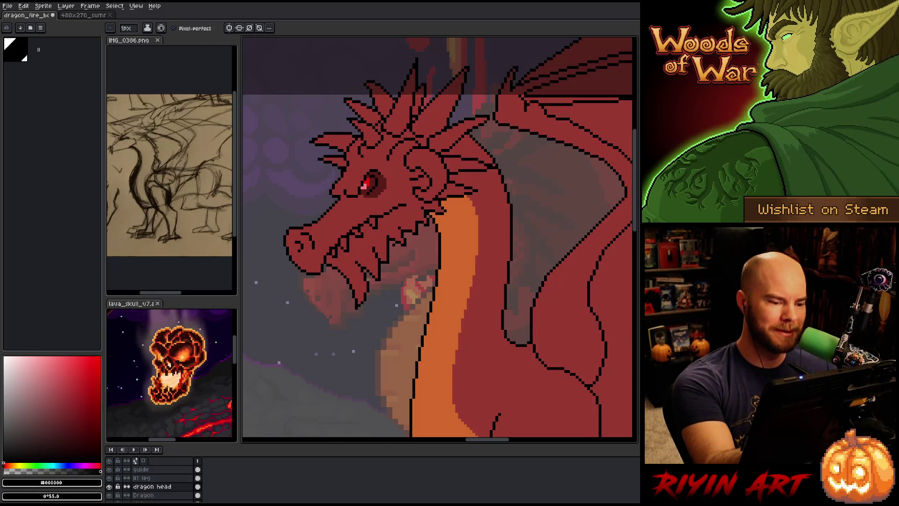
left_click(395, 228, "alt")
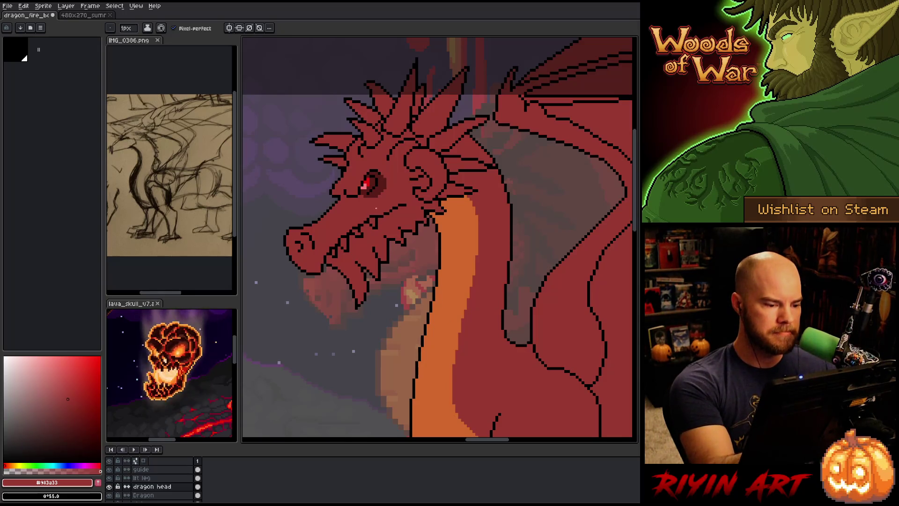
key("m")
mouse_move(351, 251)
left_mouse_down()
mouse_move(363, 259)
mouse_move(366, 285)
left_mouse_up()
key("ctrl+d")
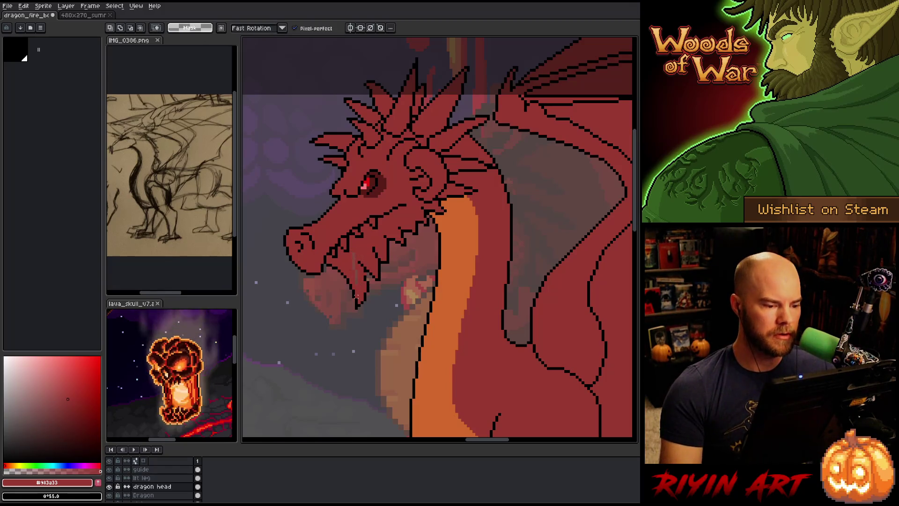
key("i")
key("b")
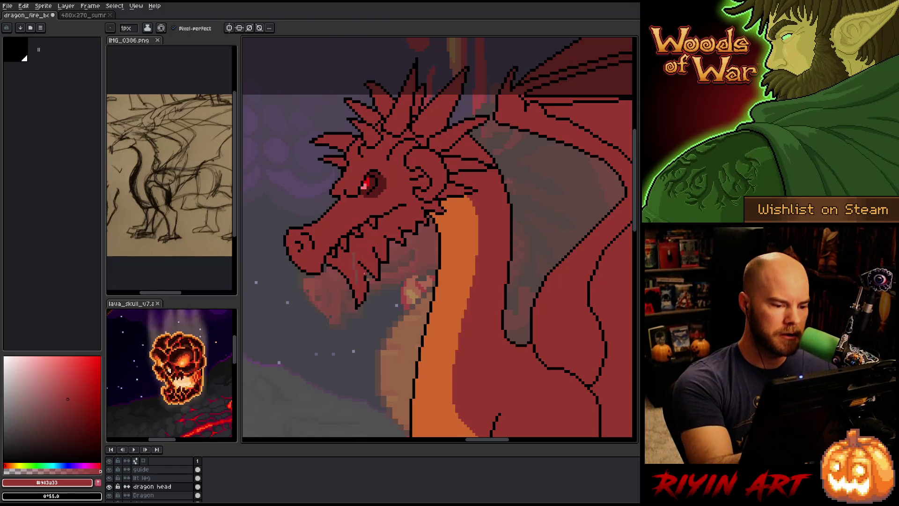
left_click(369, 271, "alt")
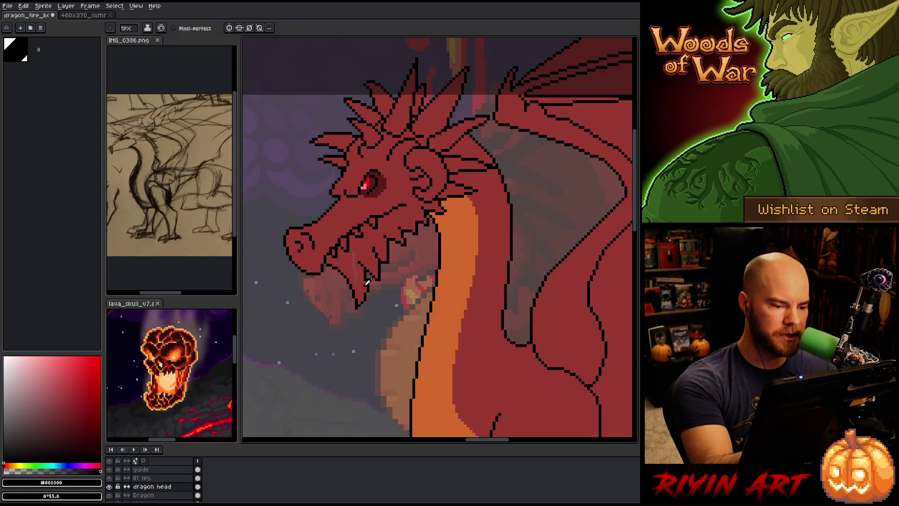
left_click(366, 278, "alt")
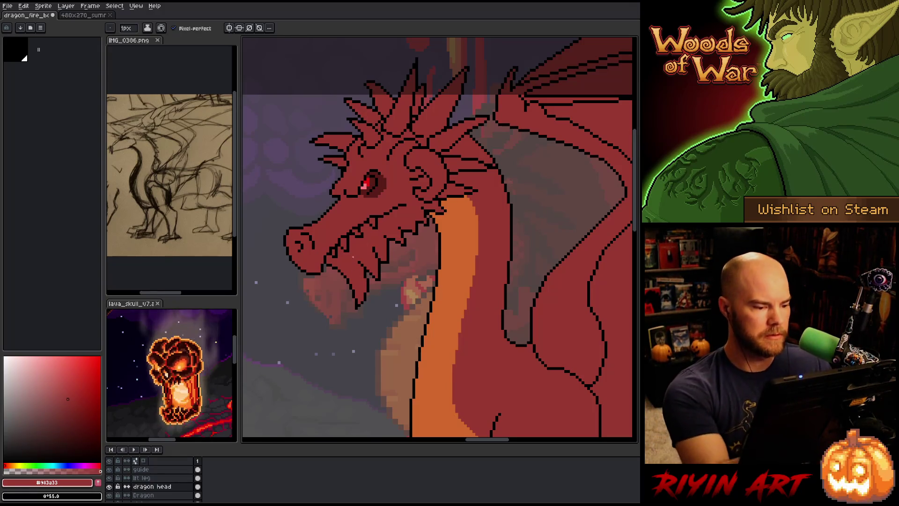
key("alt")
left_click(371, 278, "alt")
left_click(365, 270, "alt")
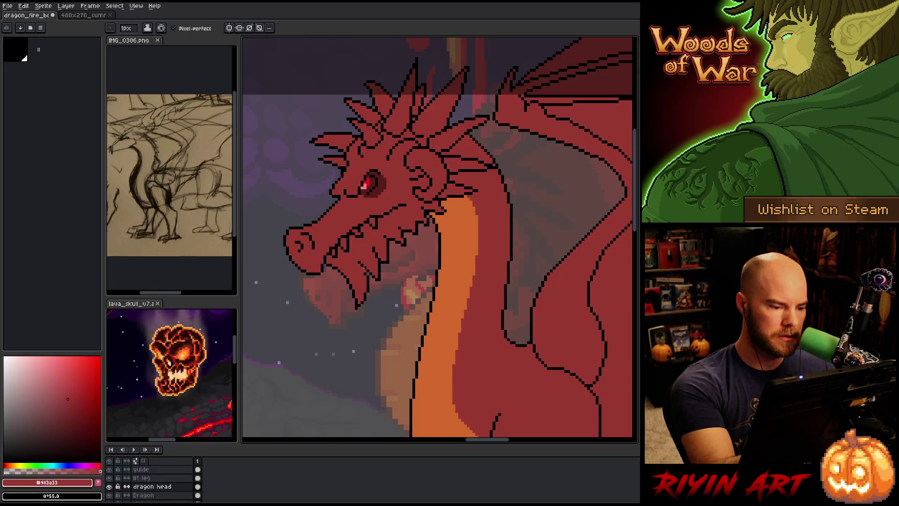
left_click(367, 266, "alt")
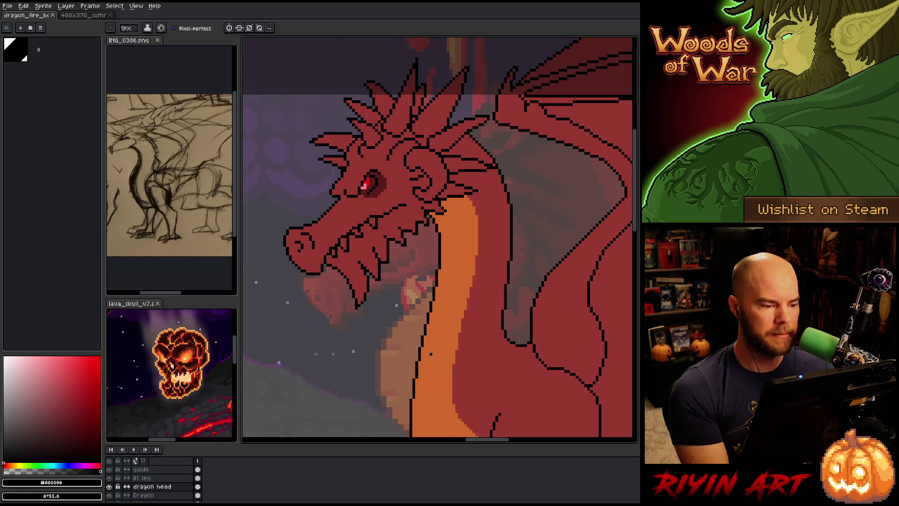
Draw a small black horn curving upward from the snout tip, redoing the first stroke
key("i")
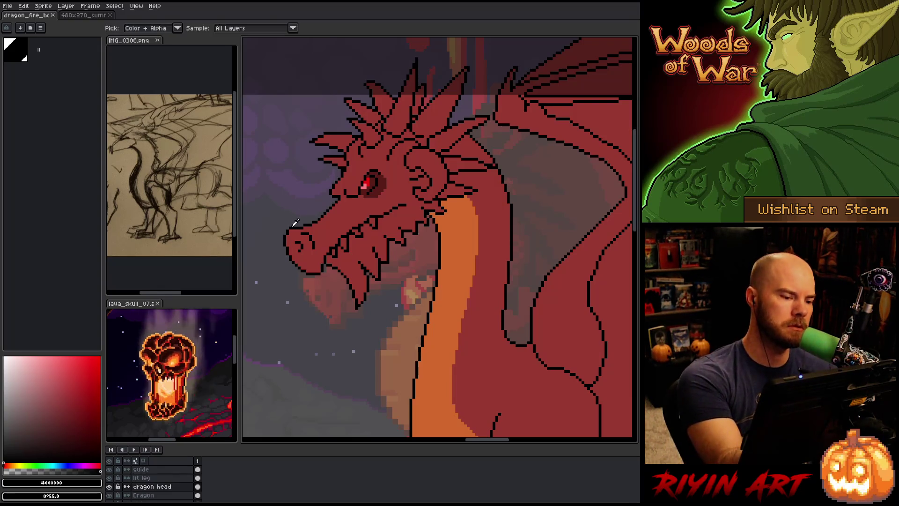
left_click(294, 223)
key("b")
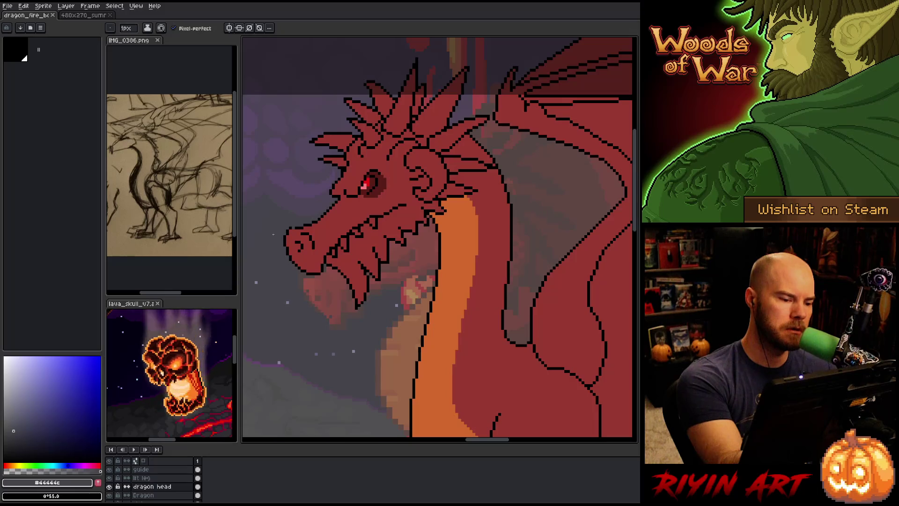
left_click(299, 224, "alt")
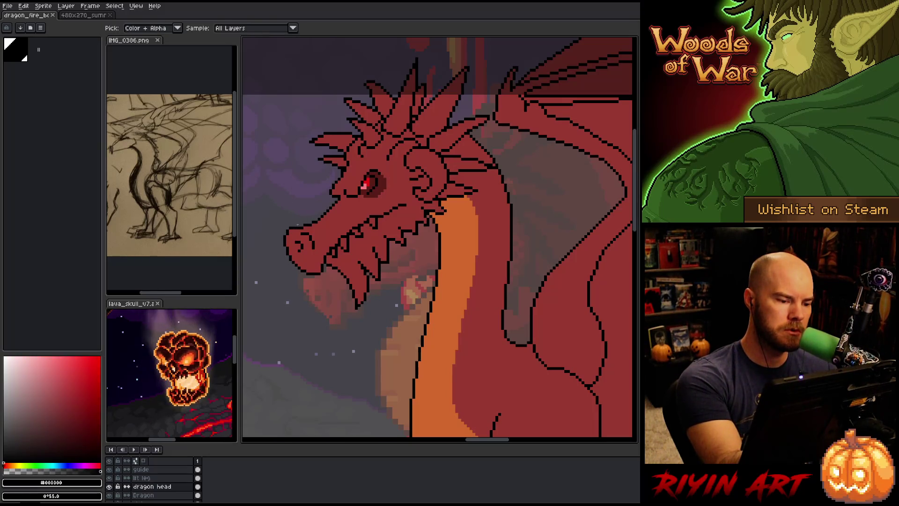
left_click_drag(284, 219, 285, 234)
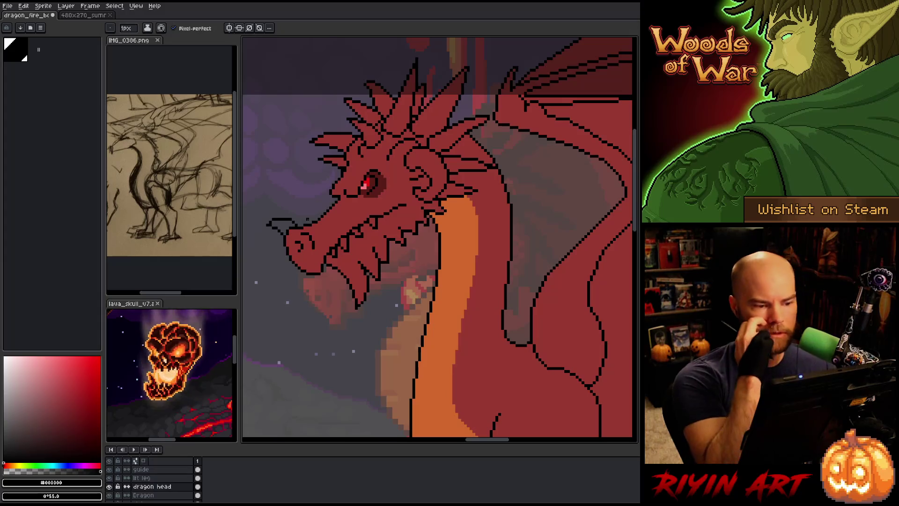
key("ctrl+z")
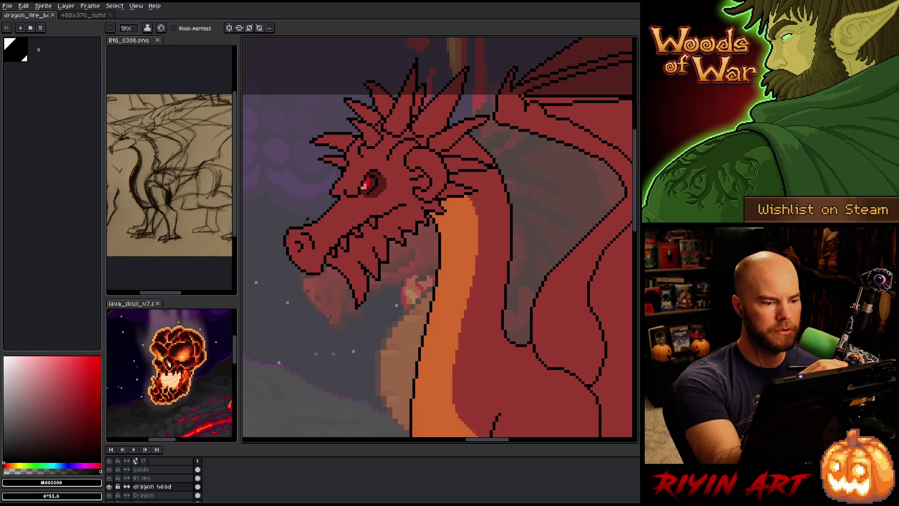
mouse_move(284, 235)
left_mouse_down()
mouse_move(298, 209)
mouse_move(299, 227)
left_mouse_up()
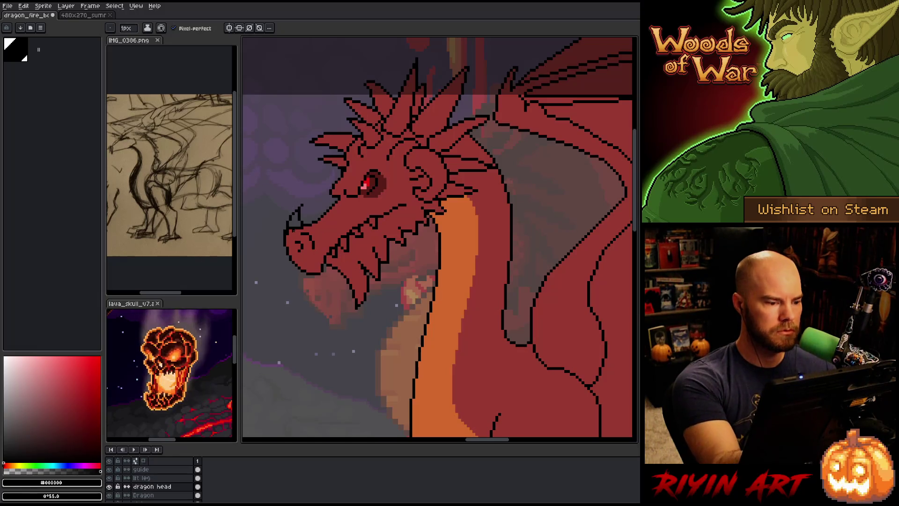
left_click(289, 233, "alt")
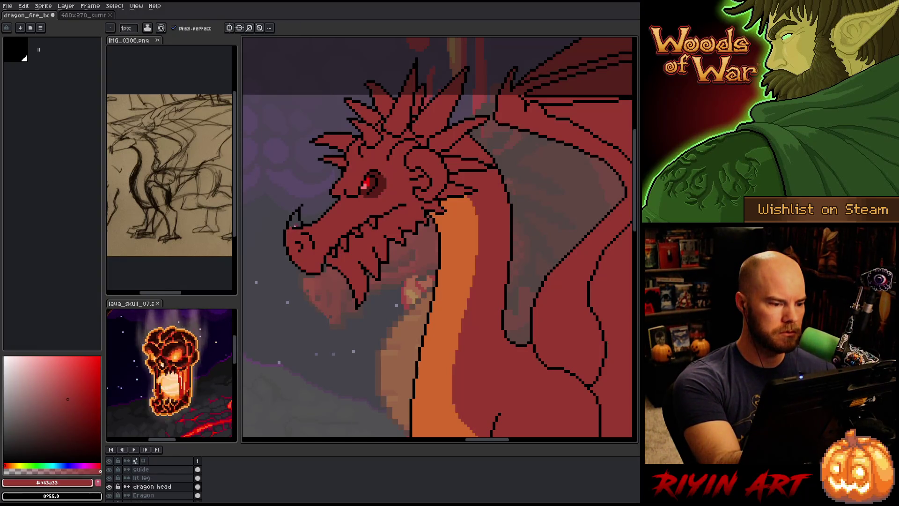
left_click(295, 226, "alt")
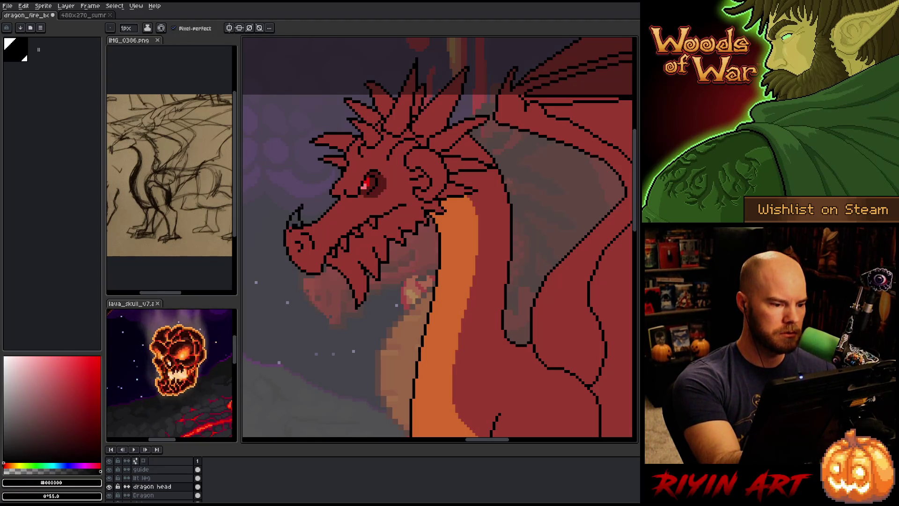
left_click(298, 224, "alt")
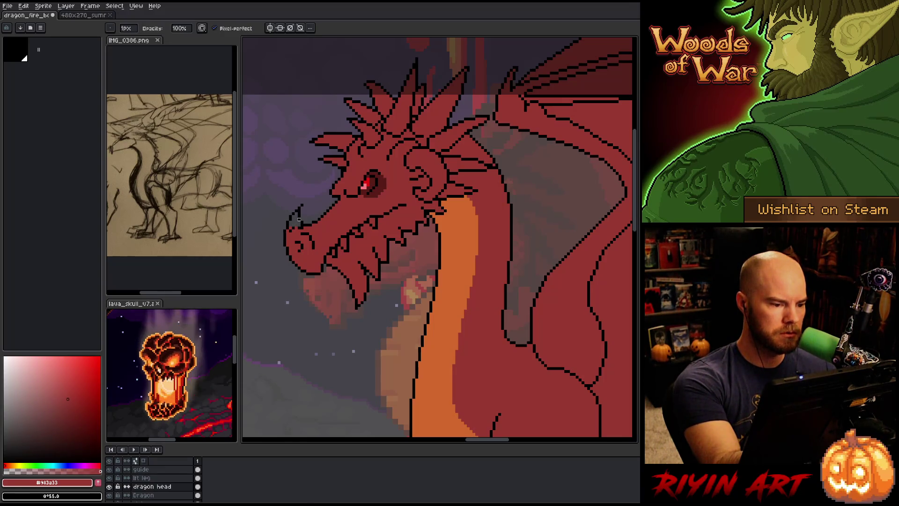
Draw a first tooth outline in black in the lower jaw, then undo it
left_click(296, 228, "alt")
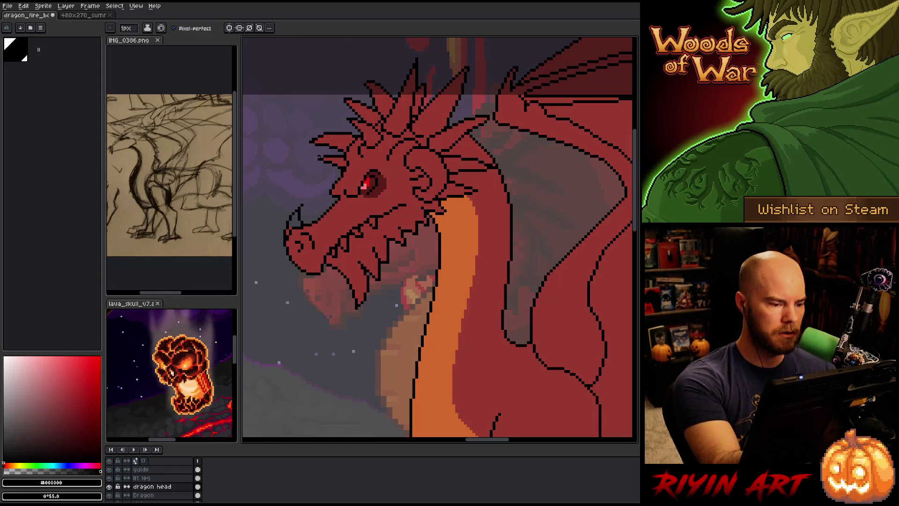
left_click(306, 218, "alt")
key("g")
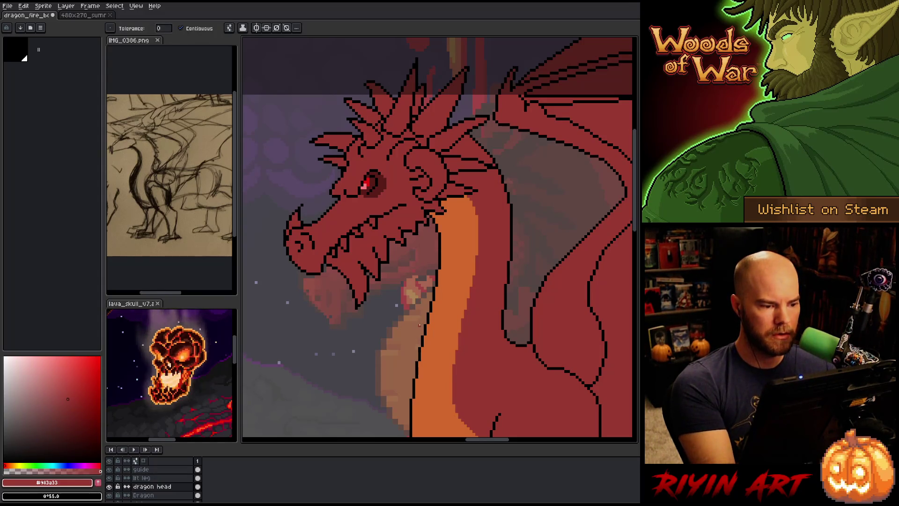
key("b")
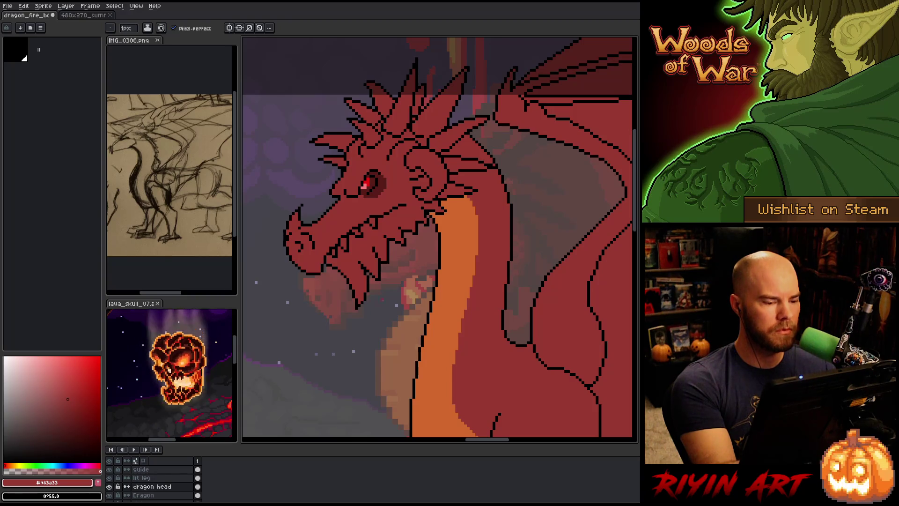
left_click(331, 277, "alt")
mouse_move(330, 268)
left_mouse_down()
mouse_move(337, 300)
mouse_move(350, 284)
left_mouse_up()
key("ctrl+z")
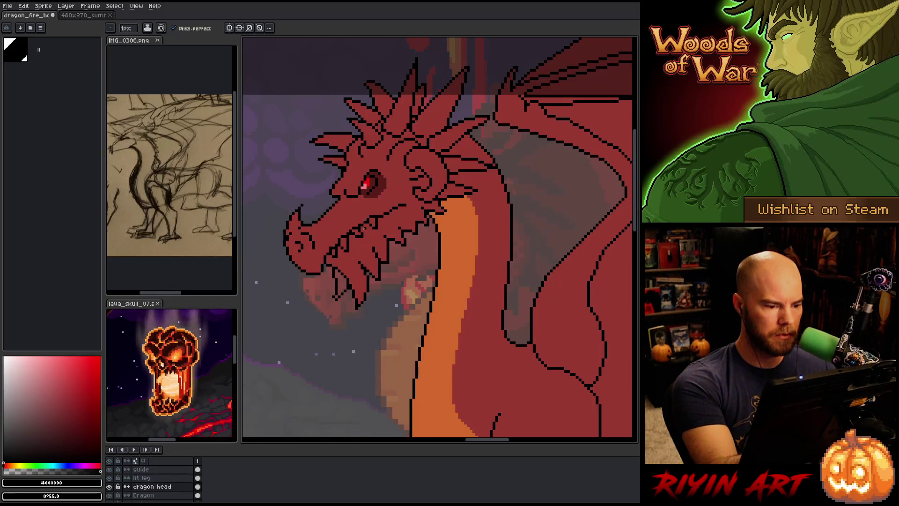
Redraw the extra fang outline in black in the lower jaw and sample red again
left_click(351, 259, "alt")
key("g")
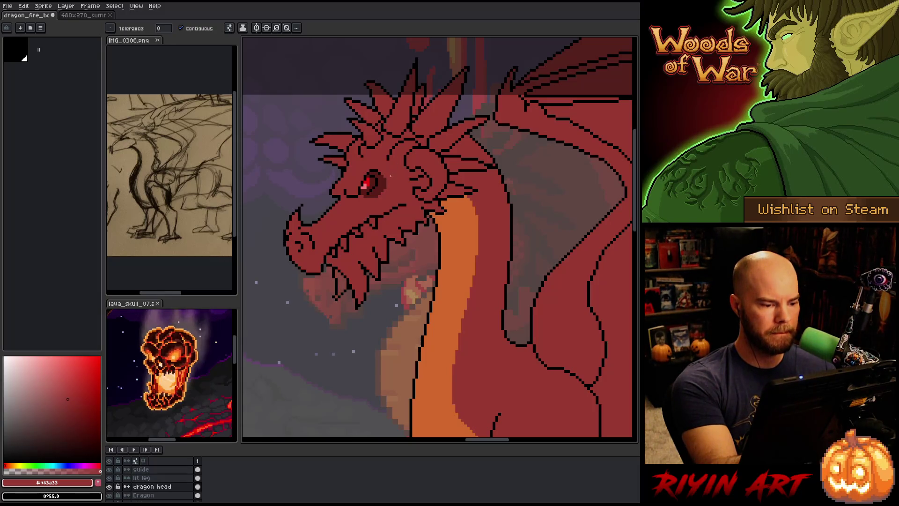
left_click(329, 266, "alt")
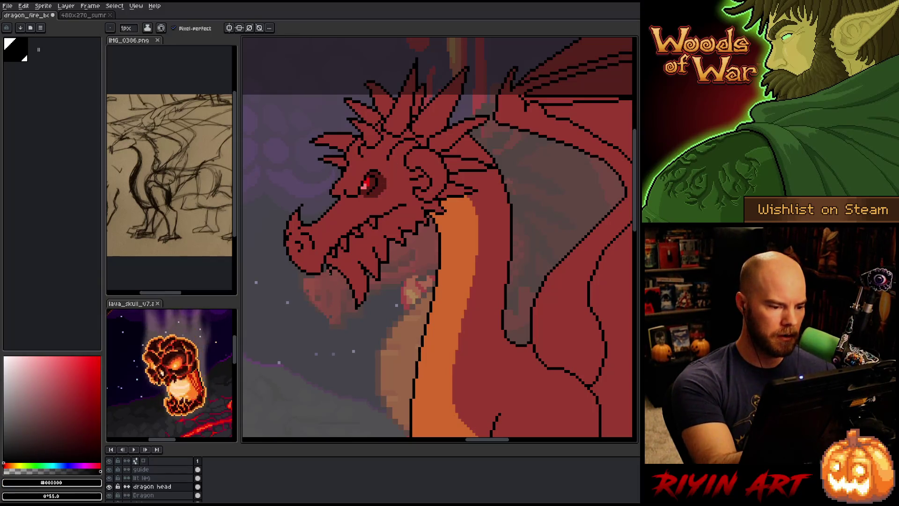
mouse_move(330, 266)
left_mouse_down()
mouse_move(344, 307)
mouse_move(349, 287)
left_mouse_up()
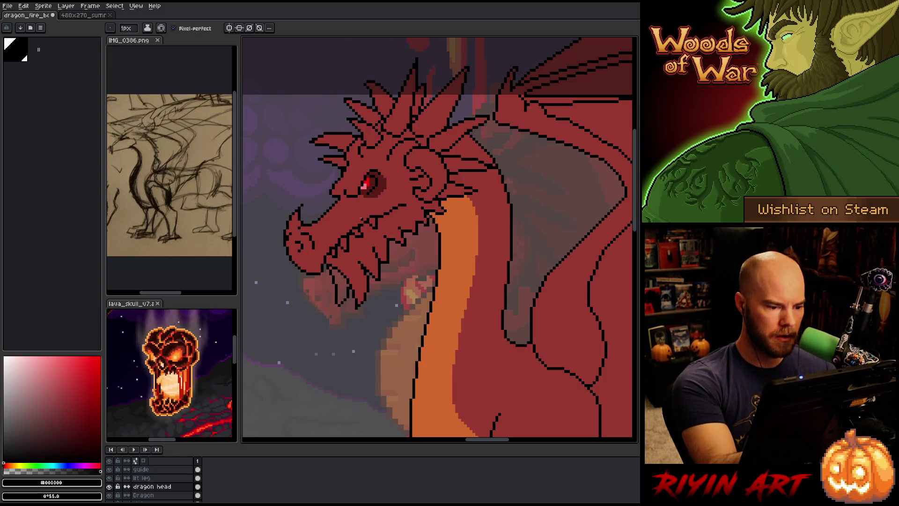
left_click(349, 286, "alt")
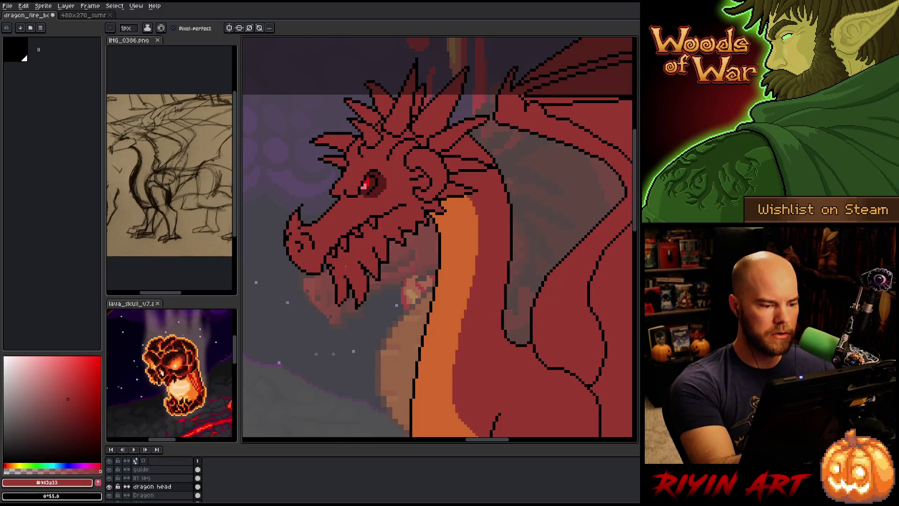
left_click(367, 296, "alt")
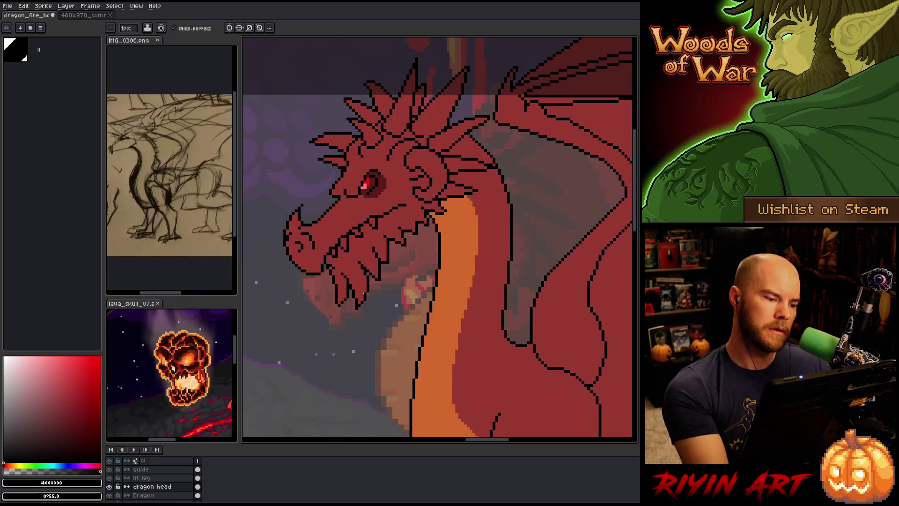
Redraw head pixels above the jaw, alternating black outline and red #983a33 skin
left_click(375, 281, "alt")
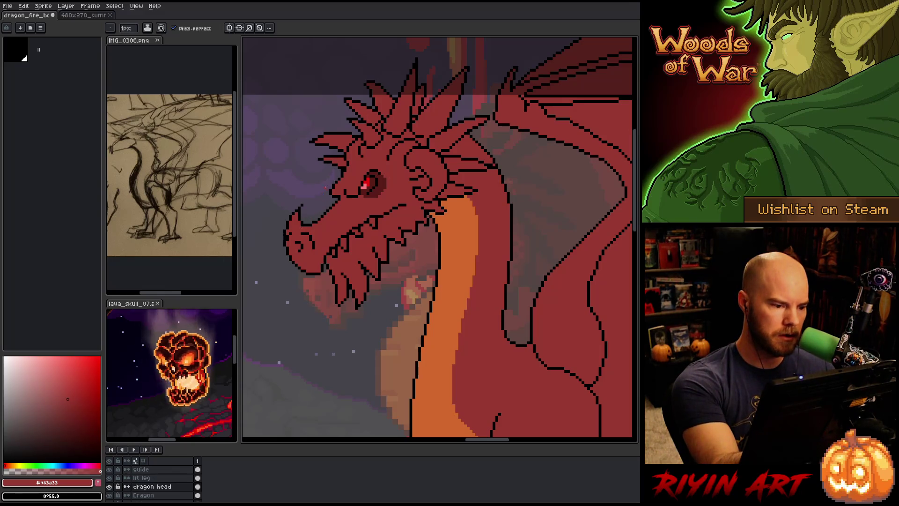
key("i")
left_click(319, 216)
key("b")
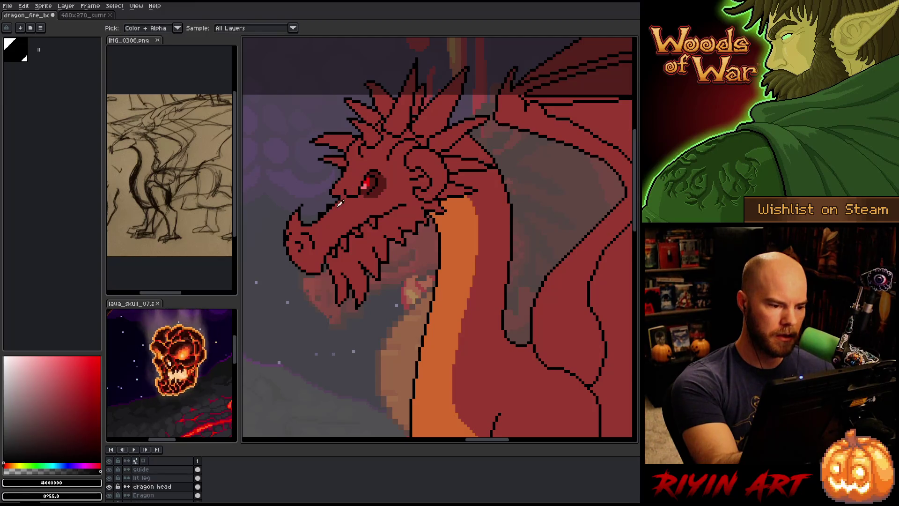
left_click(341, 201, "alt")
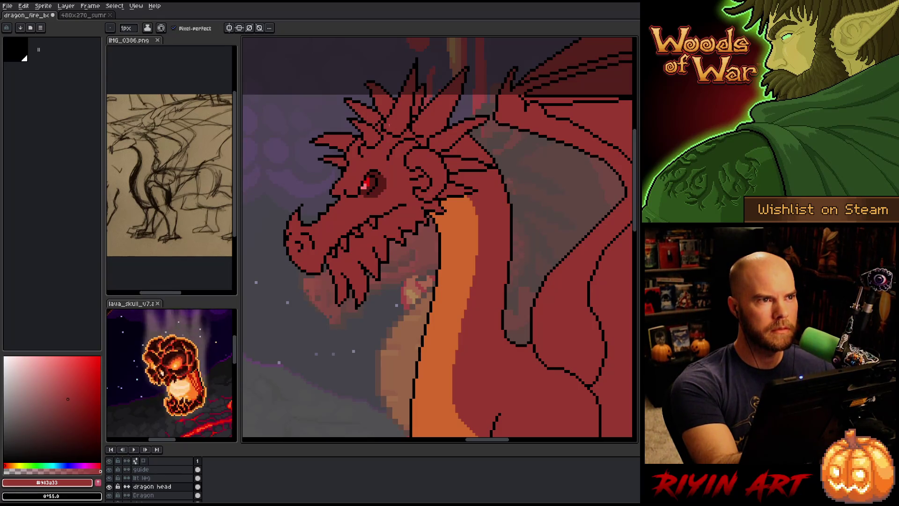
key("x")
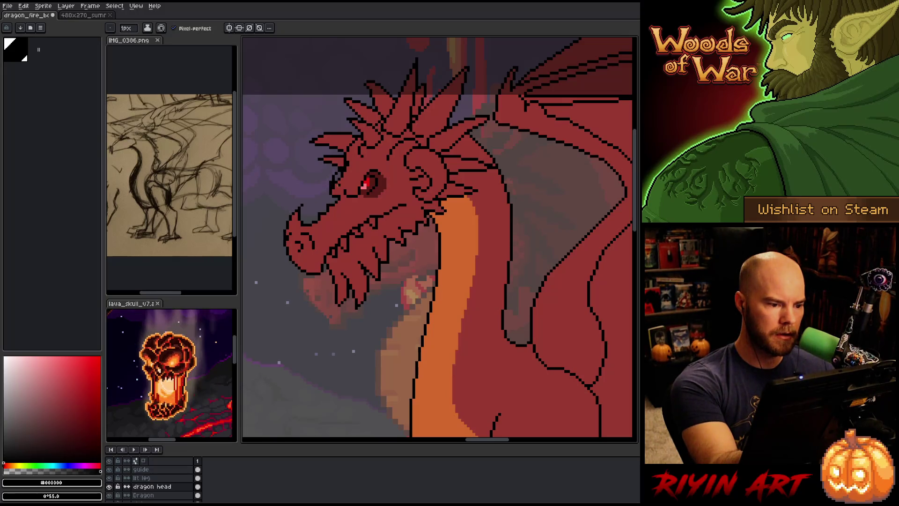
left_click(335, 187, "alt")
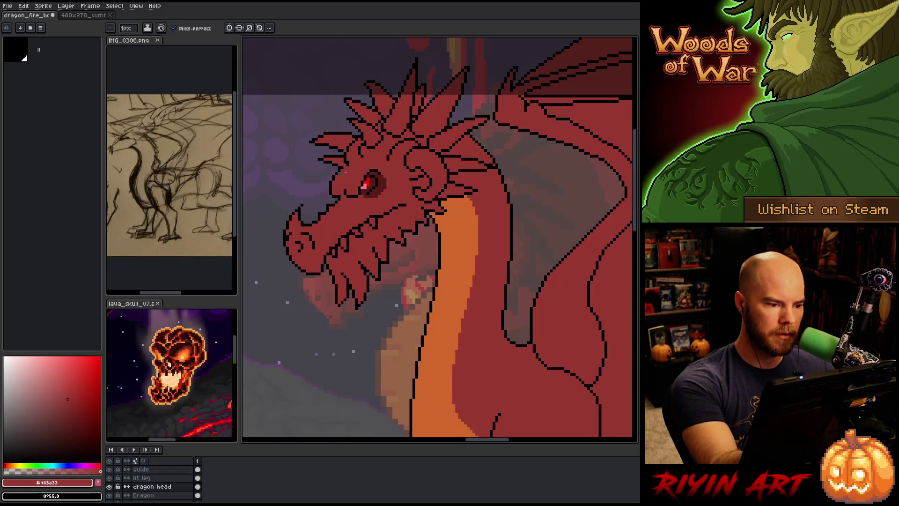
left_click(348, 166, "alt")
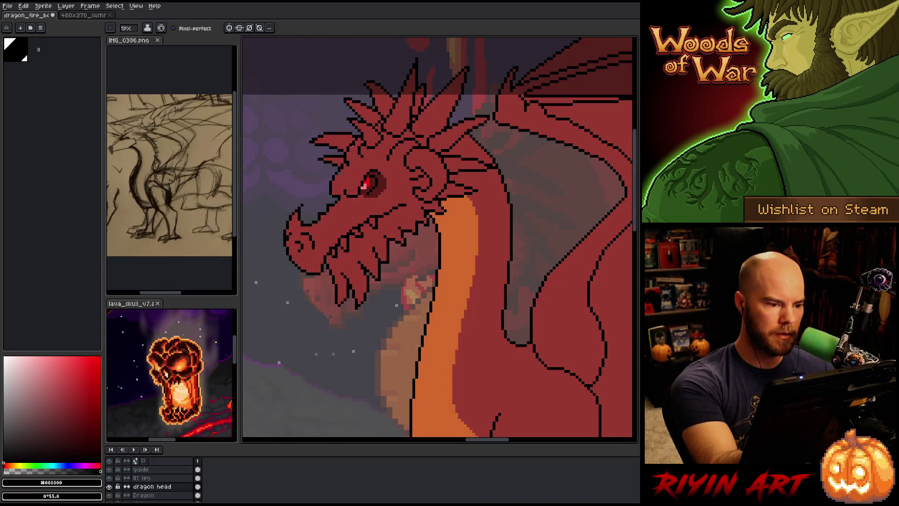
left_click(345, 162, "alt")
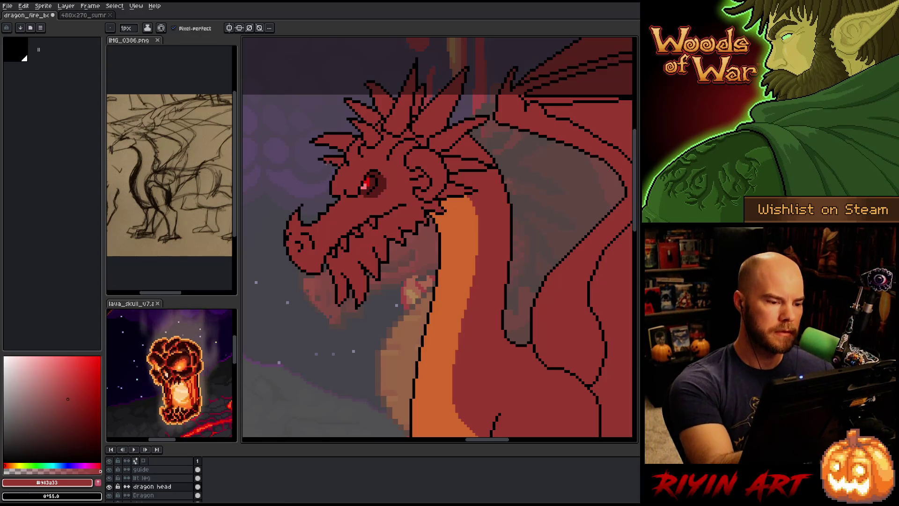
Rework the outline beside the eye and add a short black stroke above it
left_click(328, 185, "alt")
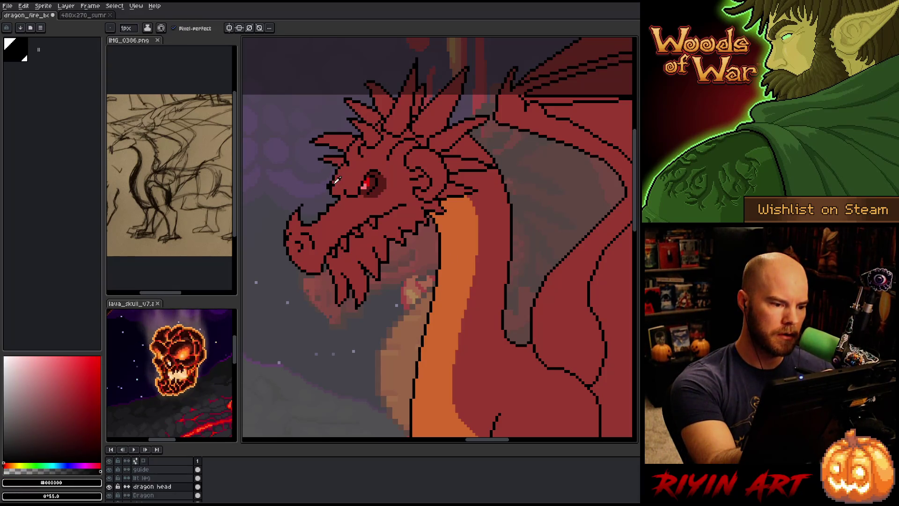
left_click(339, 183, "alt")
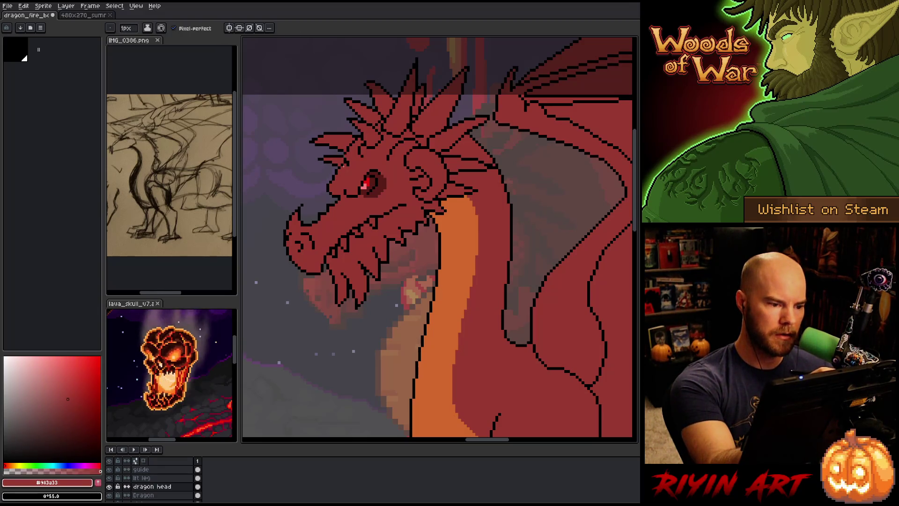
left_click(335, 185, "alt")
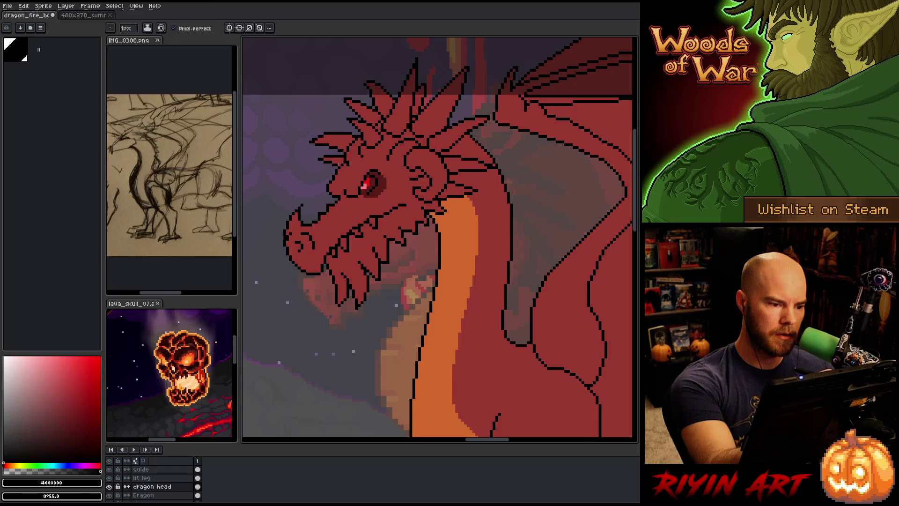
left_click(338, 182, "alt")
left_click(339, 171, "alt")
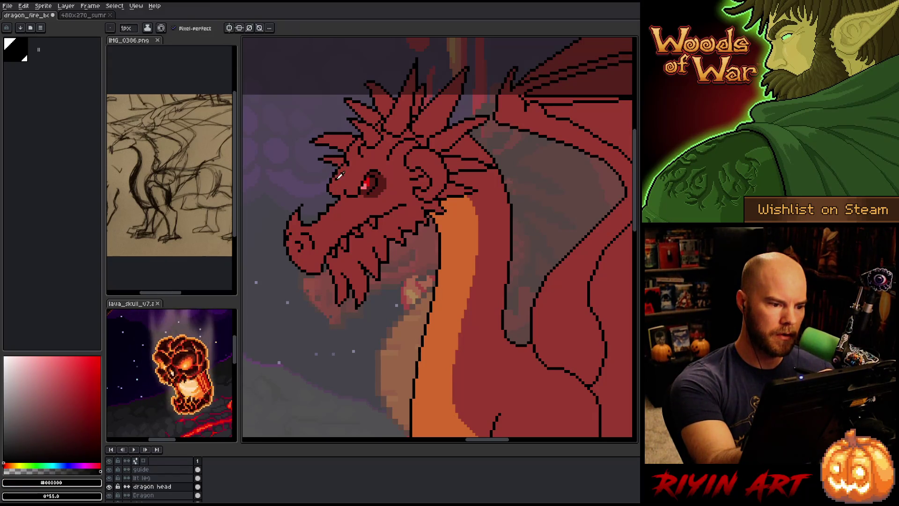
left_click(341, 180, "alt")
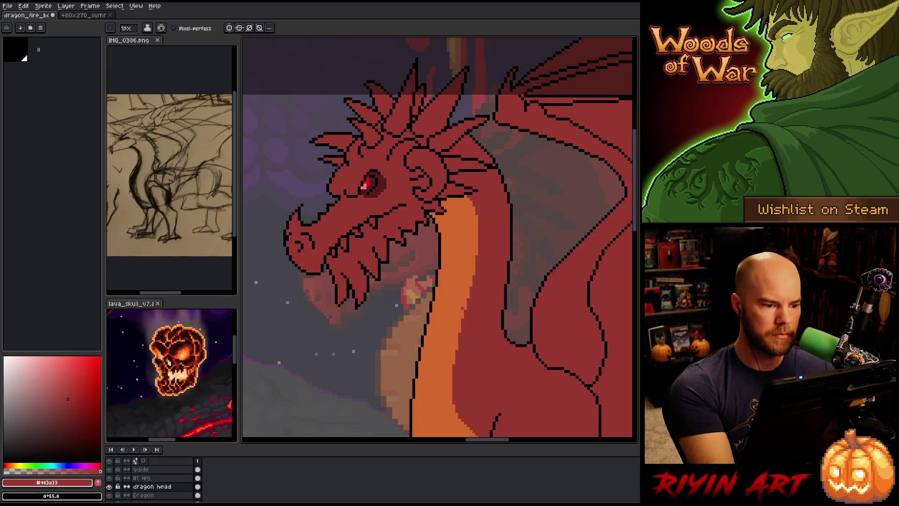
left_click(343, 185, "alt")
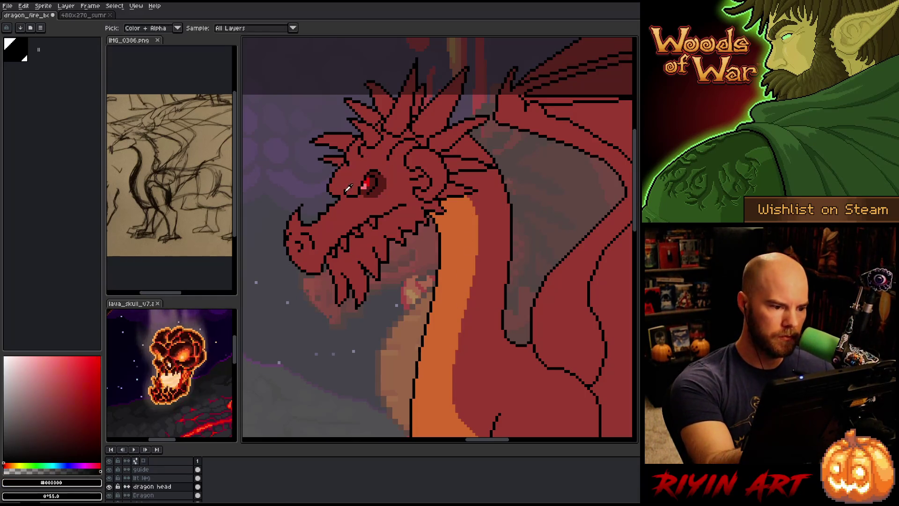
left_click_drag(344, 183, 356, 171)
left_click(356, 167, "alt")
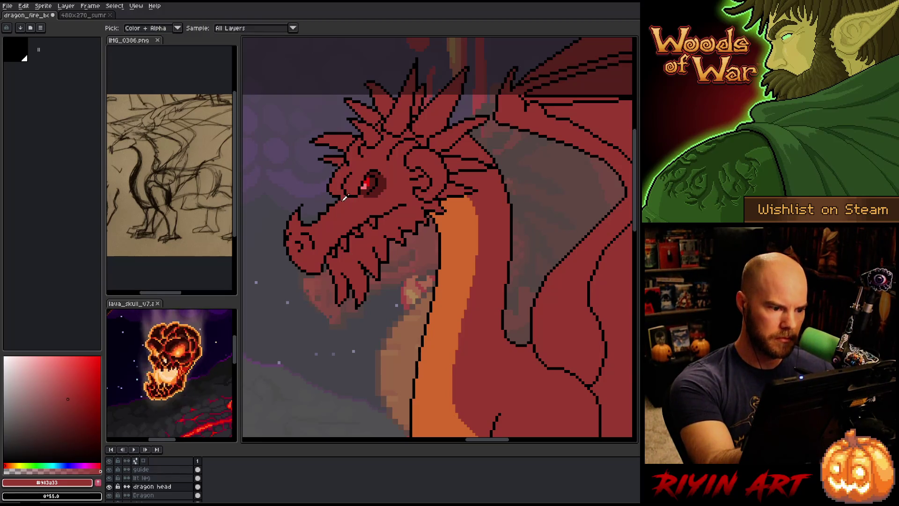
left_click(339, 185, "alt")
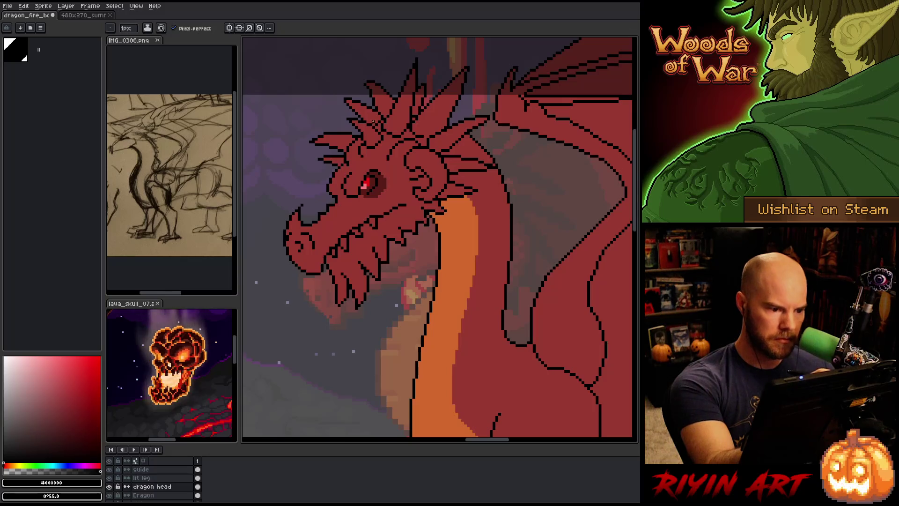
Touch up the black outline and red skin pixels just below the eye
left_click(336, 192, "alt")
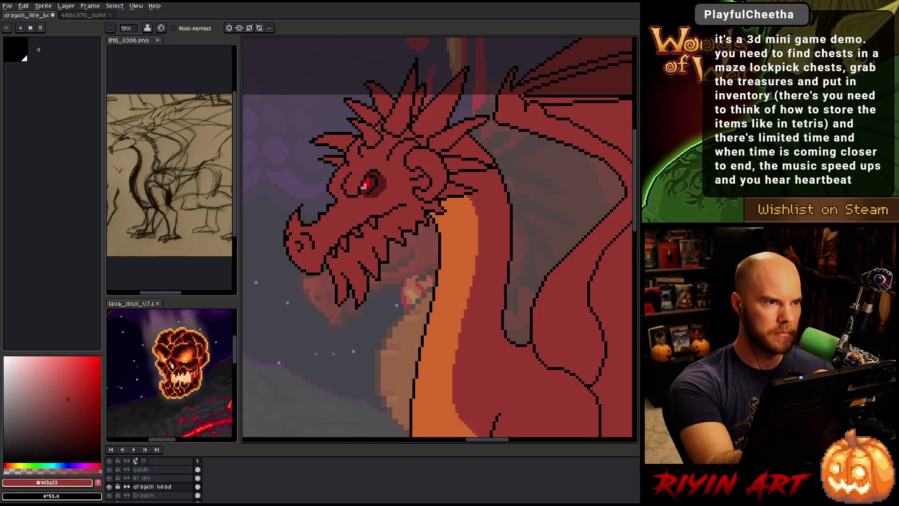
left_click(338, 196, "alt")
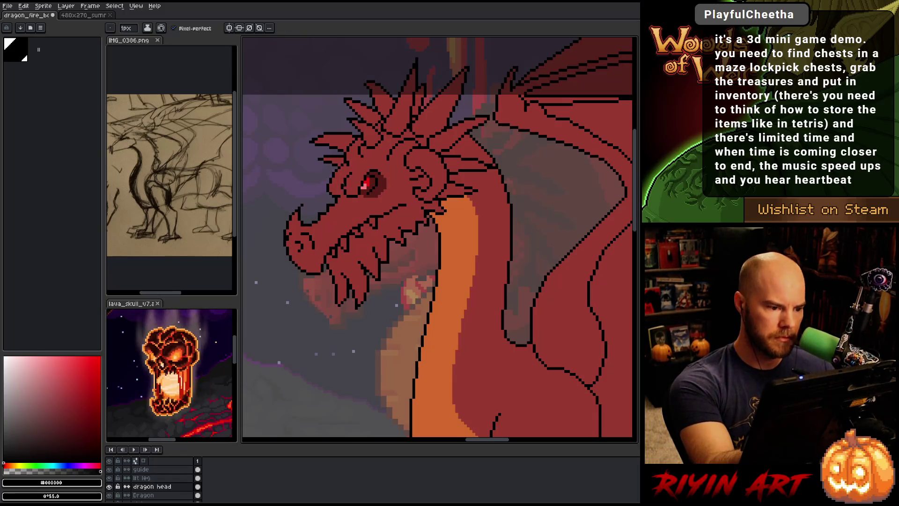
left_click(339, 197, "alt")
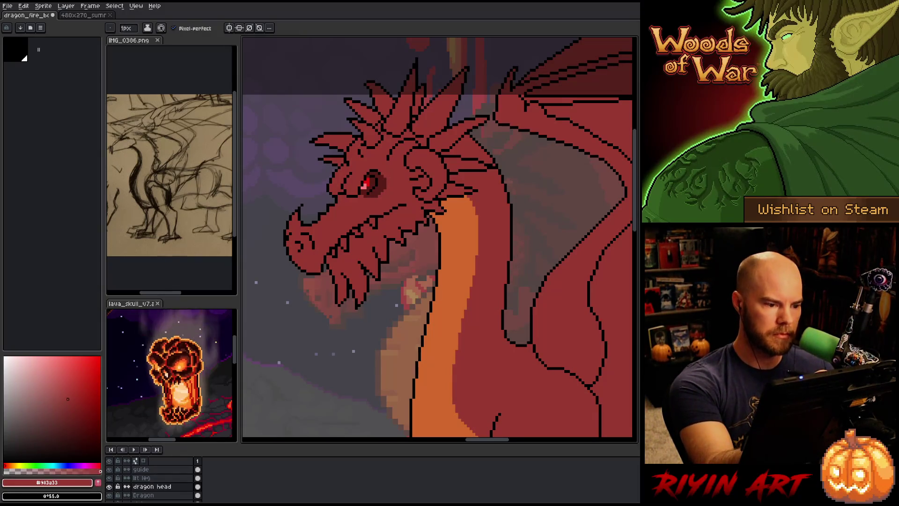
left_click(339, 198, "alt")
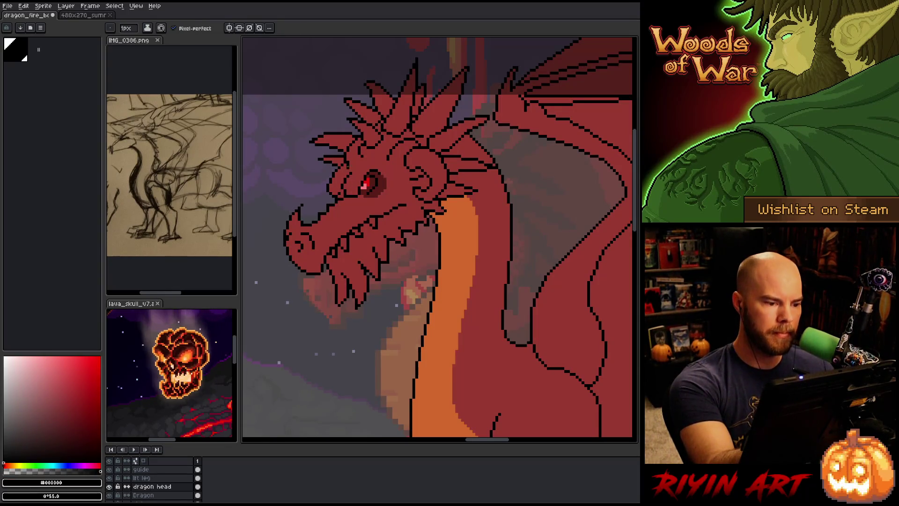
left_click(339, 189, "alt")
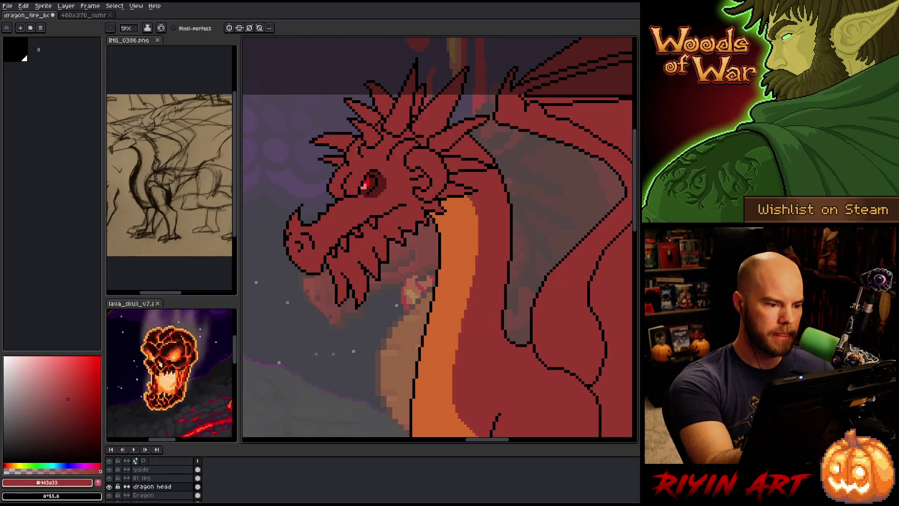
left_click(336, 190, "alt")
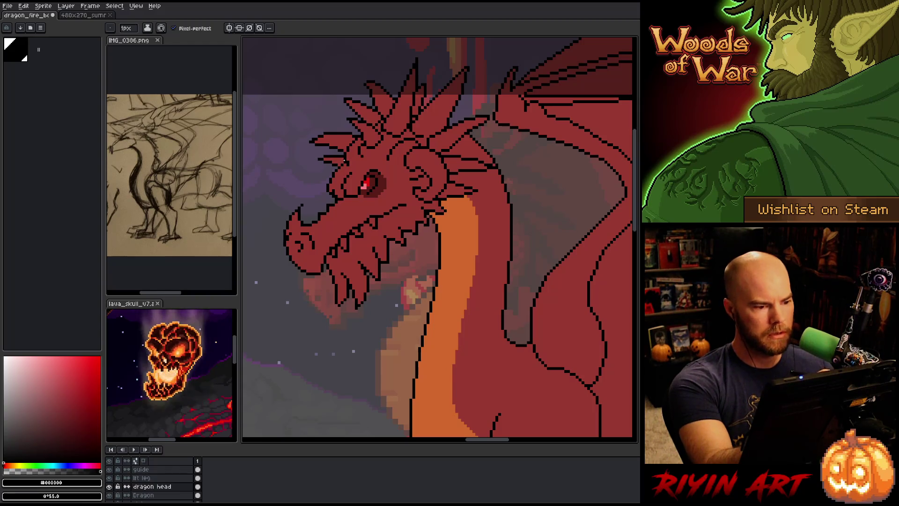
Retouch the upper head and eye outline in red and black, then save with Ctrl+S
left_click(373, 99, "alt")
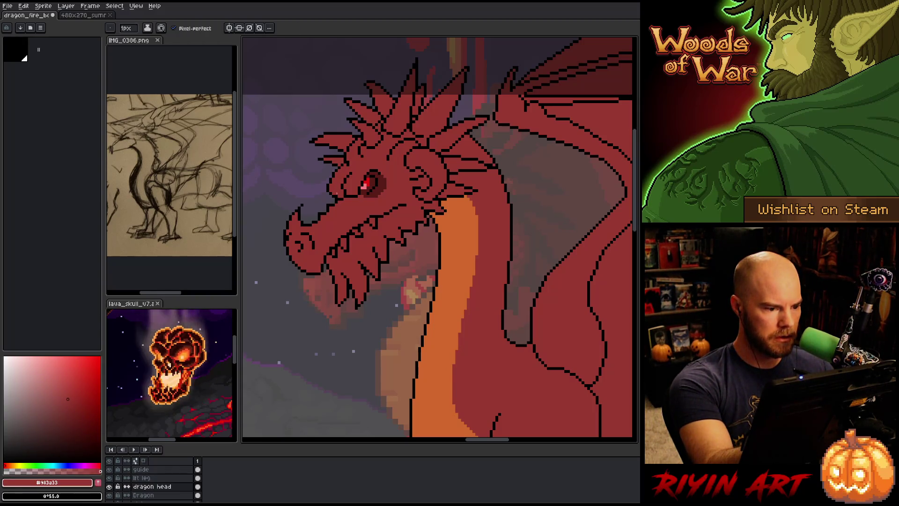
key("v")
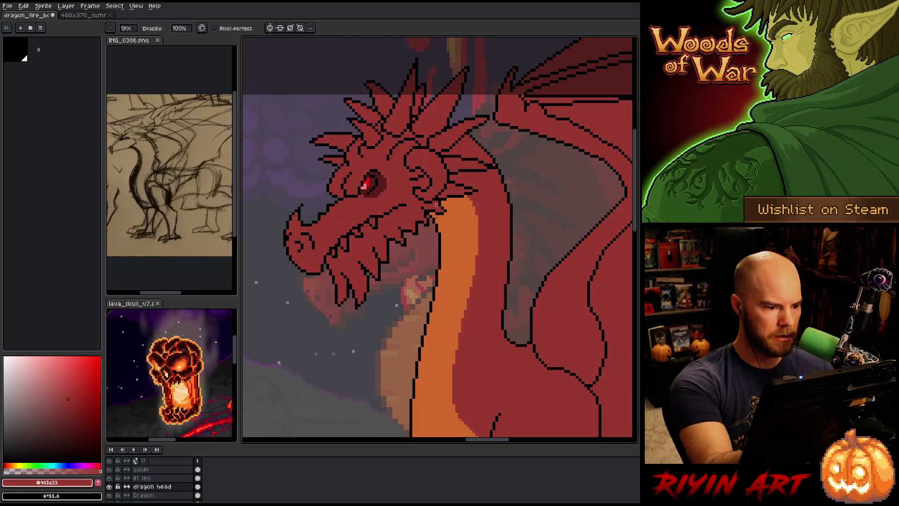
key("b")
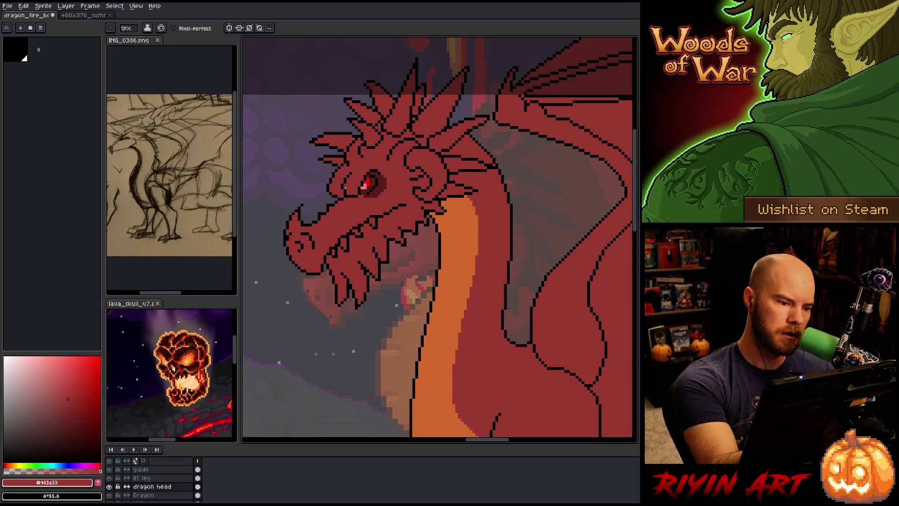
left_click(344, 188, "alt")
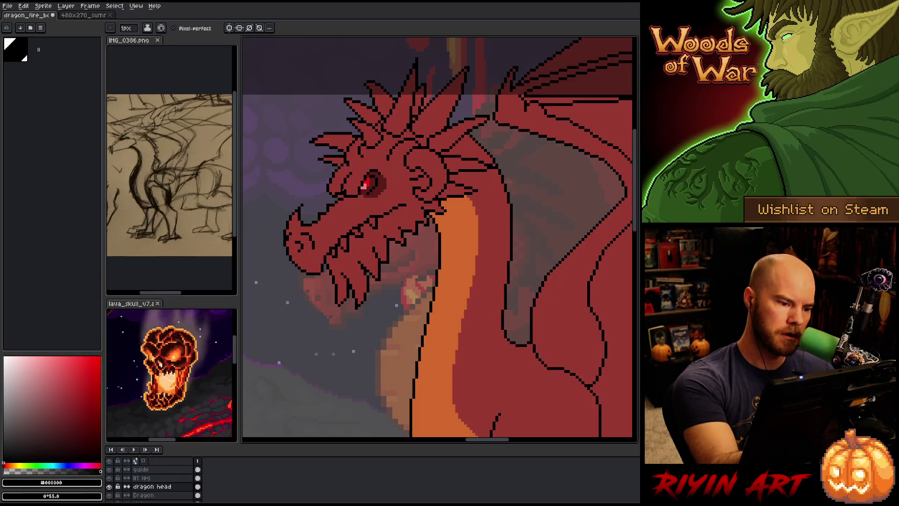
left_click(371, 113, "alt")
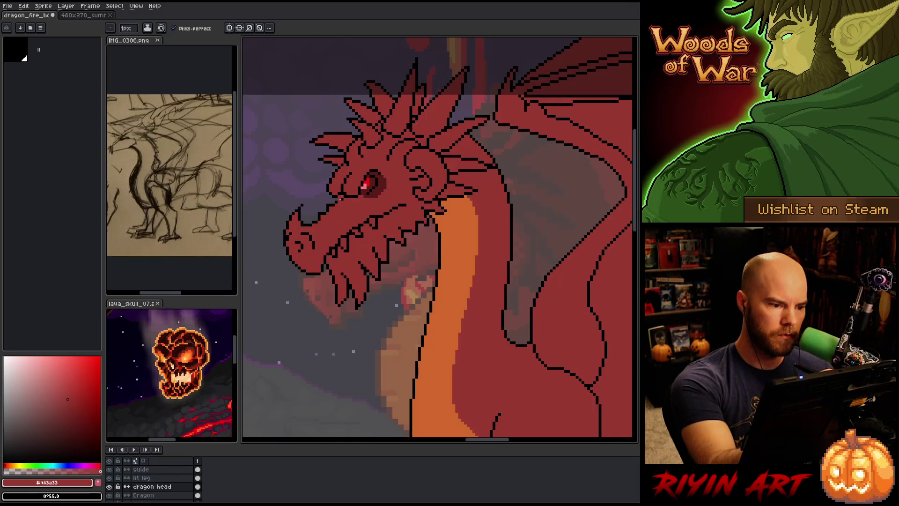
left_click(344, 181, "alt")
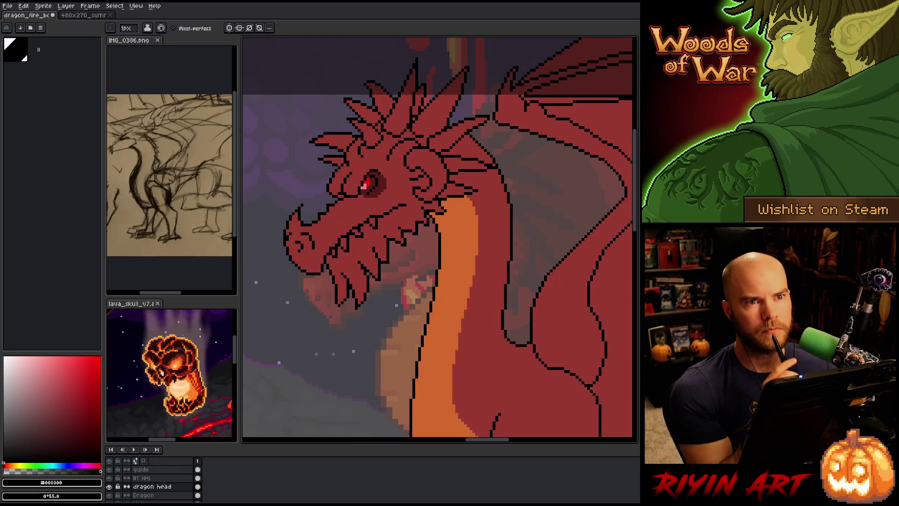
key("ctrl+s")
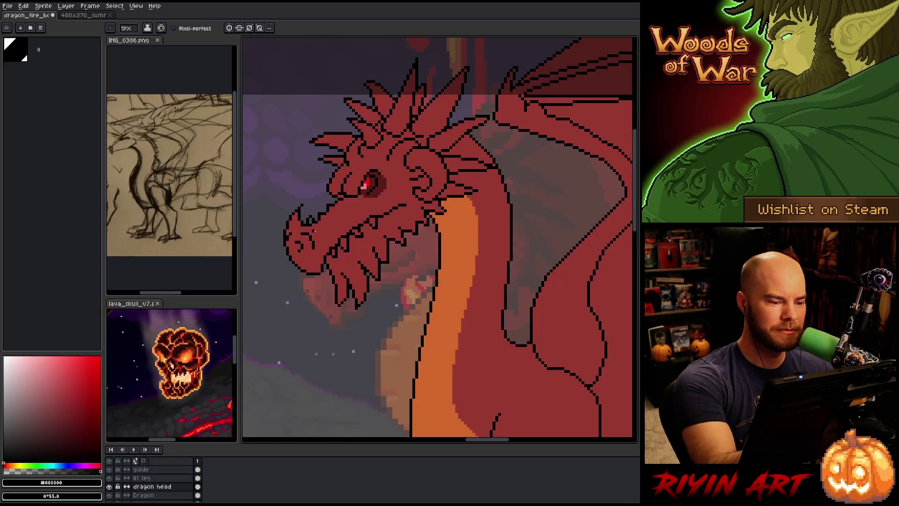
Fix the snout and jaw outline pixels using black, red and the Eraser
left_click(310, 221, "alt")
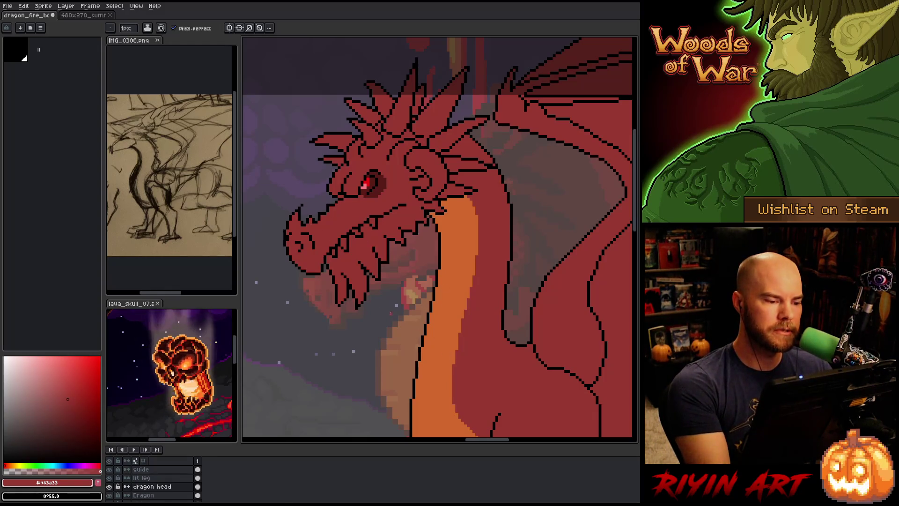
left_click(309, 217, "alt")
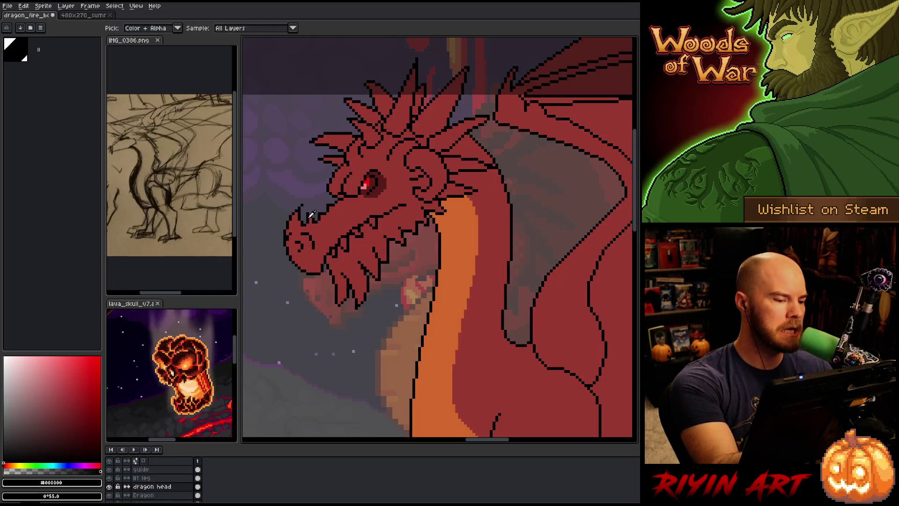
left_click(309, 222, "alt")
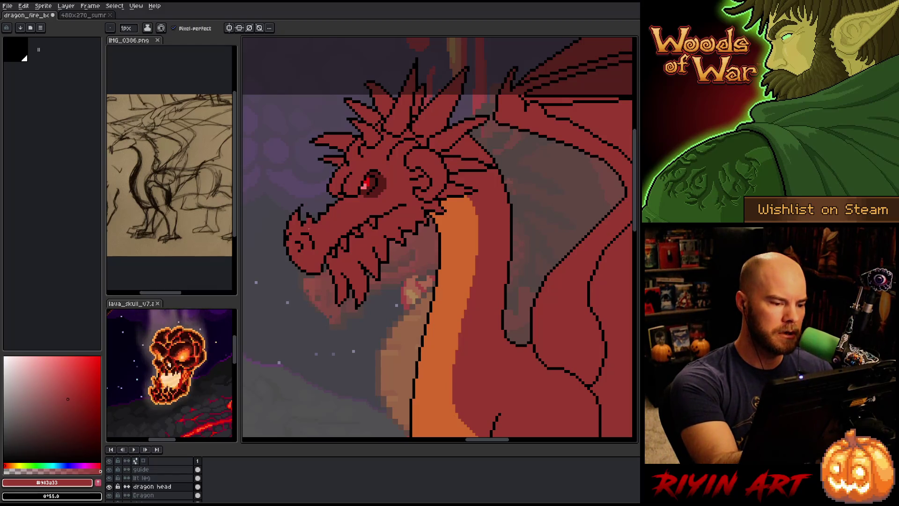
left_click(307, 219, "alt")
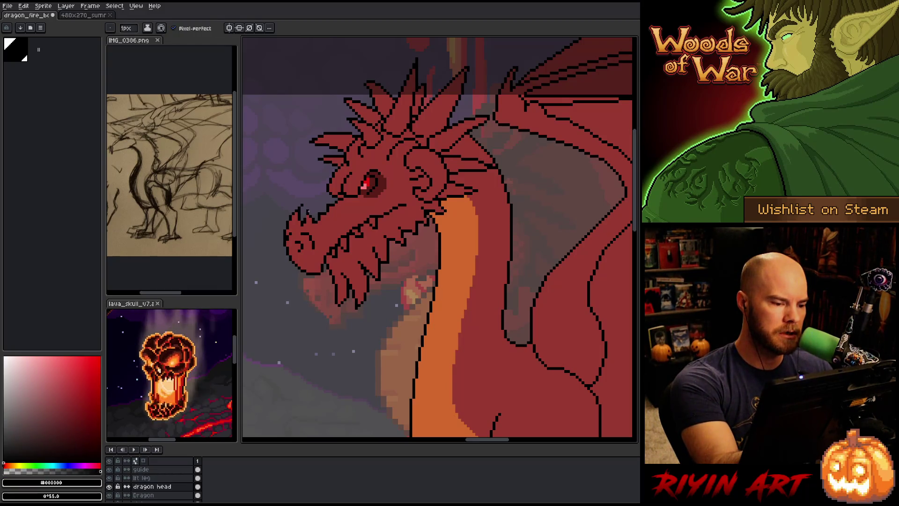
key("e")
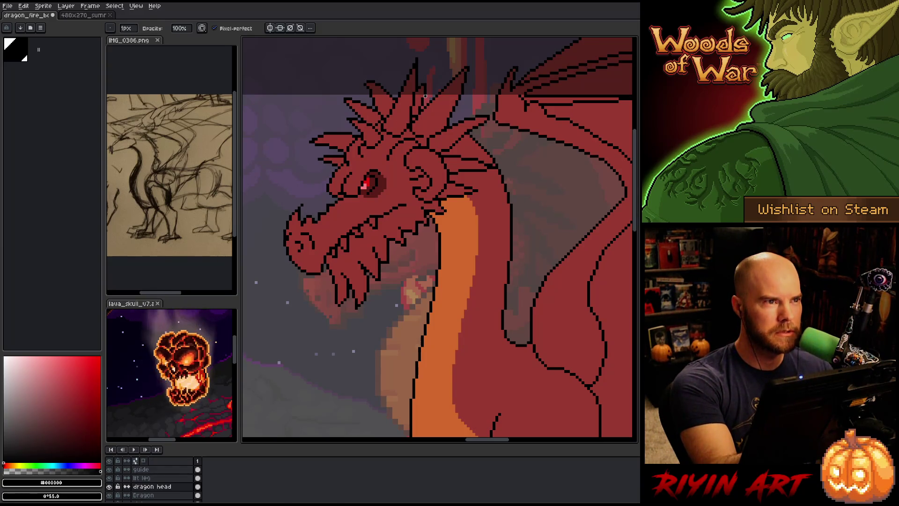
key("b")
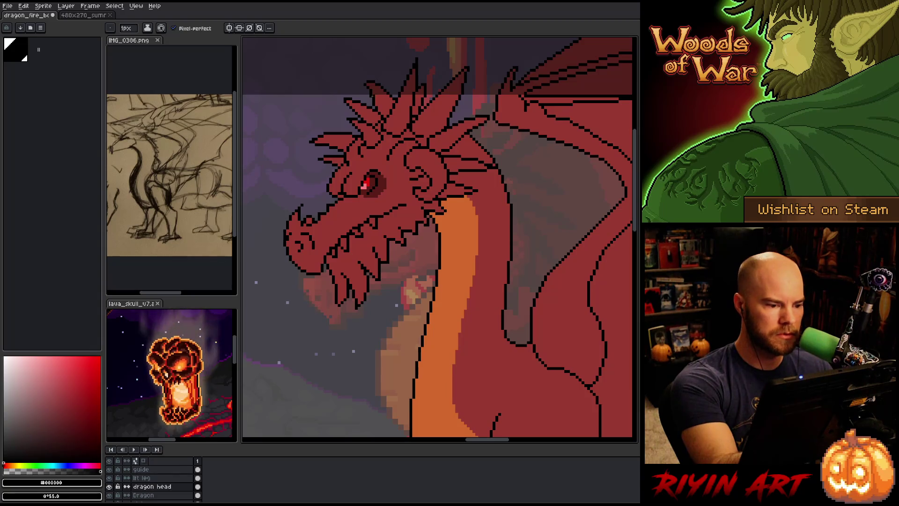
key("b")
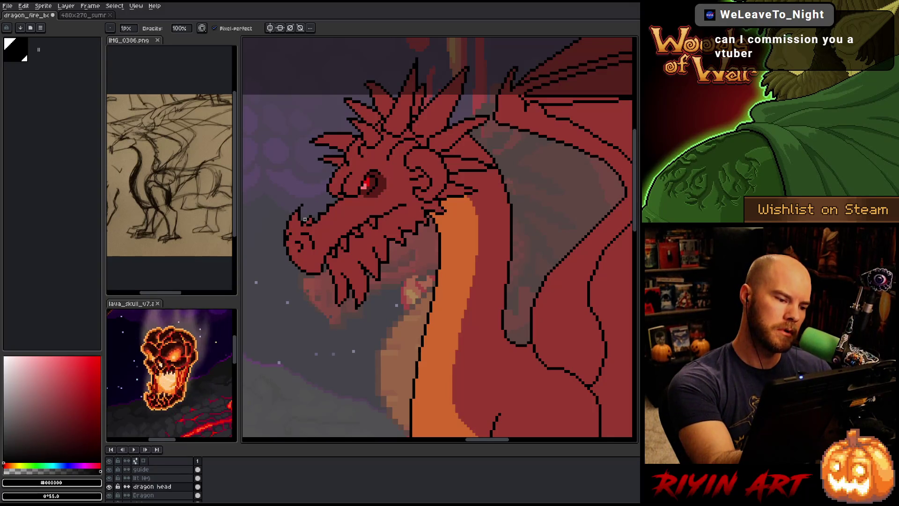
key("e")
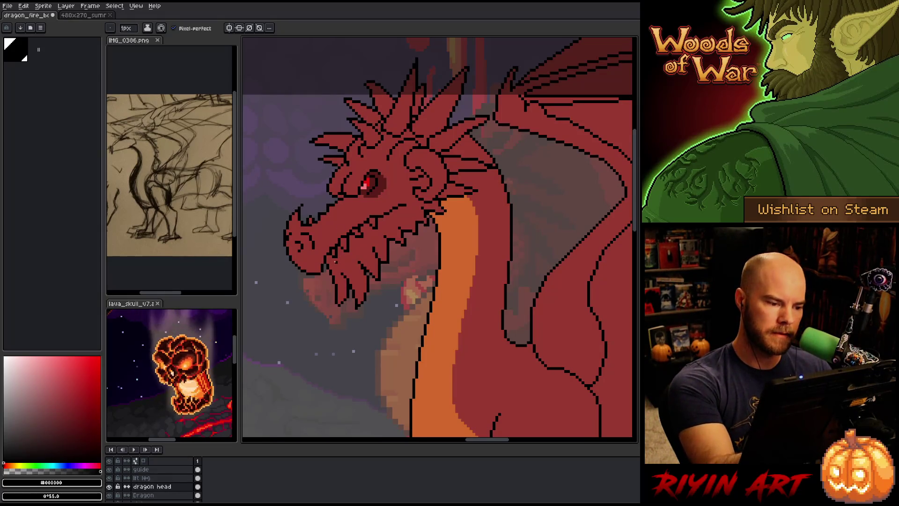
Save the artwork, then add a red pixel beside the eye and return to black
left_click(313, 231, "alt")
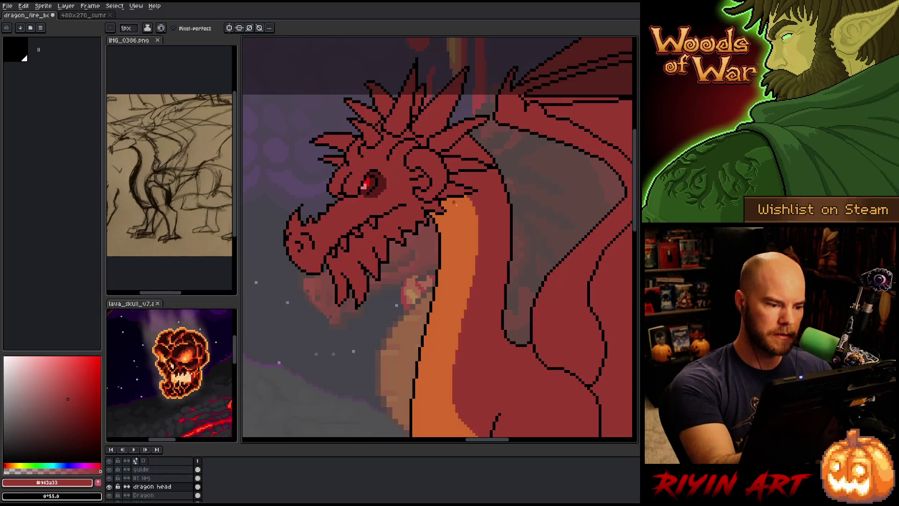
key("ctrl+s")
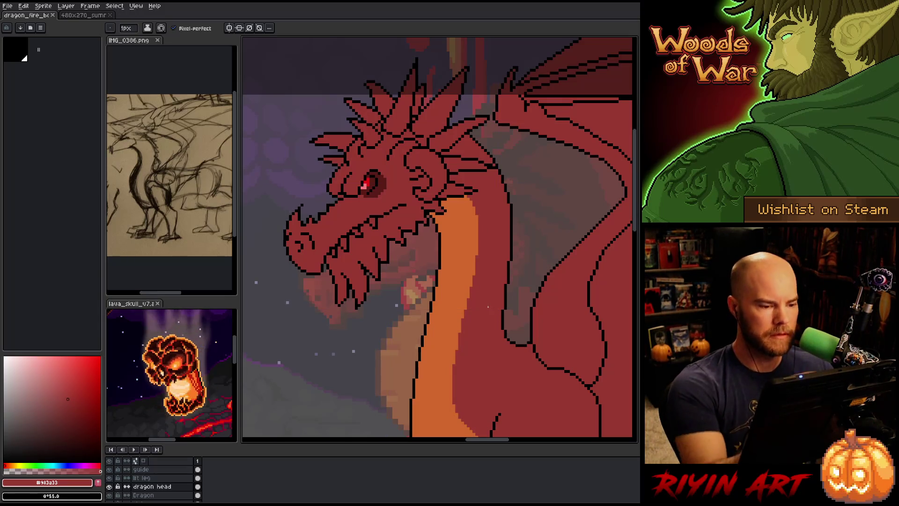
key("alt")
left_click(351, 185)
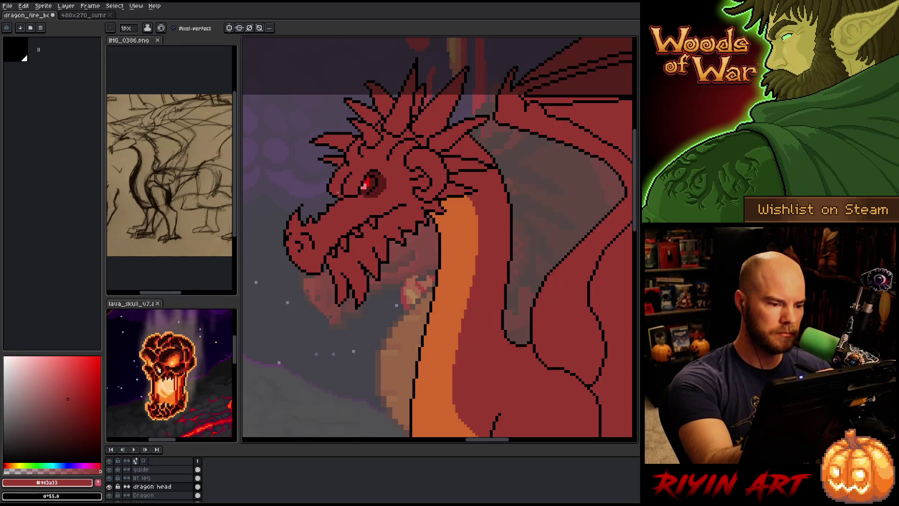
left_click(348, 171, "alt")
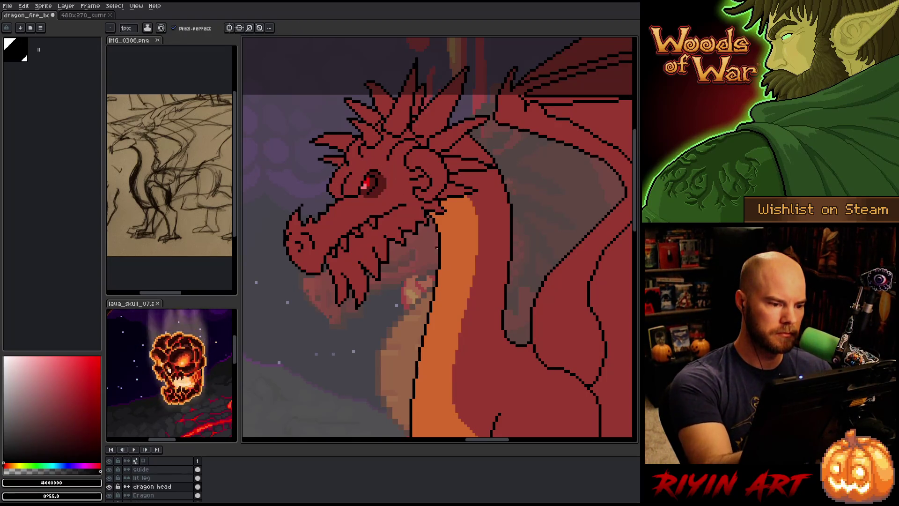